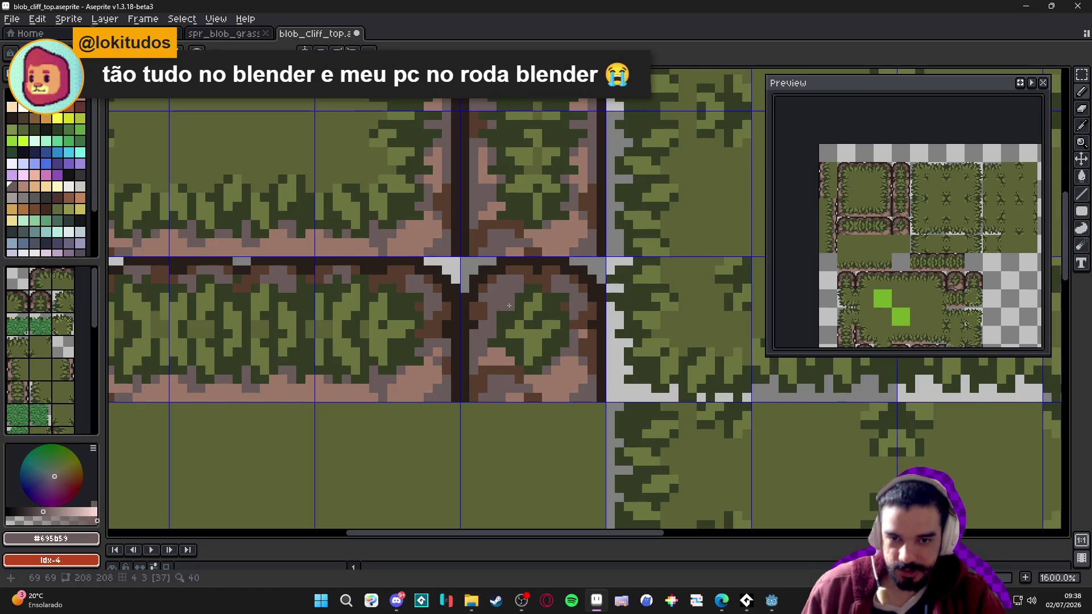
# Sample the dark green from the grass and save blob_cliff_top
pyautogui.keyDown('alt'); pyautogui.click(508, 324); pyautogui.keyUp('alt')
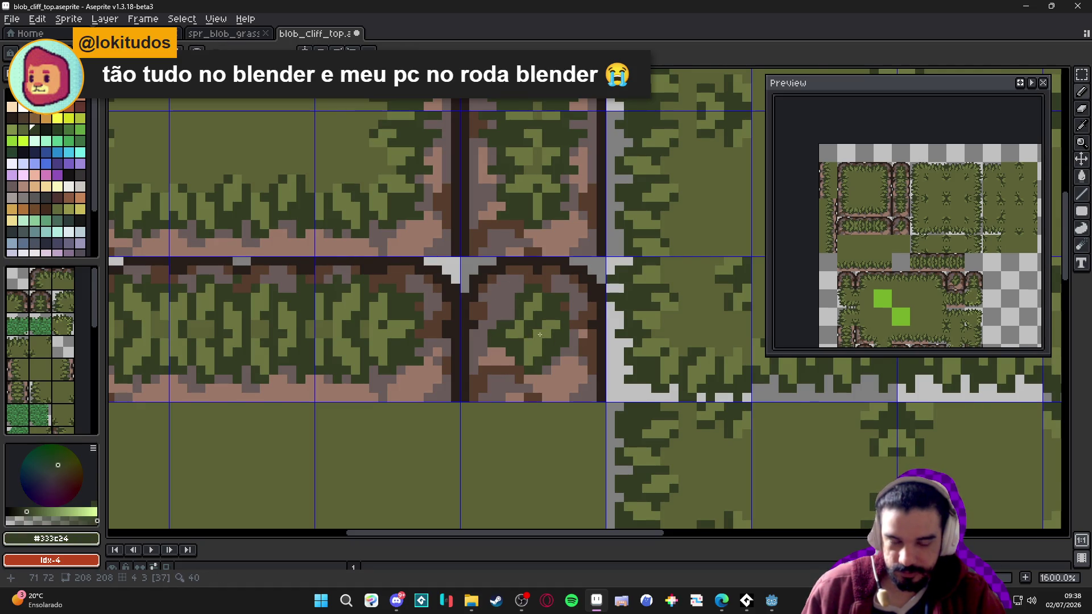
pyautogui.scroll(-3, 557, 349)
pyautogui.hotkey('ctrl', 's')
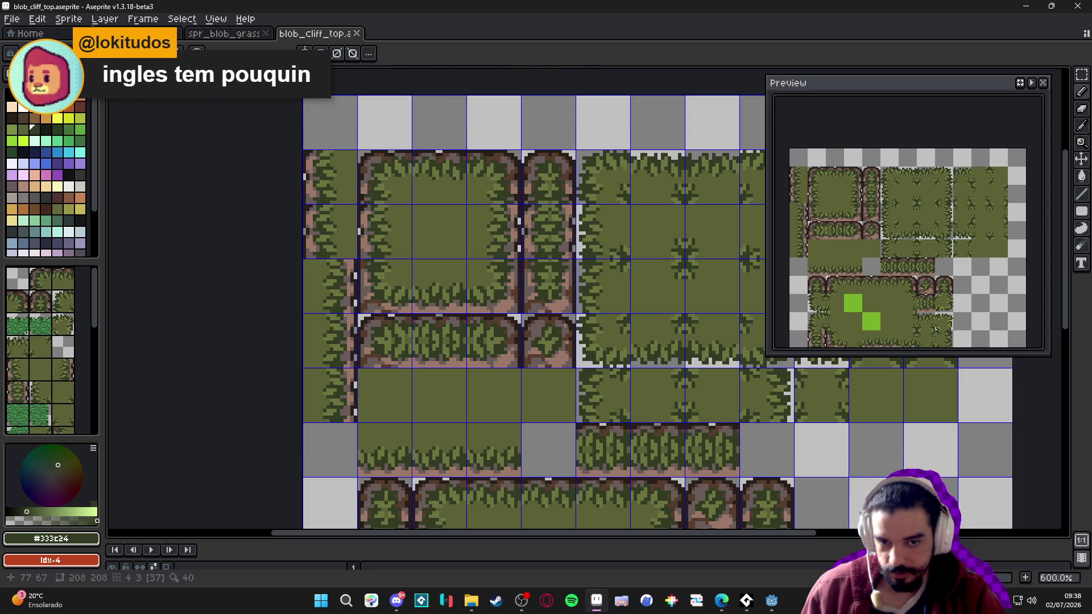
# Repaint one pixel of the inner-corner tile in olive green
pyautogui.scroll(4, 553, 303)
pyautogui.keyDown('alt'); pyautogui.click(541, 263); pyautogui.keyUp('alt')
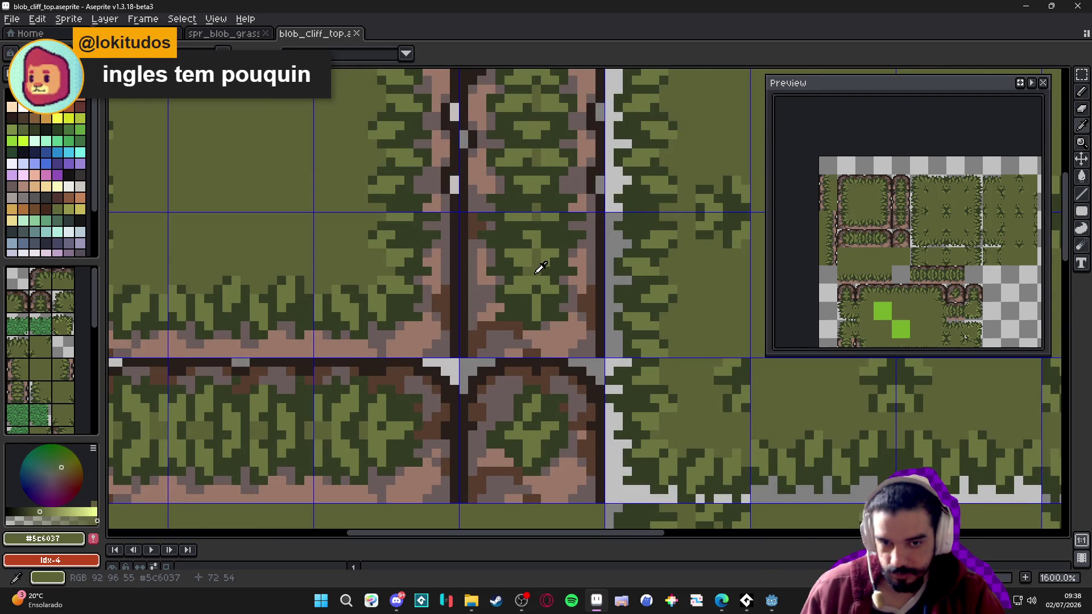
pyautogui.click(532, 423)
pyautogui.scroll(-5, 529, 418)
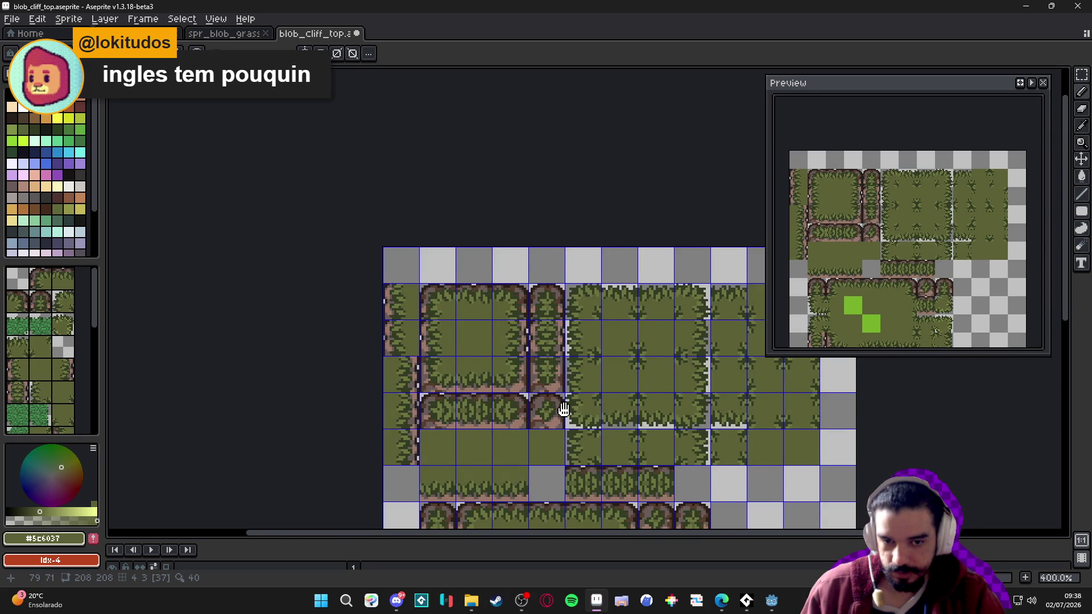
pyautogui.scroll(5, 564, 407)
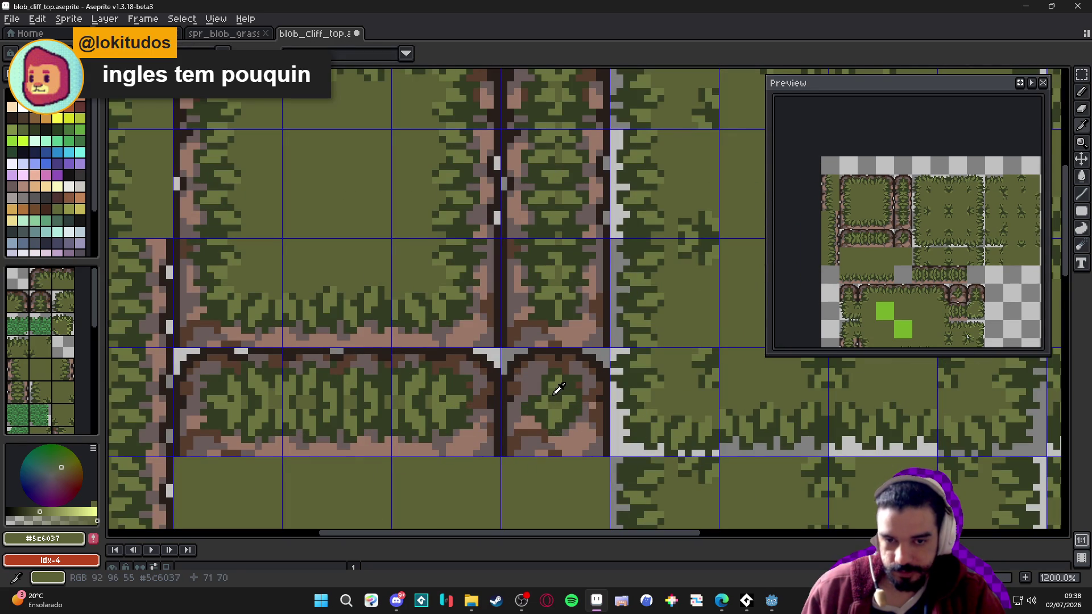
pyautogui.press('m')
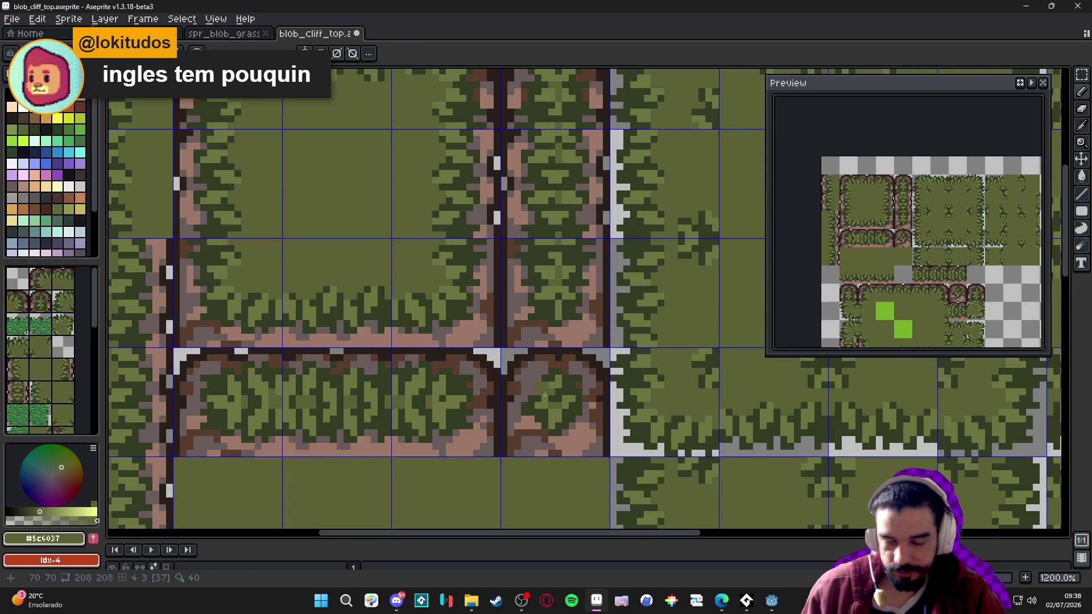
# Touch up a corner-tile pixel using the sampled greens #333c24, #6b733c and #5c6037
pyautogui.keyDown('alt'); pyautogui.click(544, 379); pyautogui.keyUp('alt')
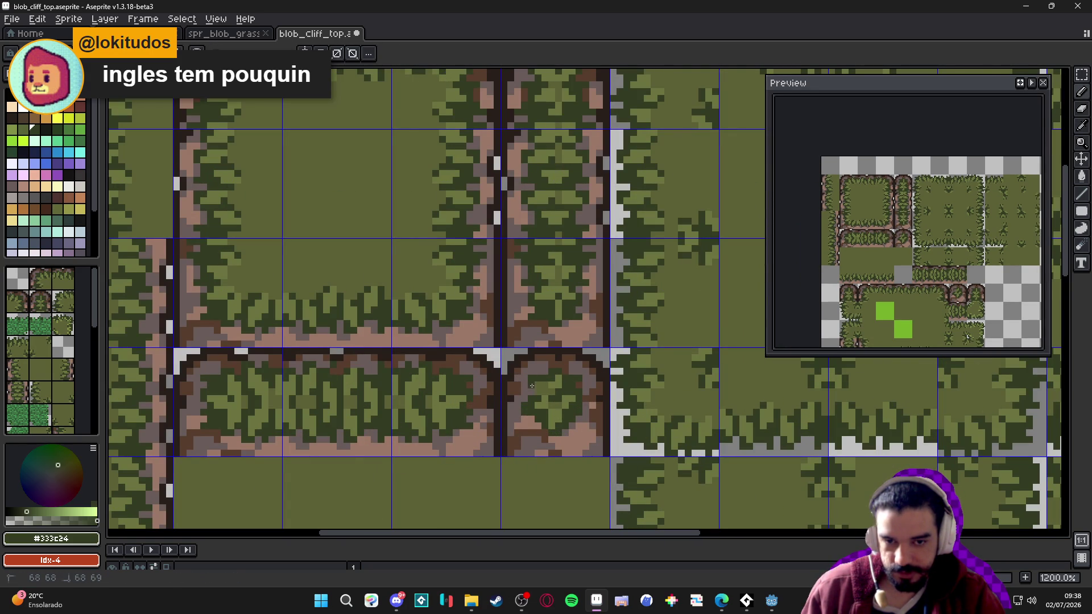
pyautogui.scroll(-3, 573, 404)
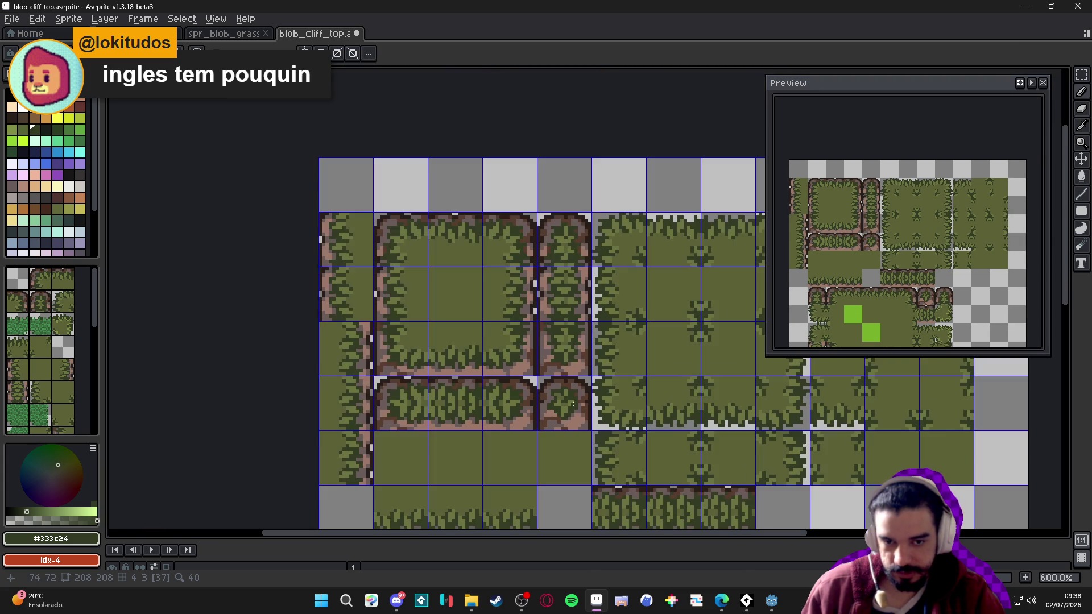
pyautogui.scroll(4, 578, 403)
pyautogui.keyDown('alt'); pyautogui.click(573, 398); pyautogui.keyUp('alt')
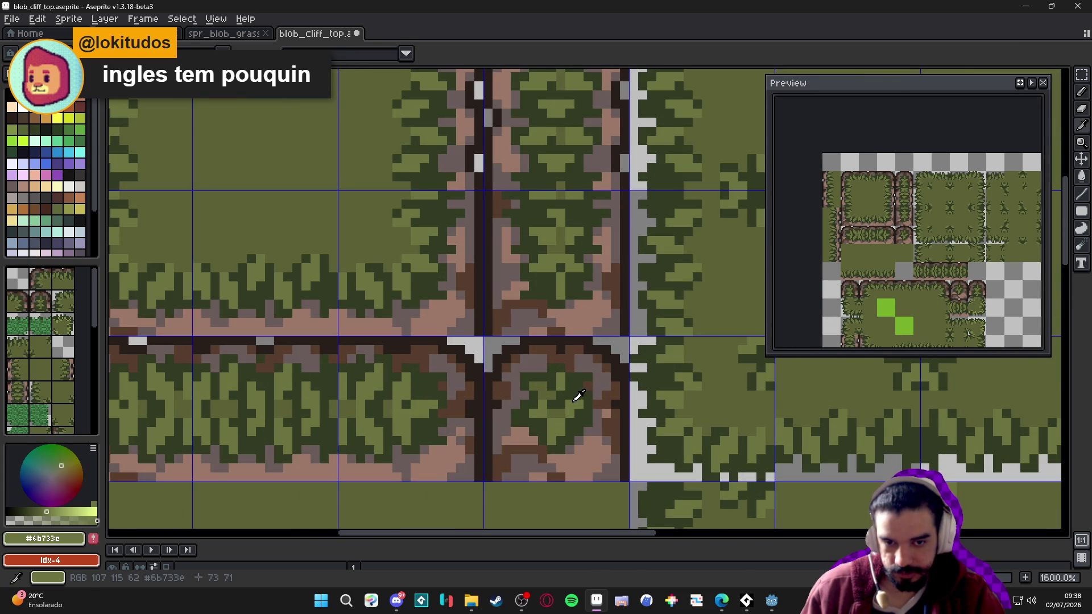
pyautogui.scroll(-3, 570, 399)
pyautogui.scroll(3, 574, 400)
pyautogui.keyDown('alt'); pyautogui.click(576, 400); pyautogui.keyUp('alt')
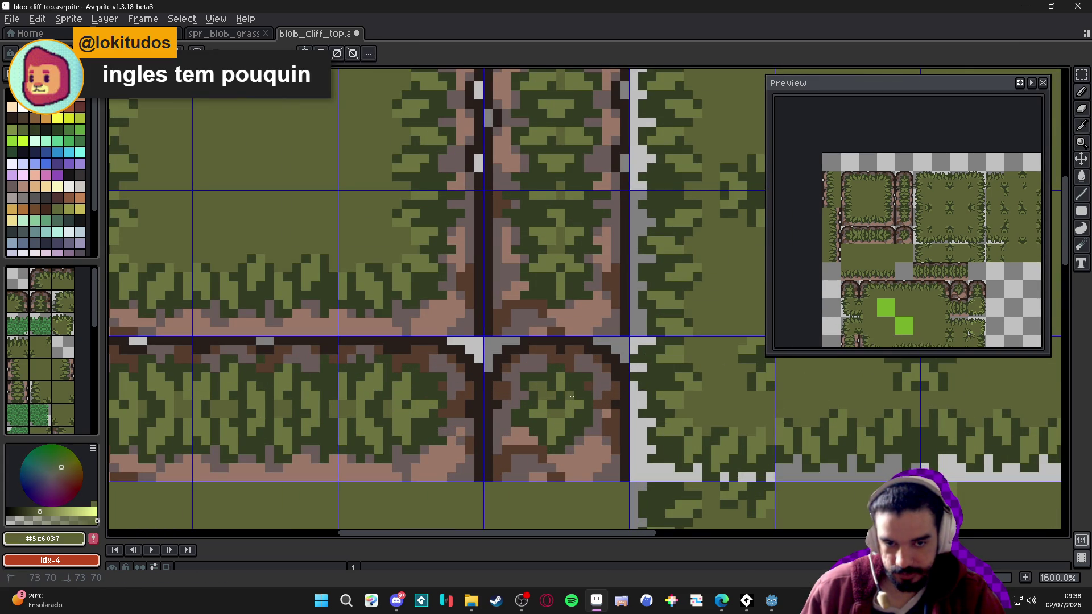
pyautogui.keyDown('alt'); pyautogui.click(594, 381); pyautogui.keyUp('alt')
pyautogui.click(594, 382)
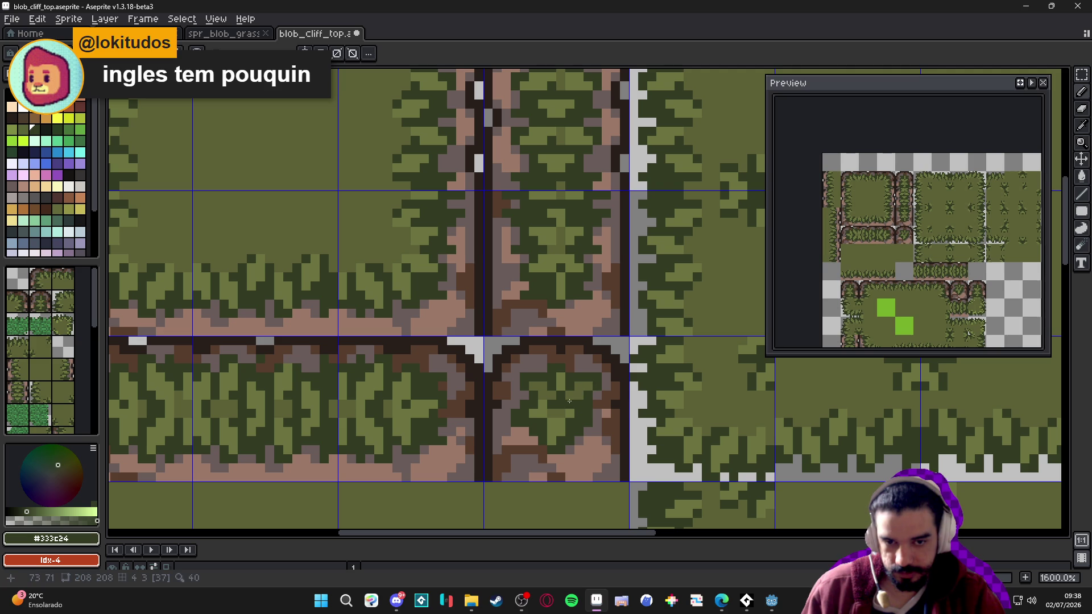
# Re-sample the dark green #333c24, light olive #6b733c and olive #5c6037 from the grass
pyautogui.scroll(-3, 570, 401)
pyautogui.scroll(3, 594, 421)
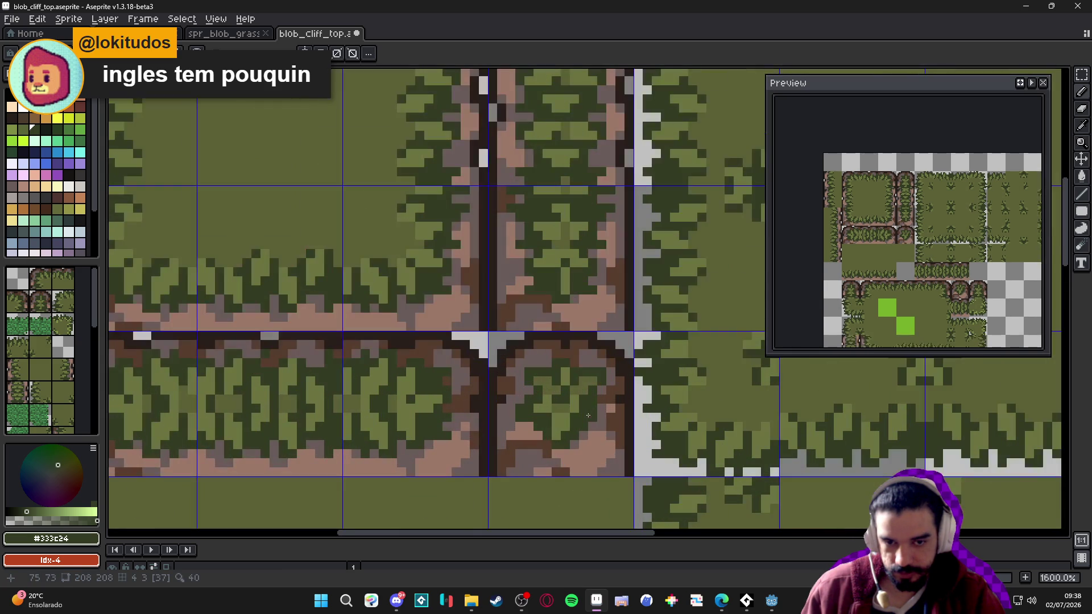
pyautogui.keyDown('alt'); pyautogui.click(575, 398); pyautogui.keyUp('alt')
pyautogui.scroll(-3, 583, 417)
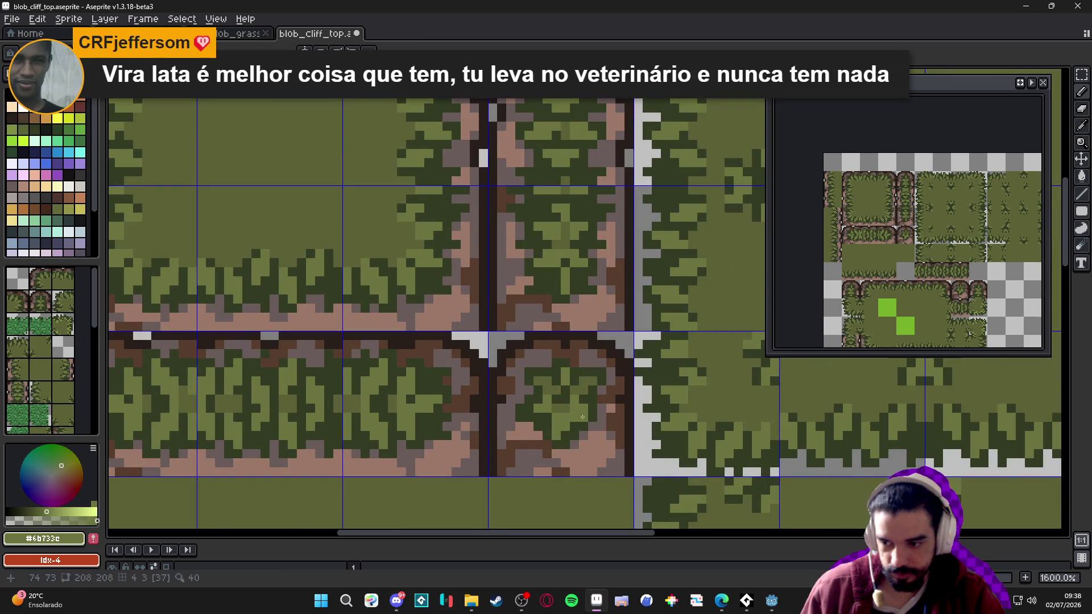
pyautogui.scroll(3, 583, 416)
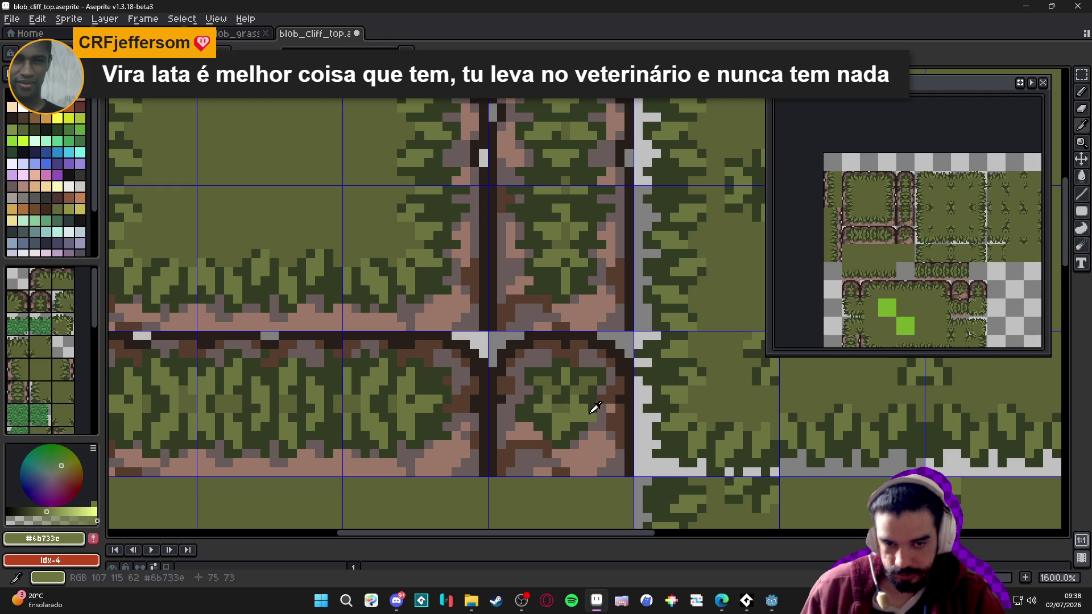
pyautogui.keyDown('alt'); pyautogui.click(573, 417); pyautogui.keyUp('alt')
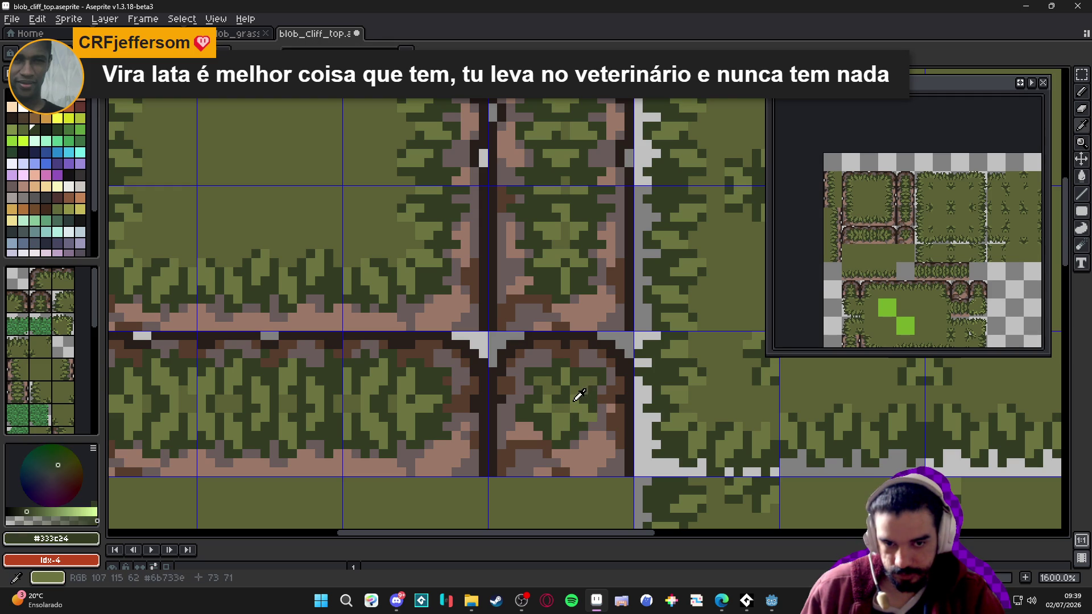
pyautogui.keyDown('alt'); pyautogui.click(578, 395); pyautogui.keyUp('alt')
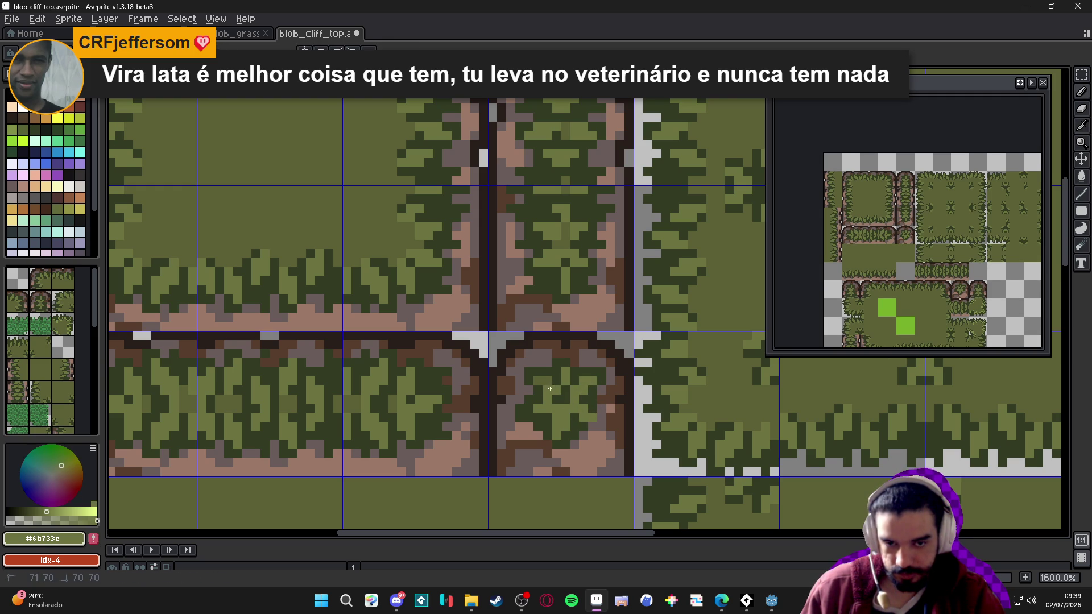
pyautogui.scroll(-3, 541, 380)
pyautogui.scroll(3, 541, 381)
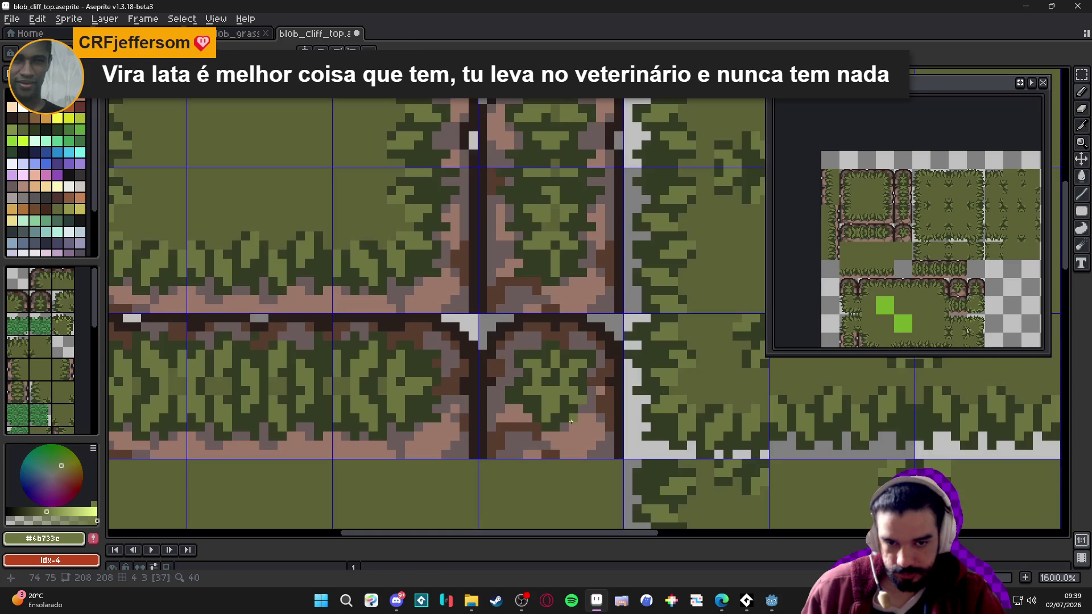
pyautogui.keyDown('alt'); pyautogui.click(575, 397); pyautogui.keyUp('alt')
pyautogui.scroll(-3, 588, 392)
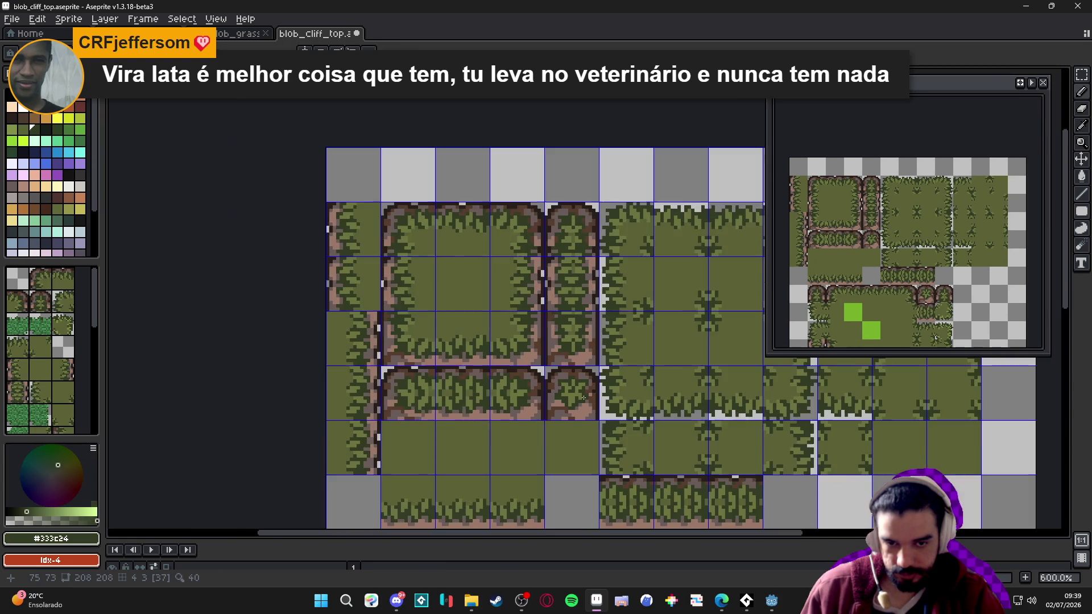
pyautogui.scroll(2, 563, 439)
pyautogui.keyDown('alt'); pyautogui.click(564, 438); pyautogui.keyUp('alt')
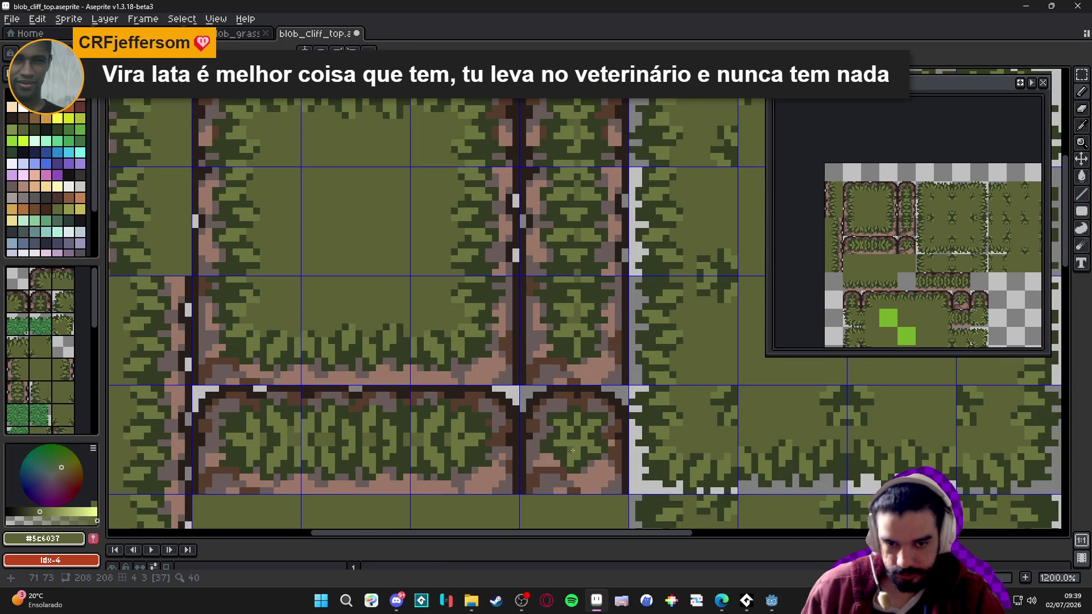
# Save the touched-up tile sheet and frame the whole sheet on the canvas
pyautogui.scroll(2, 569, 443)
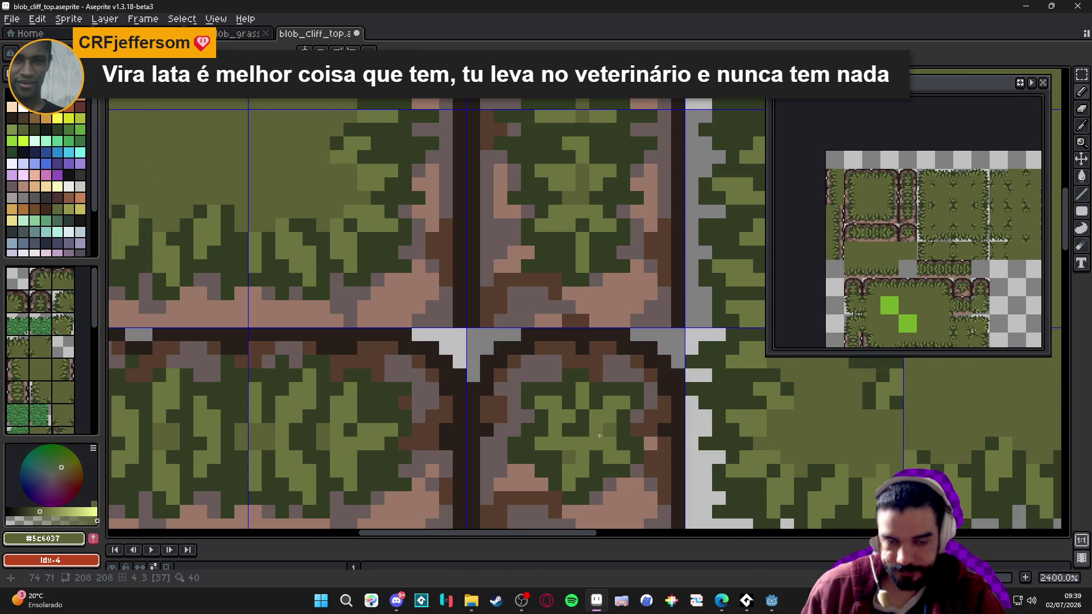
pyautogui.scroll(-2, 575, 429)
pyautogui.scroll(2, 571, 428)
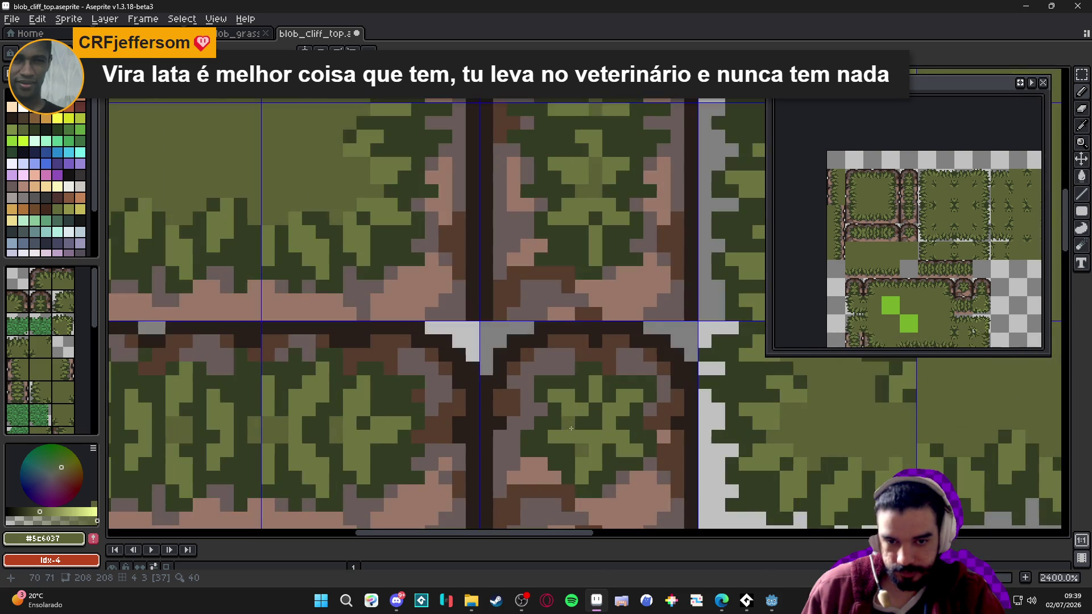
pyautogui.scroll(-3, 571, 428)
pyautogui.scroll(-1, 603, 442)
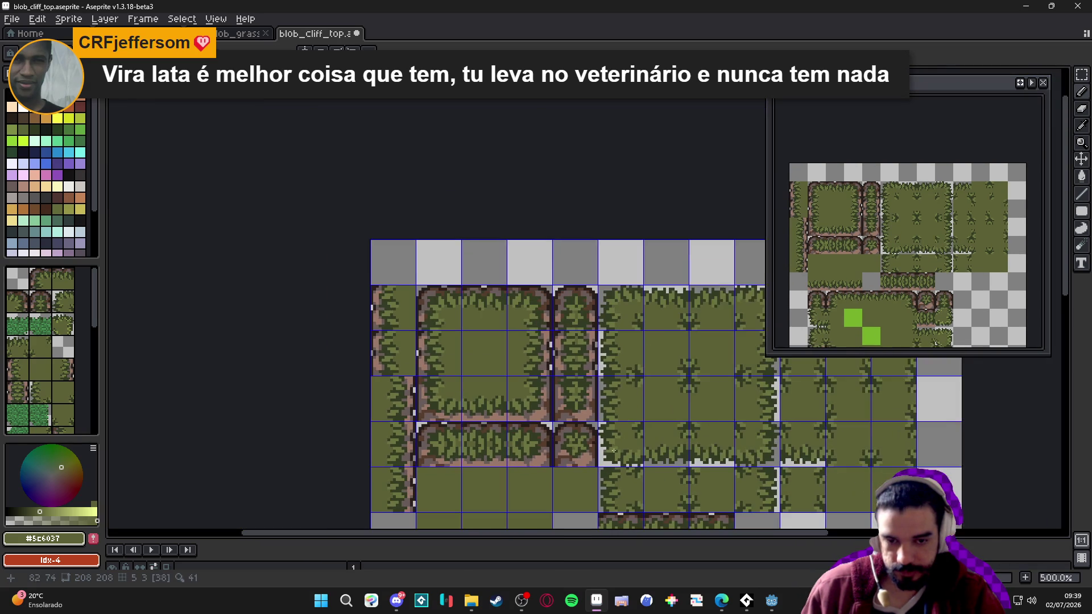
pyautogui.hotkey('ctrl', 's')
pyautogui.moveTo(590, 409)
pyautogui.mouseDown()
pyautogui.moveTo(560, 330)
pyautogui.moveTo(524, 294)
pyautogui.moveTo(504, 241)
pyautogui.moveTo(522, 204)
pyautogui.mouseUp()
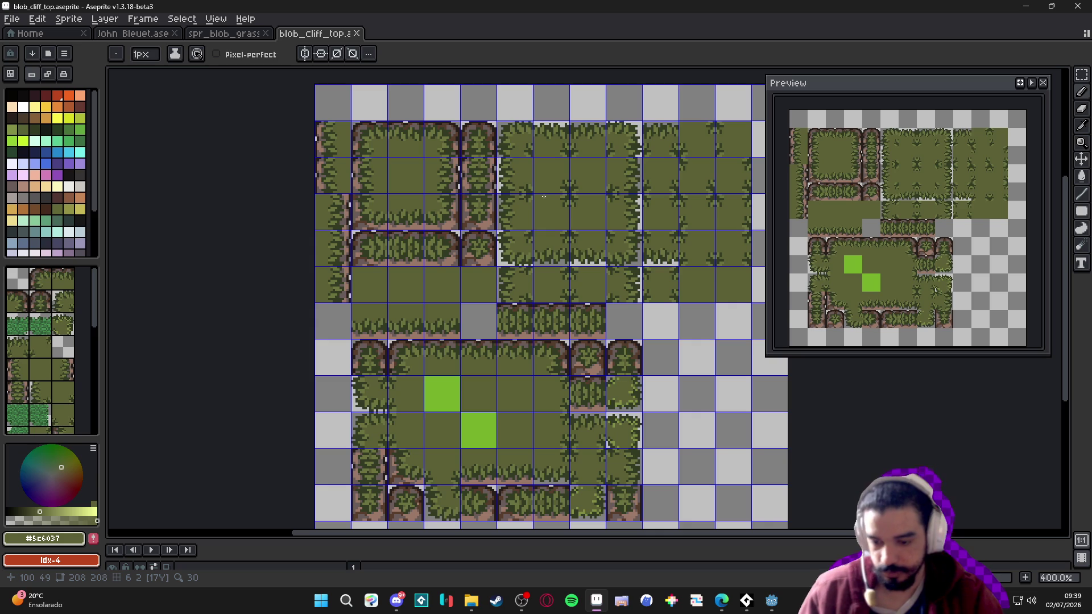
pyautogui.moveTo(428, 163); pyautogui.dragTo(407, 170)
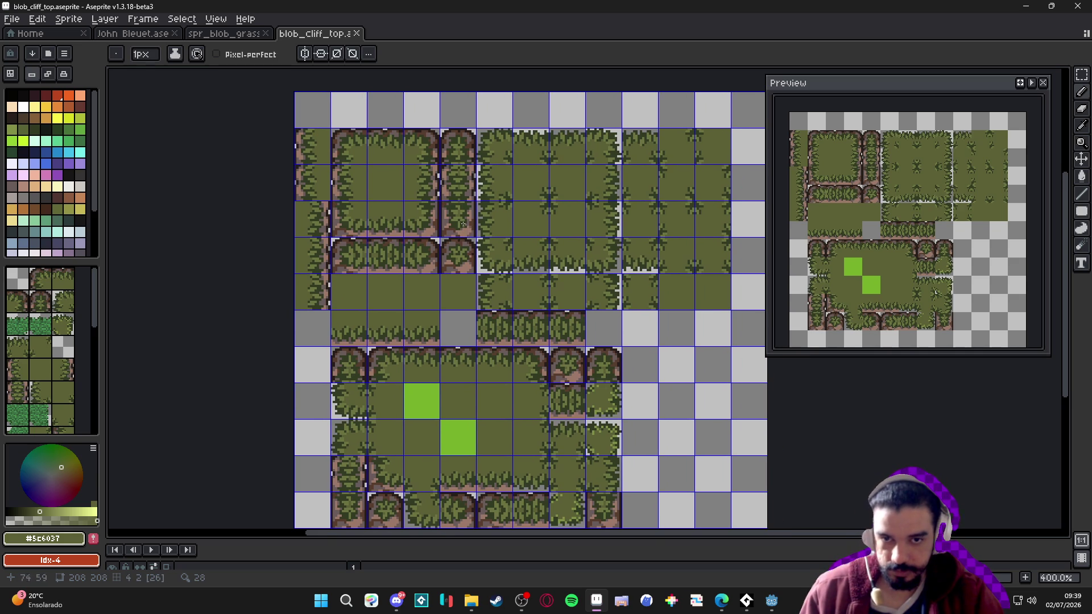
pyautogui.scroll(1, 354, 147)
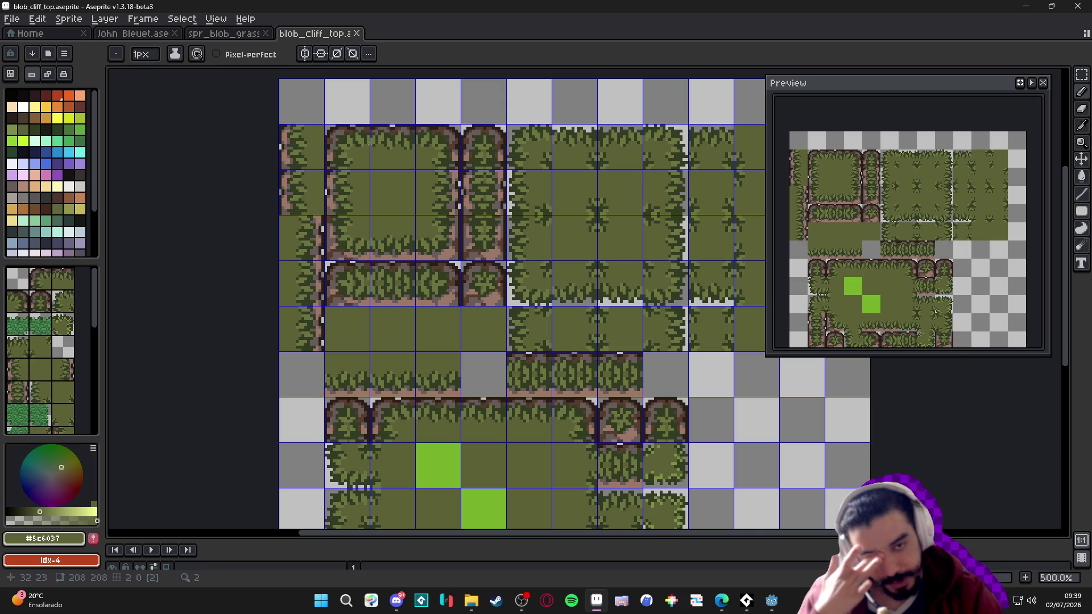
pyautogui.scroll(-1, 568, 307)
pyautogui.moveTo(596, 301)
pyautogui.mouseDown()
pyautogui.moveTo(547, 321)
pyautogui.moveTo(570, 311)
pyautogui.mouseUp()
pyautogui.hotkey('ctrl', 's')
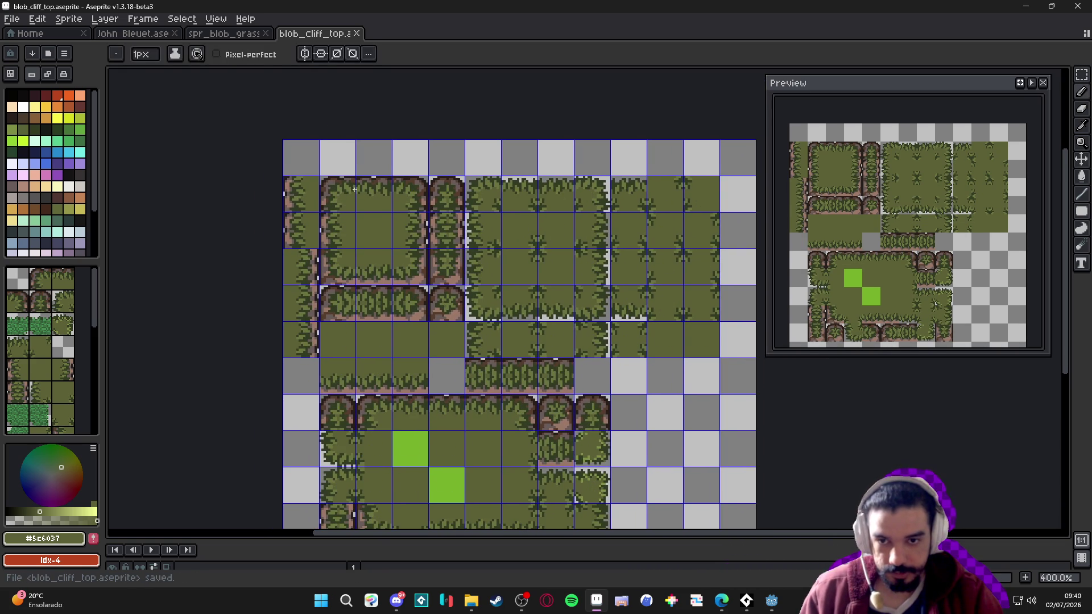
pyautogui.press('m')
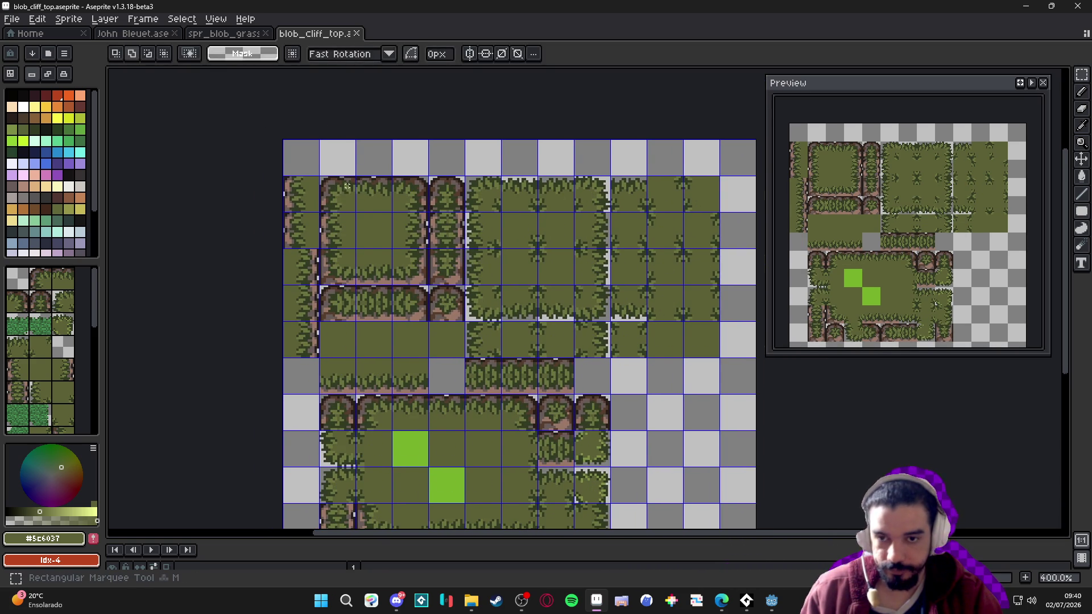
# Move a top-row tile piece onto the grass block's top-right corner, then show spr_blob_grass_16.png
pyautogui.scroll(3, 340, 195)
pyautogui.moveTo(357, 170)
pyautogui.mouseDown()
pyautogui.moveTo(345, 200)
pyautogui.moveTo(288, 209)
pyautogui.mouseUp()
pyautogui.moveTo(332, 240)
pyautogui.mouseDown()
pyautogui.moveTo(288, 205)
pyautogui.moveTo(606, 231)
pyautogui.mouseUp()
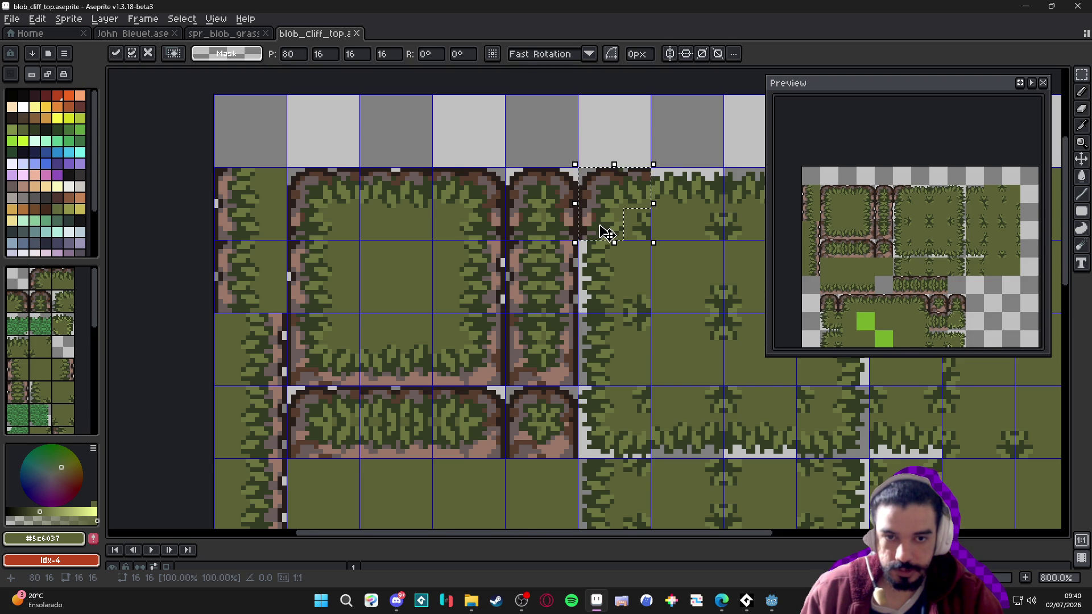
pyautogui.scroll(-1, 605, 227)
pyautogui.press('Return')
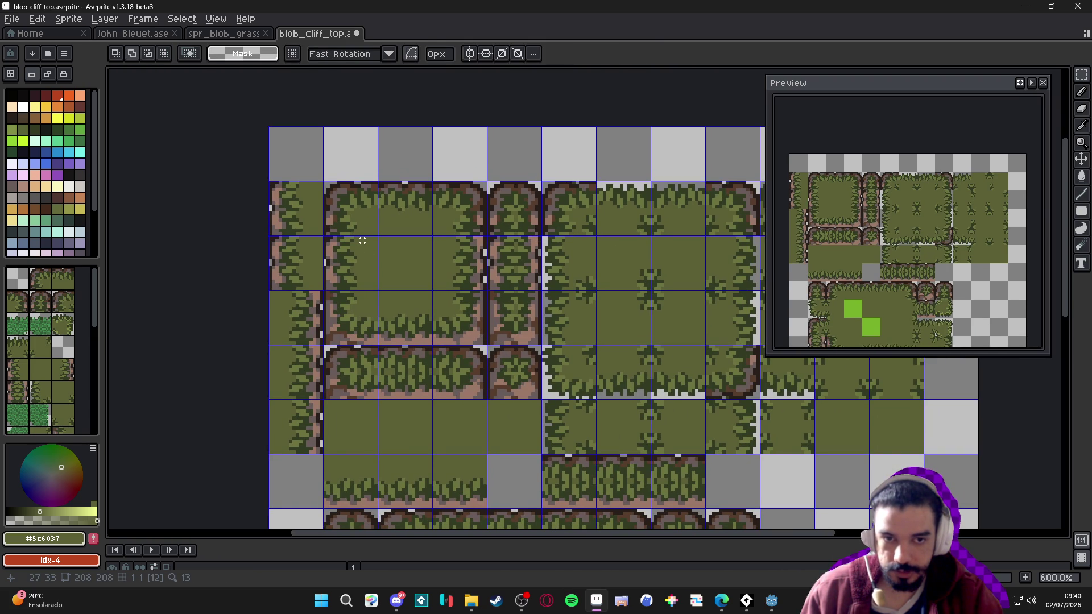
pyautogui.scroll(-1, 373, 236)
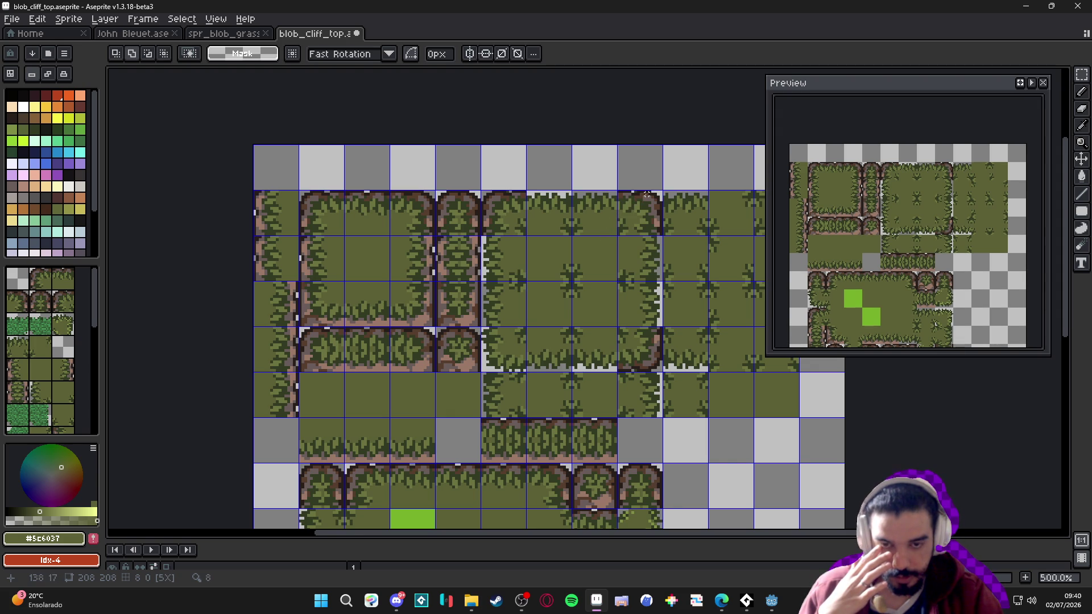
pyautogui.click(236, 35)
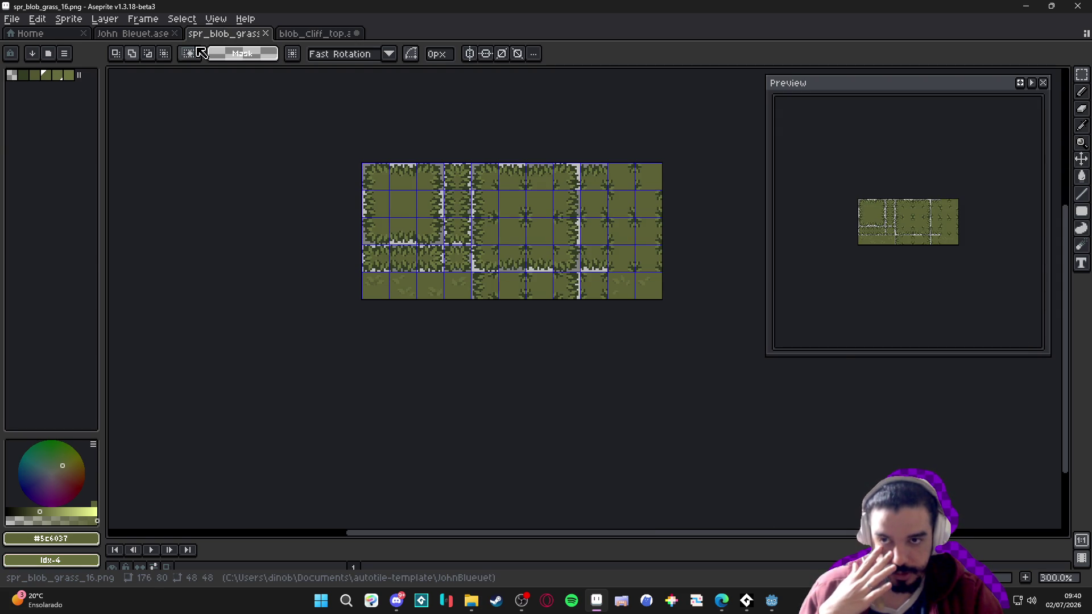
# Dock the reference sprite as a side pane with blob_cliff_top in the main canvas
pyautogui.click(147, 38)
pyautogui.scroll(2, 479, 208)
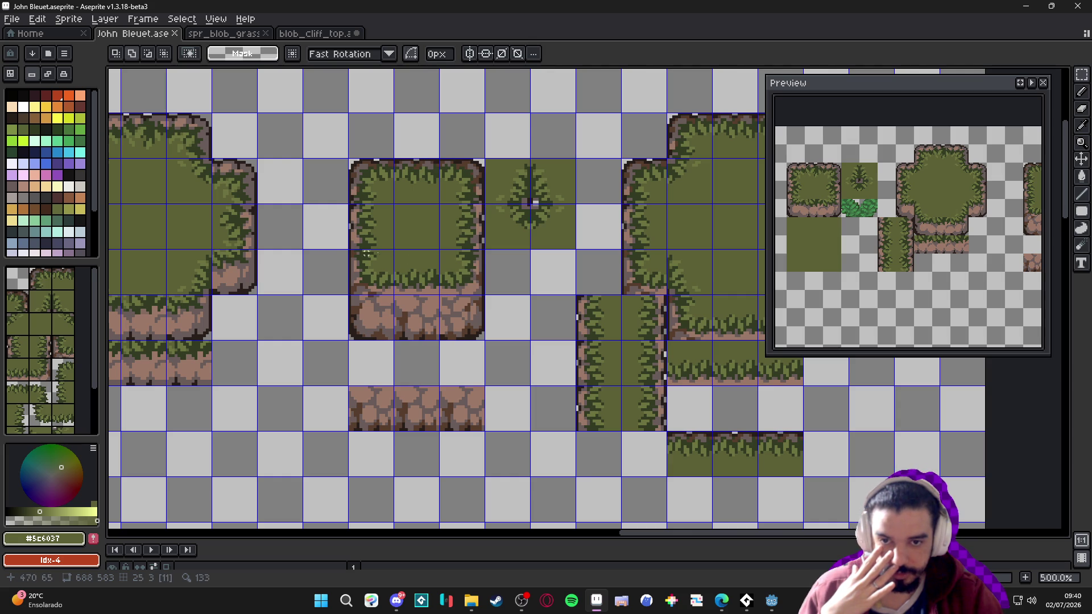
pyautogui.click(250, 35)
pyautogui.moveTo(133, 33)
pyautogui.mouseDown()
pyautogui.moveTo(111, 171)
pyautogui.moveTo(231, 164)
pyautogui.mouseUp()
pyautogui.click(224, 33)
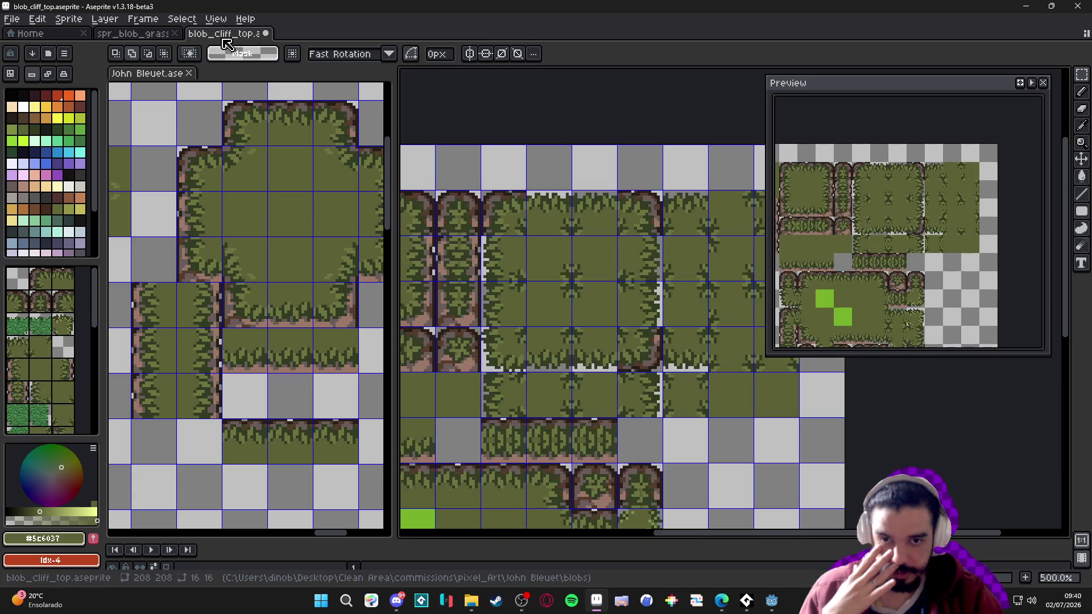
# Close the Preview window, centre the cliff sheet, and save blob_cliff_top
pyautogui.moveTo(396, 298)
pyautogui.mouseDown()
pyautogui.moveTo(276, 298)
pyautogui.moveTo(398, 299)
pyautogui.moveTo(360, 297)
pyautogui.moveTo(372, 297)
pyautogui.mouseUp()
pyautogui.scroll(-1, 644, 278)
pyautogui.moveTo(644, 278); pyautogui.dragTo(577, 271)
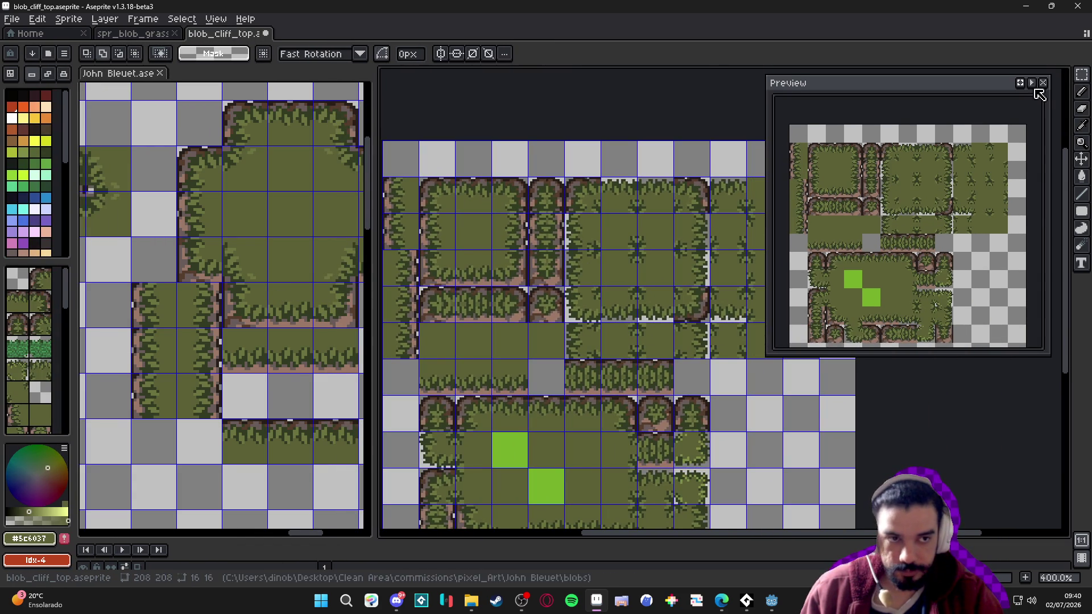
pyautogui.click(1043, 83)
pyautogui.moveTo(705, 241); pyautogui.dragTo(741, 254)
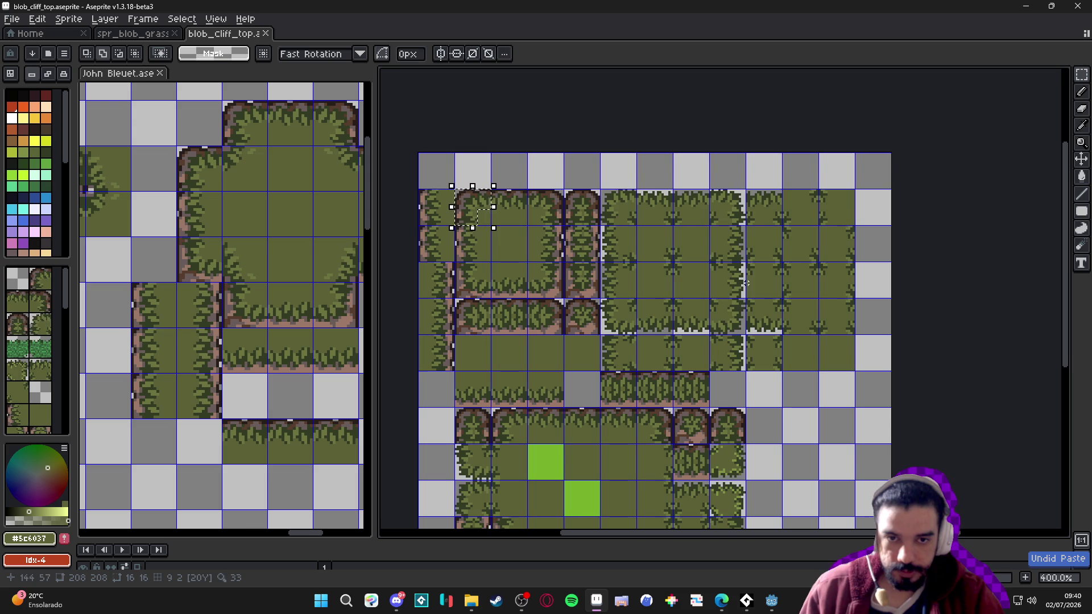
pyautogui.hscroll(-2, 704, 286)
pyautogui.scroll(-1, 705, 285)
pyautogui.hotkey('ctrl', 's')
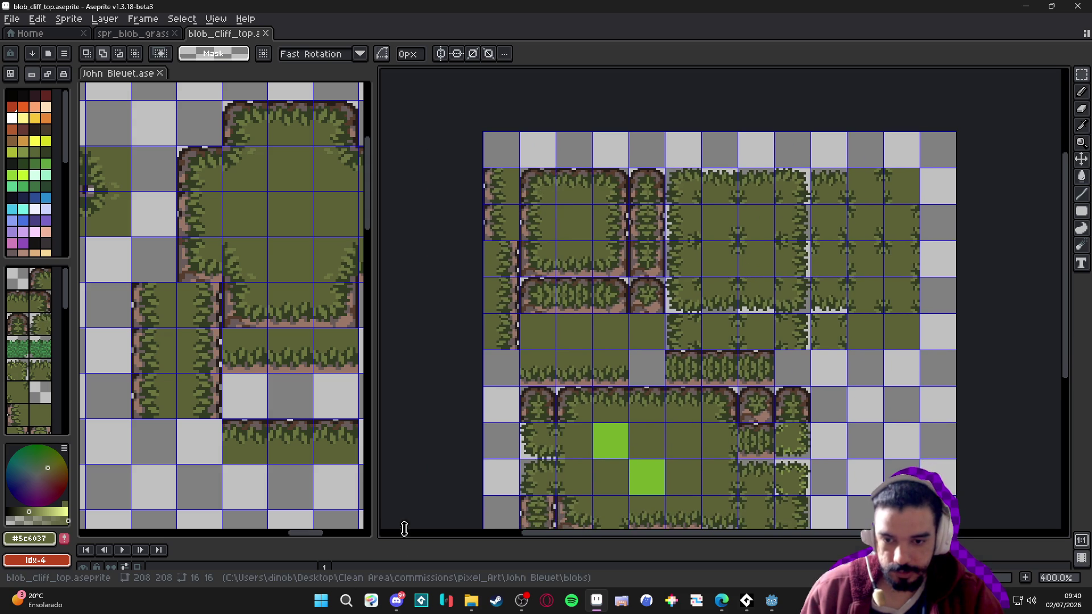
pyautogui.moveTo(404, 536); pyautogui.dragTo(410, 453)
pyautogui.rightClick(256, 506)
# Convert Layer 1 to a plain layer and back into a tilemap with a new tileset
pyautogui.moveTo(319, 522)
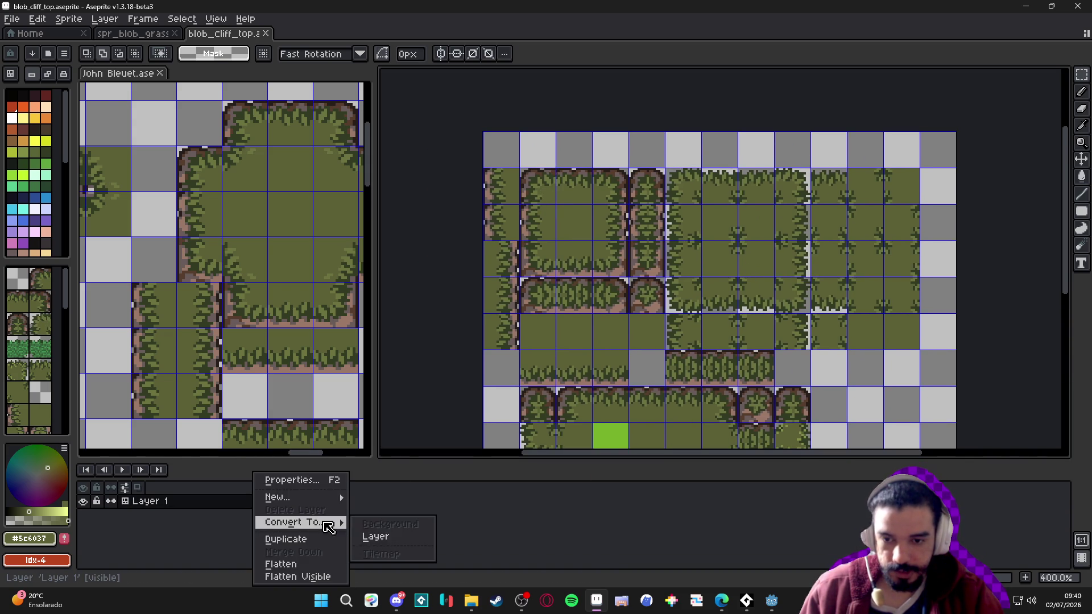
pyautogui.click(382, 538)
pyautogui.rightClick(268, 508)
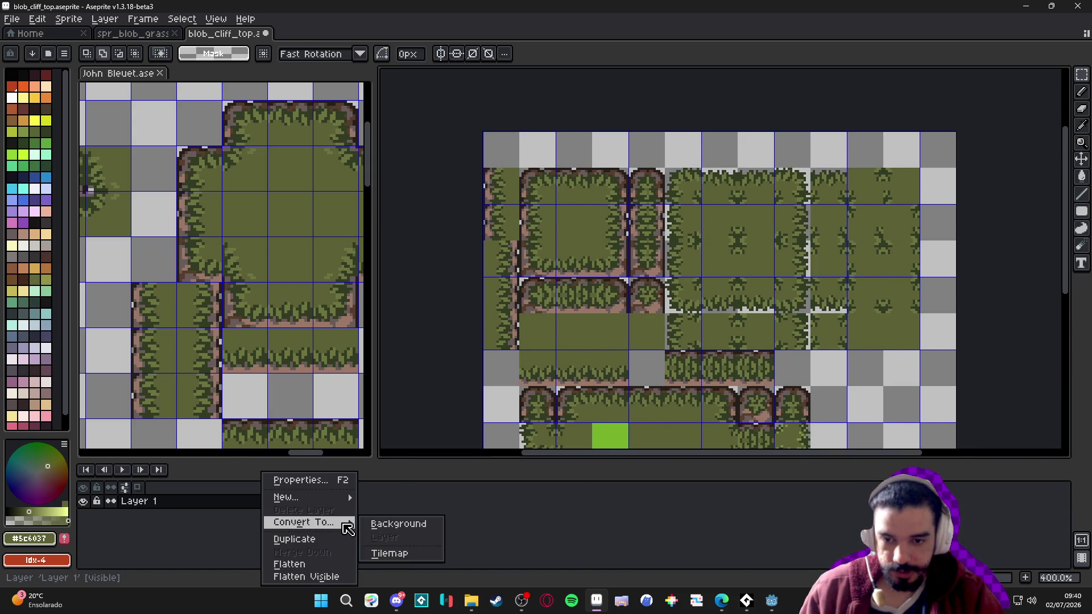
pyautogui.click(389, 553)
pyautogui.click(543, 348)
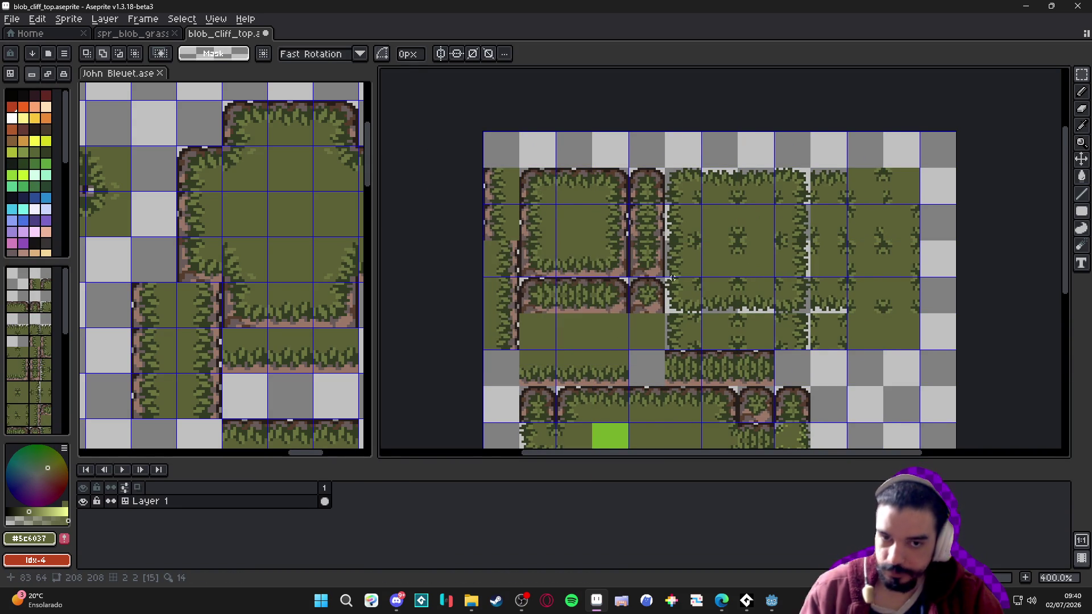
# Move the top-left cliff corner piece along the top row
pyautogui.hscroll(3, 633, 221)
pyautogui.scroll(1, 633, 222)
pyautogui.hscroll(-1, 633, 221)
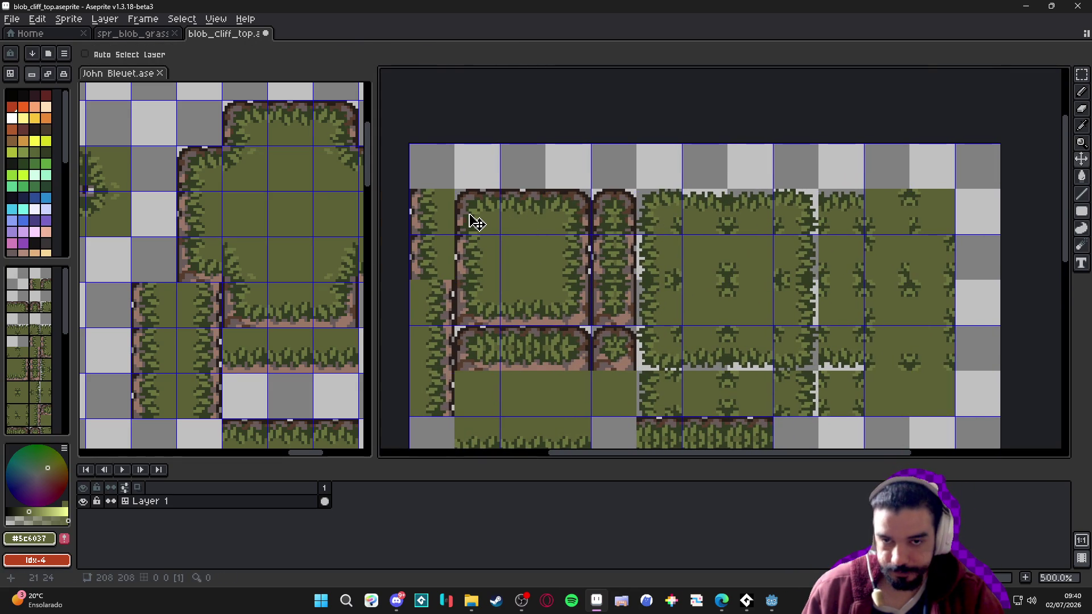
pyautogui.scroll(1, 488, 198)
pyautogui.scroll(1, 529, 191)
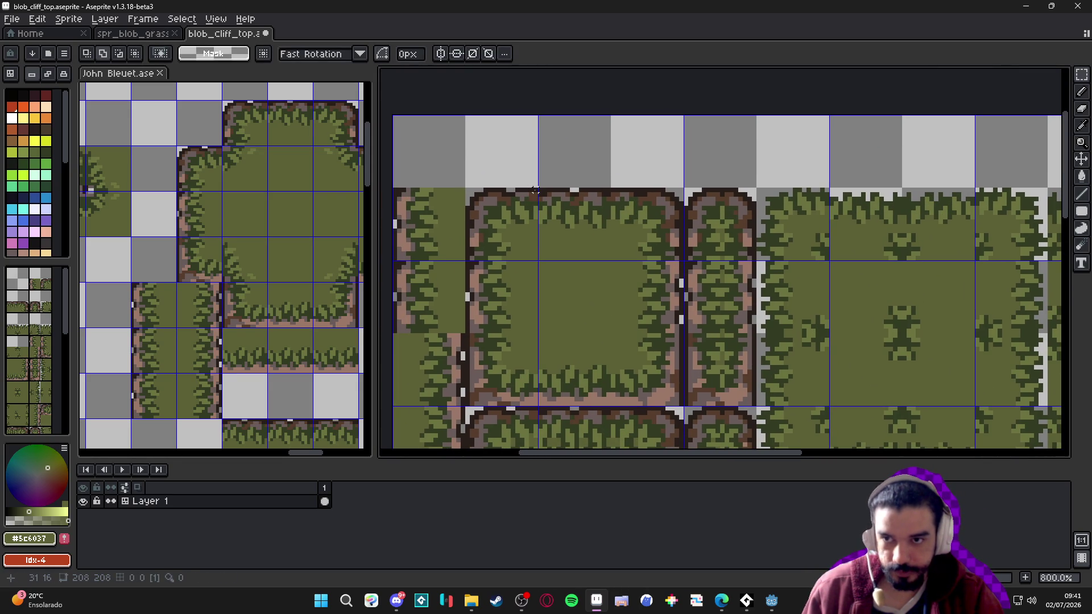
pyautogui.moveTo(534, 191); pyautogui.dragTo(463, 230)
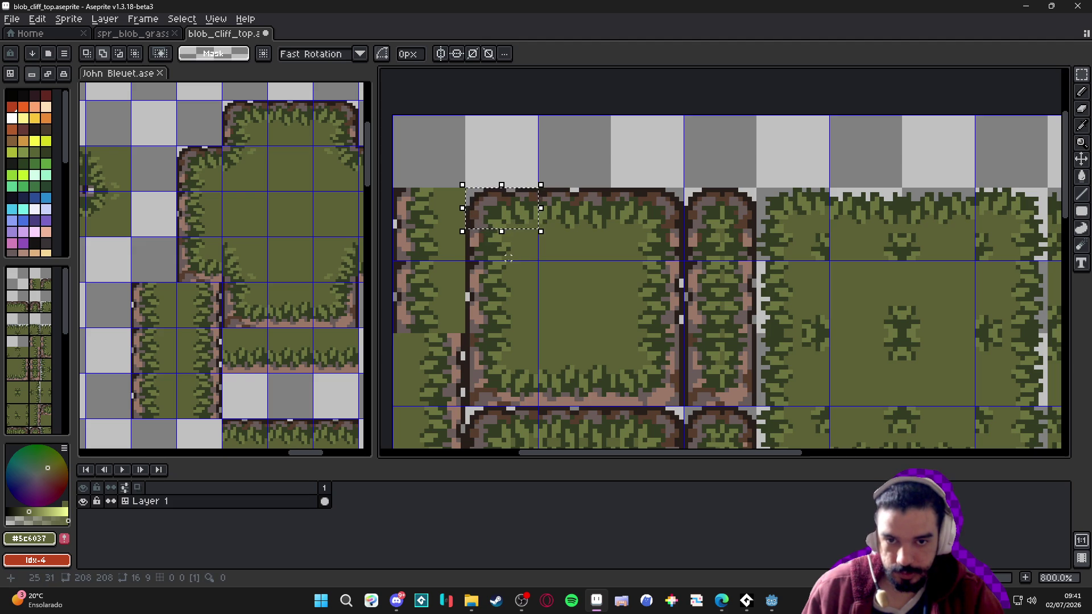
pyautogui.moveTo(505, 215); pyautogui.dragTo(804, 212)
pyautogui.hotkey('ctrl', 'd')
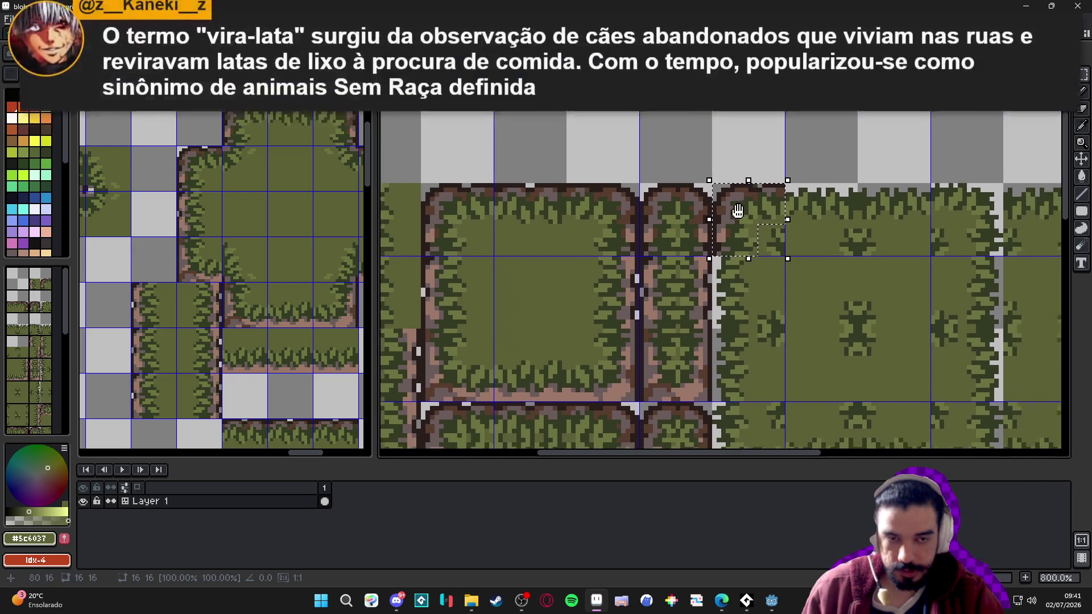
# Undo the corner piece move, reverting Layer 1 to a plain layer
pyautogui.scroll(-1, 759, 226)
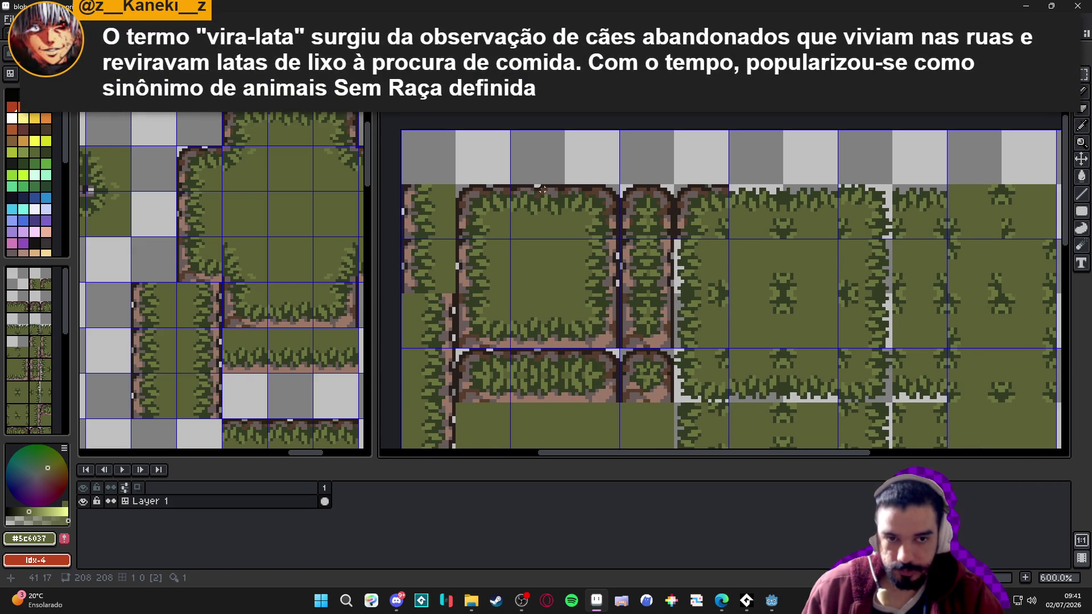
pyautogui.hscroll(2, 542, 189)
pyautogui.hscroll(1, 683, 234)
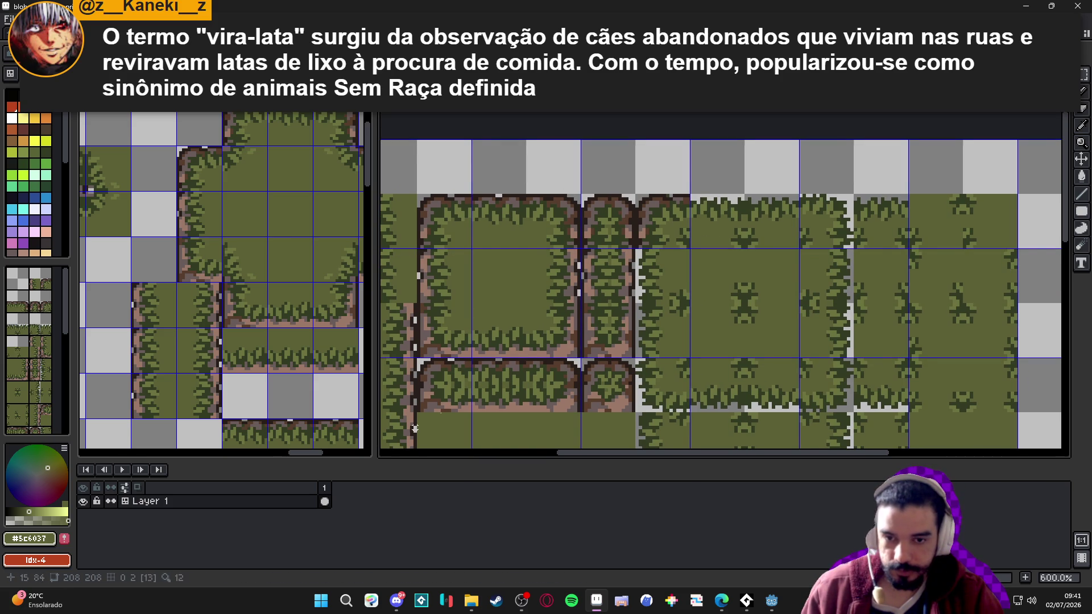
pyautogui.hscroll(-1, 618, 308)
pyautogui.scroll(-1, 619, 307)
pyautogui.hotkey('ctrl', 'z')
pyautogui.press('m')
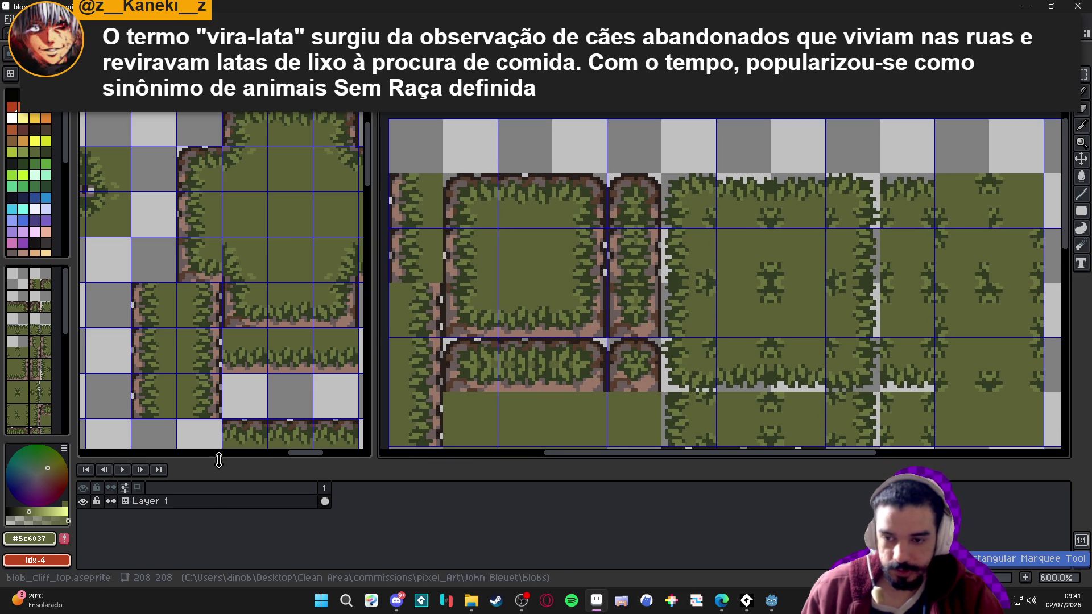
# Convert Layer 1 into a 16×16 tilemap and check the cells in Grid Settings
pyautogui.rightClick(216, 501)
pyautogui.moveTo(284, 523)
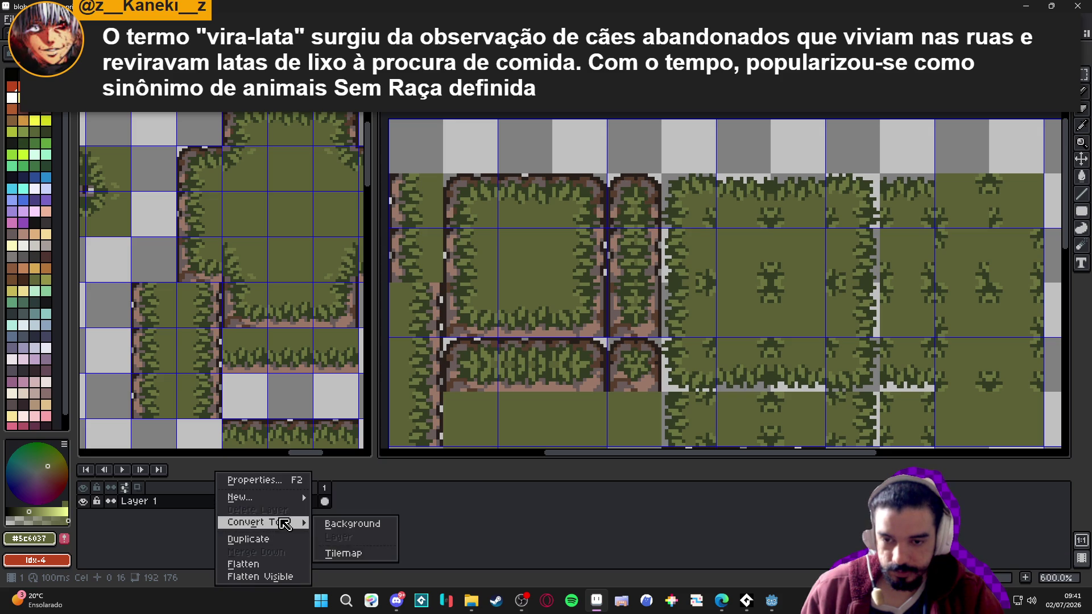
pyautogui.click(346, 553)
pyautogui.press('Tab')
pyautogui.press('Tab')
pyautogui.press('Return')
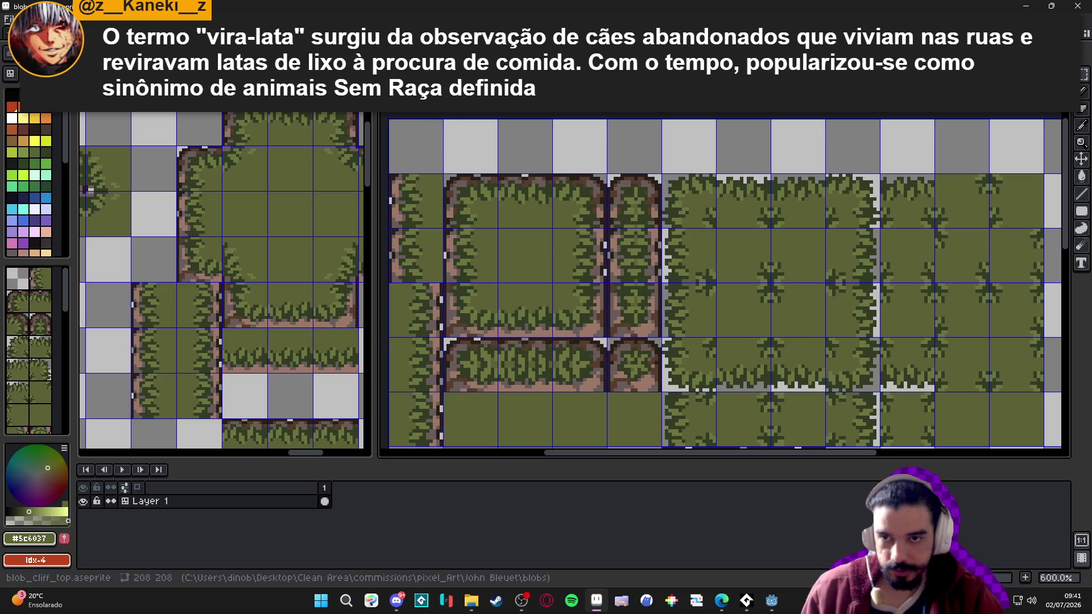
pyautogui.click(211, 19)
pyautogui.moveTo(284, 105)
pyautogui.click(410, 136)
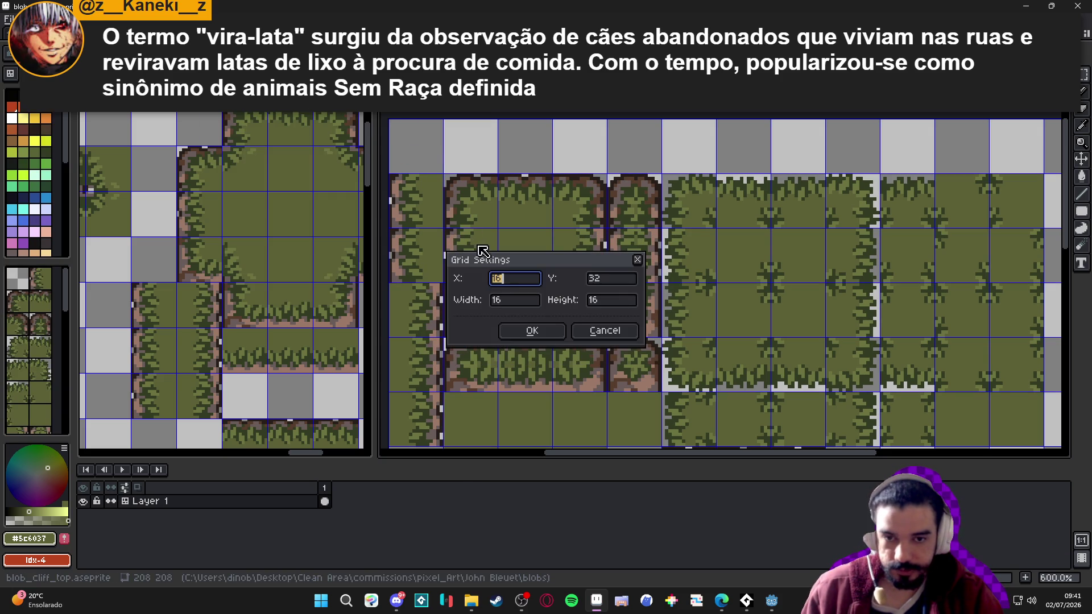
# Cancel Grid Settings, save, and copy the big block's top-left cliff corner four tiles right
pyautogui.click(613, 331)
pyautogui.hotkey('ctrl', 's')
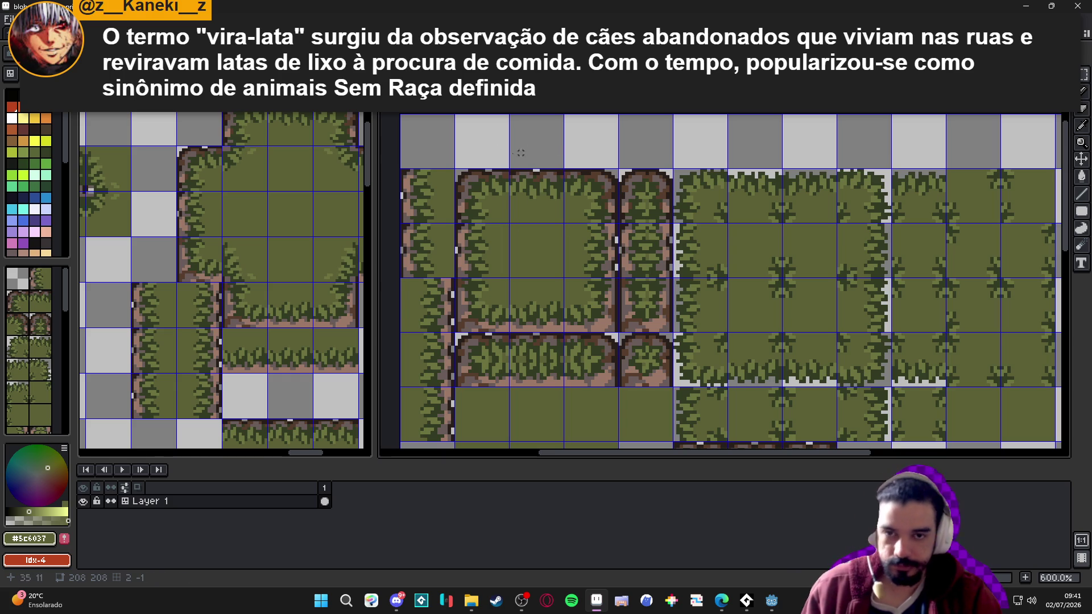
pyautogui.scroll(4, 526, 149)
pyautogui.moveTo(597, 165)
pyautogui.mouseDown()
pyautogui.moveTo(549, 215)
pyautogui.moveTo(500, 219)
pyautogui.mouseUp()
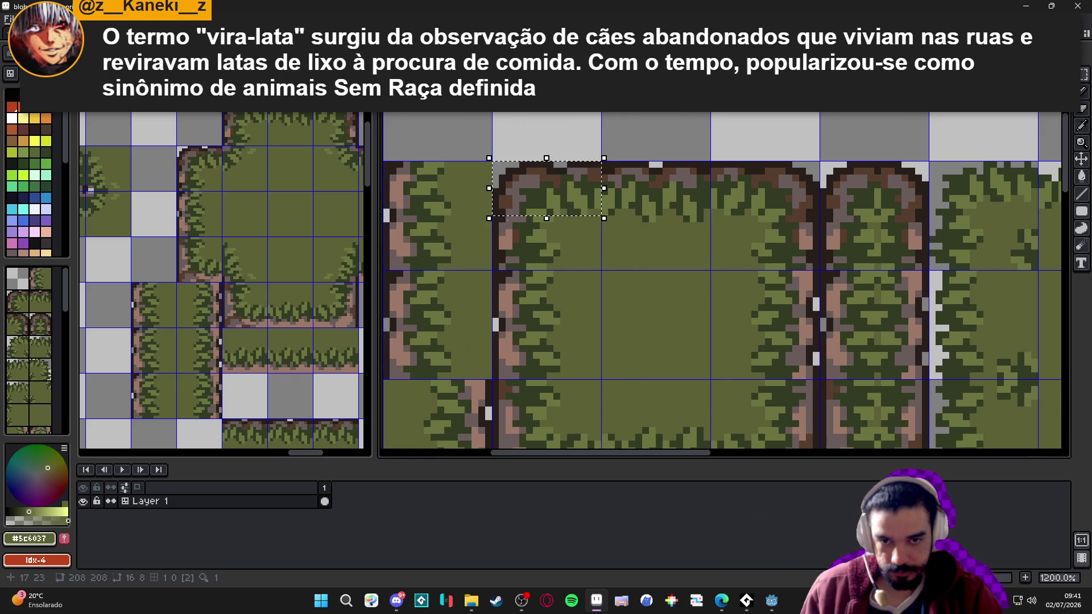
pyautogui.moveTo(559, 269); pyautogui.dragTo(500, 195)
pyautogui.scroll(-2, 541, 243)
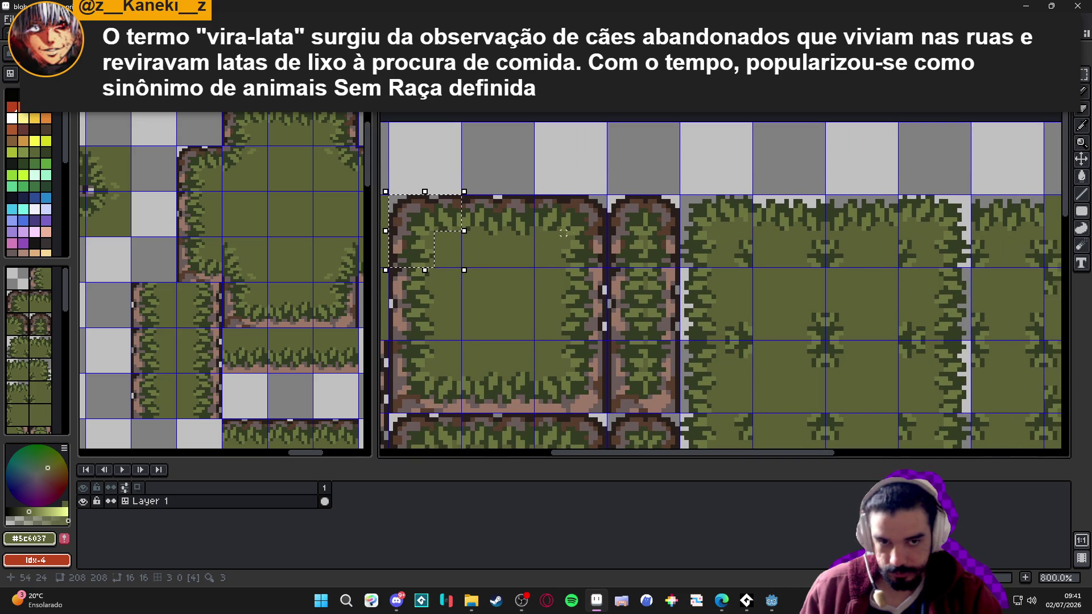
pyautogui.moveTo(446, 227)
pyautogui.mouseDown()
pyautogui.moveTo(710, 195)
pyautogui.moveTo(728, 203)
pyautogui.mouseUp()
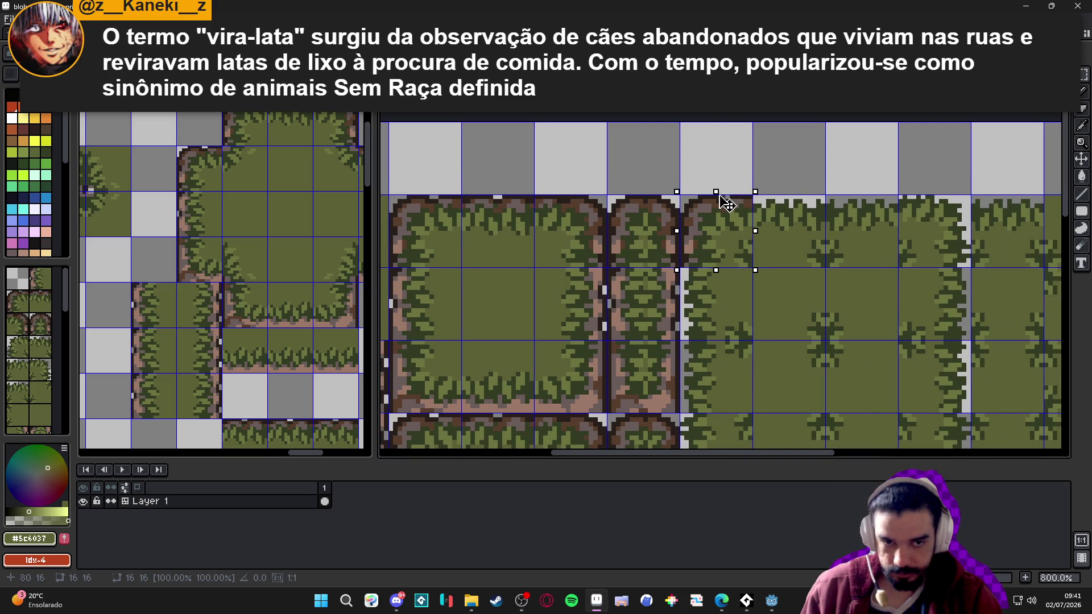
# Move a cliff-edge strip onto the left side of the grass tile
pyautogui.scroll(-1, 719, 197)
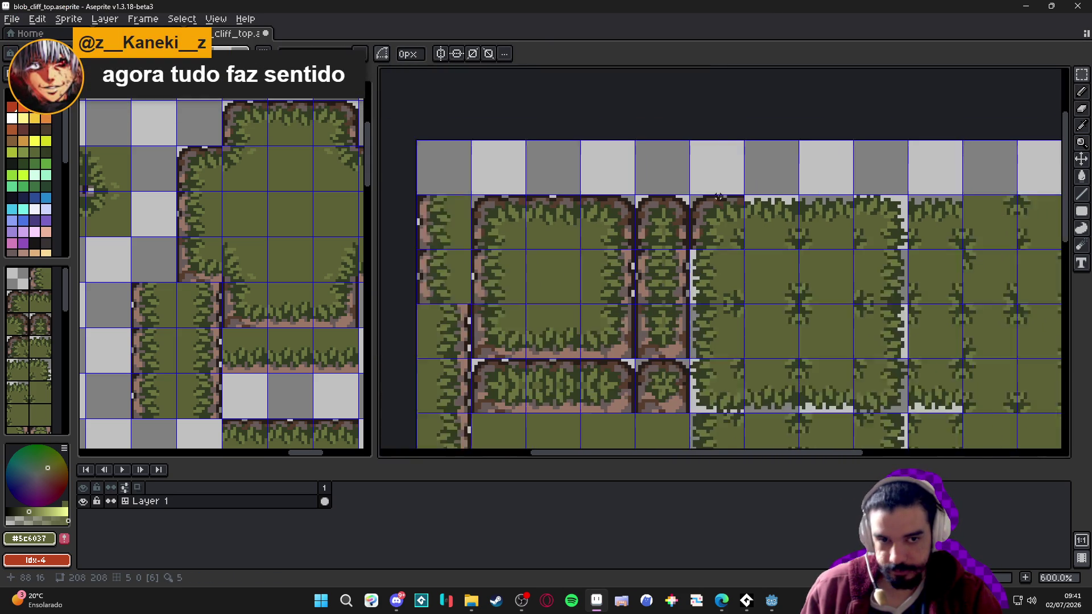
pyautogui.scroll(1, 484, 224)
pyautogui.moveTo(484, 224)
pyautogui.mouseDown()
pyautogui.moveTo(453, 295)
pyautogui.moveTo(439, 297)
pyautogui.moveTo(755, 273)
pyautogui.mouseUp()
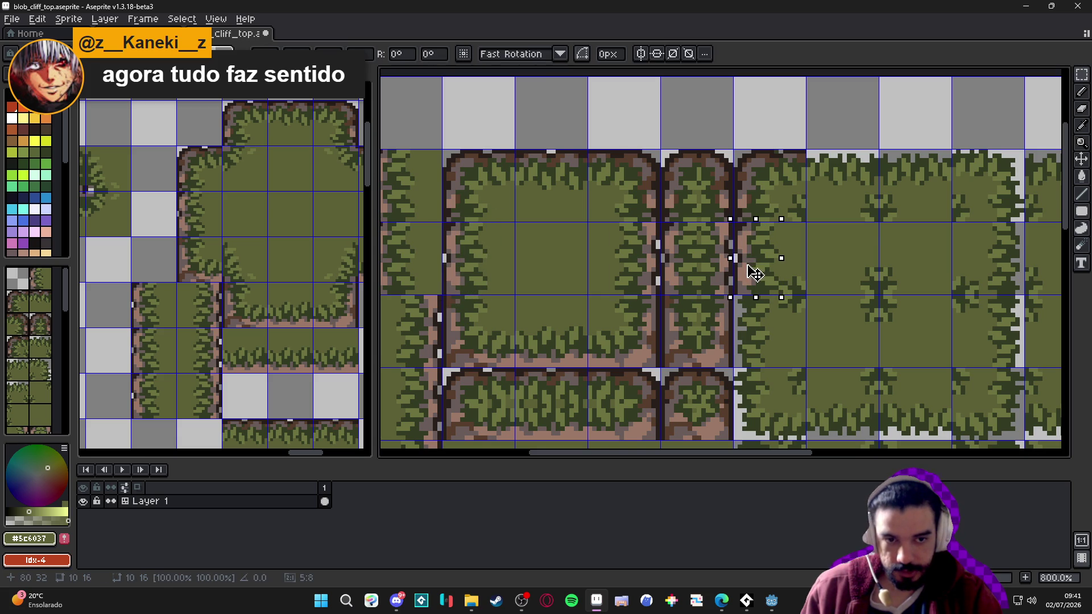
pyautogui.scroll(-1, 721, 244)
pyautogui.click(534, 300)
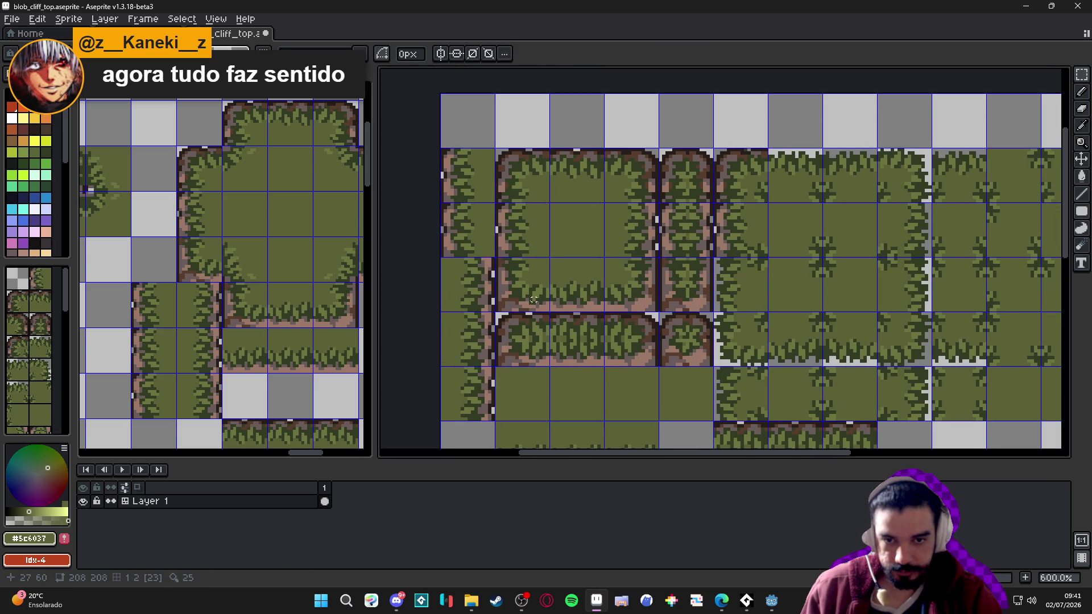
pyautogui.scroll(1, 523, 269)
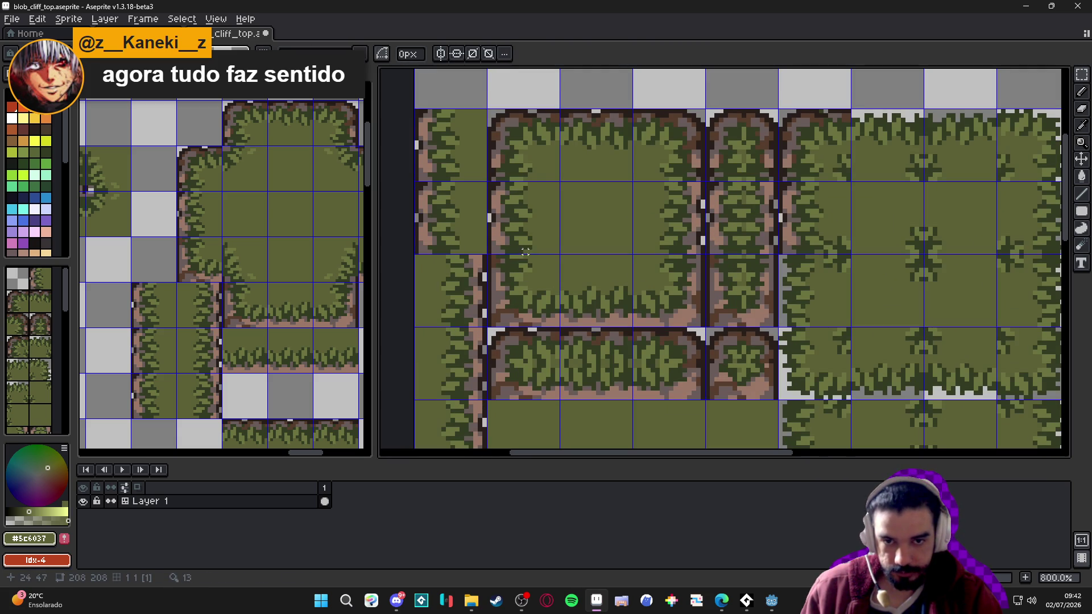
pyautogui.moveTo(430, 173)
pyautogui.mouseDown()
pyautogui.moveTo(477, 247)
pyautogui.moveTo(781, 297)
pyautogui.moveTo(755, 302)
pyautogui.mouseUp()
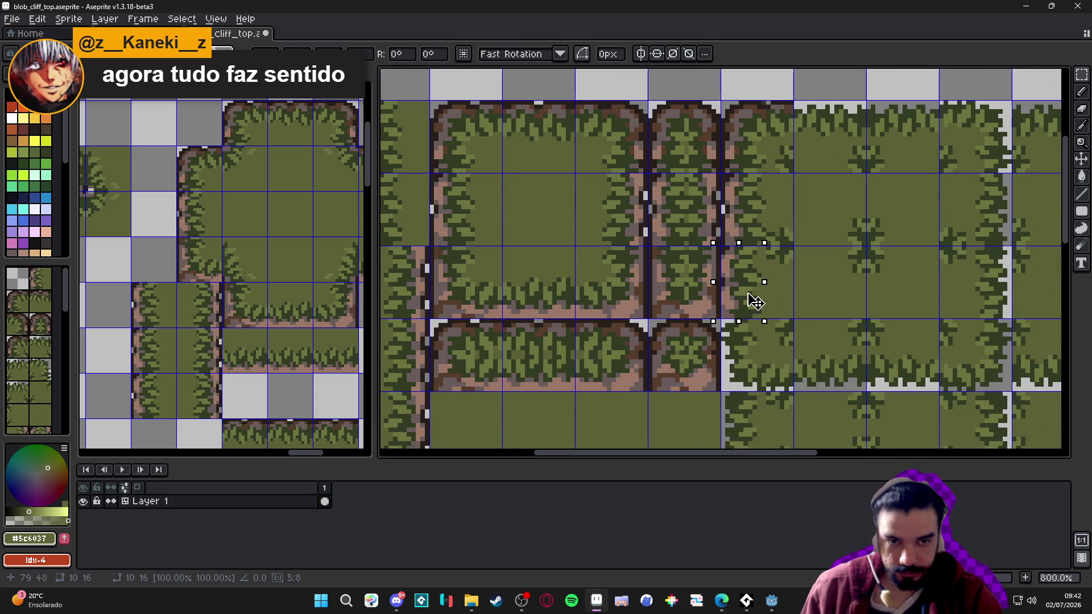
pyautogui.scroll(-2, 740, 296)
pyautogui.press('Return')
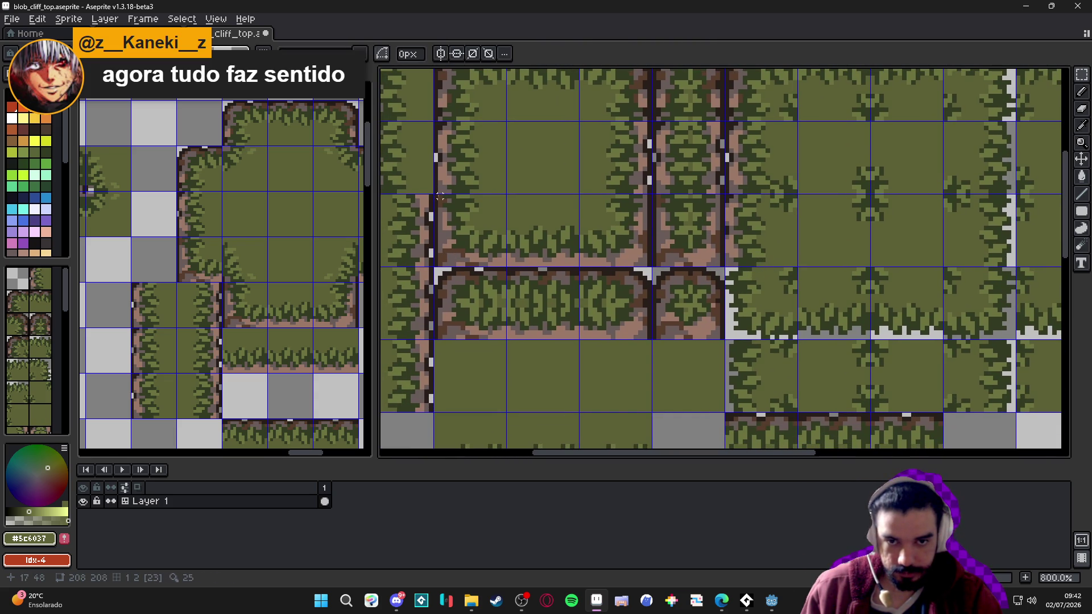
# Select further cliff-edge sections, committing and deselecting the previous change
pyautogui.moveTo(435, 196)
pyautogui.mouseDown()
pyautogui.moveTo(481, 259)
pyautogui.moveTo(472, 265)
pyautogui.moveTo(481, 266)
pyautogui.moveTo(470, 231)
pyautogui.moveTo(470, 245)
pyautogui.moveTo(773, 329)
pyautogui.moveTo(762, 317)
pyautogui.mouseUp()
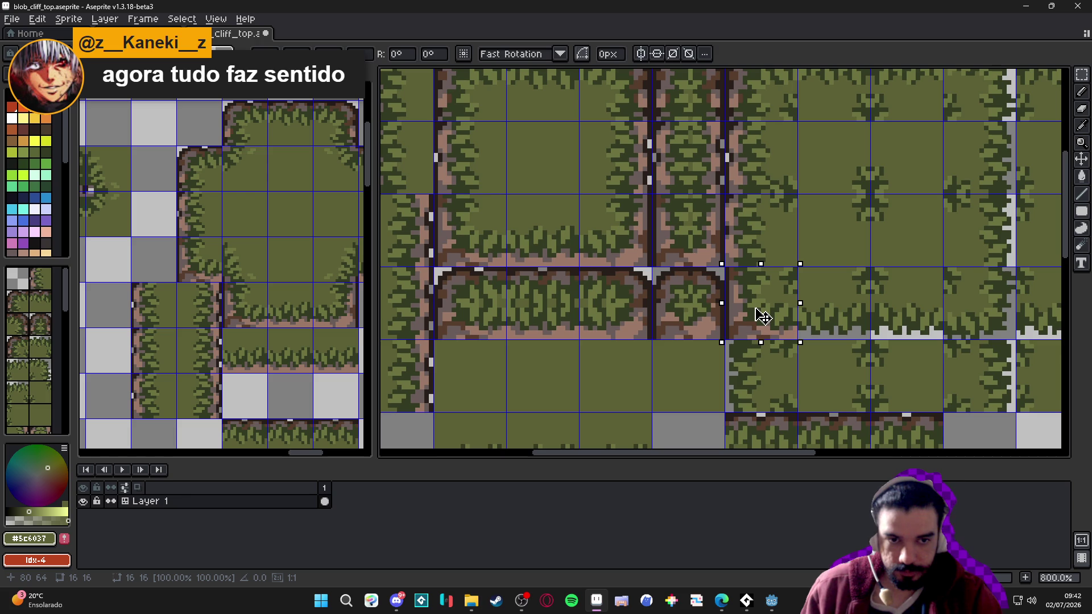
pyautogui.scroll(-1, 695, 302)
pyautogui.hotkey('ctrl', 'd')
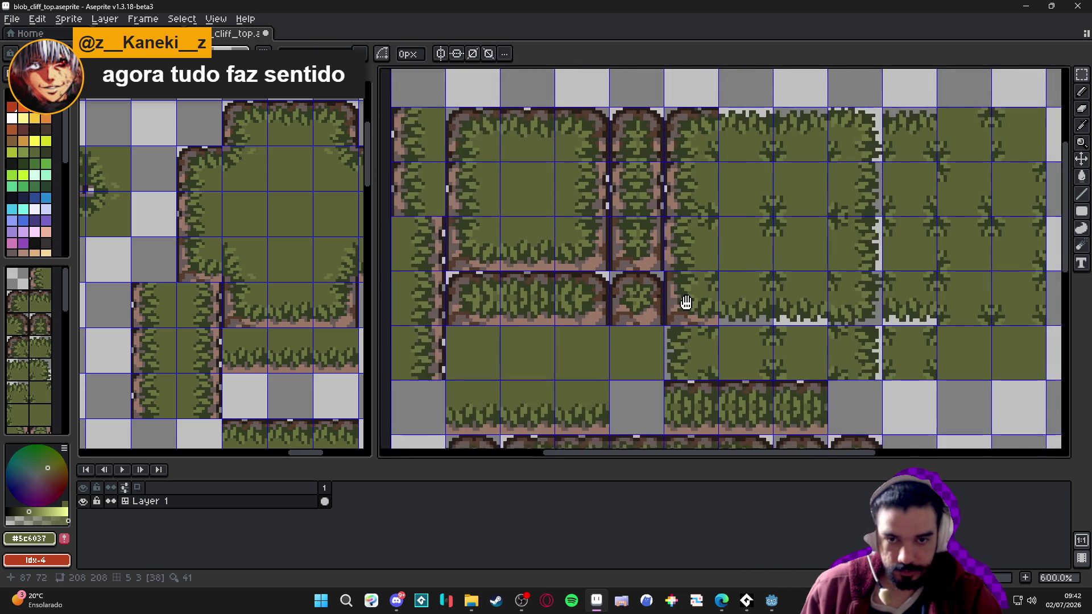
pyautogui.scroll(3, 502, 276)
pyautogui.moveTo(453, 289)
pyautogui.mouseDown()
pyautogui.moveTo(509, 245)
pyautogui.moveTo(560, 236)
pyautogui.mouseUp()
# Place two cliff-edge pieces further right and down along the large grass block
pyautogui.scroll(-2, 760, 283)
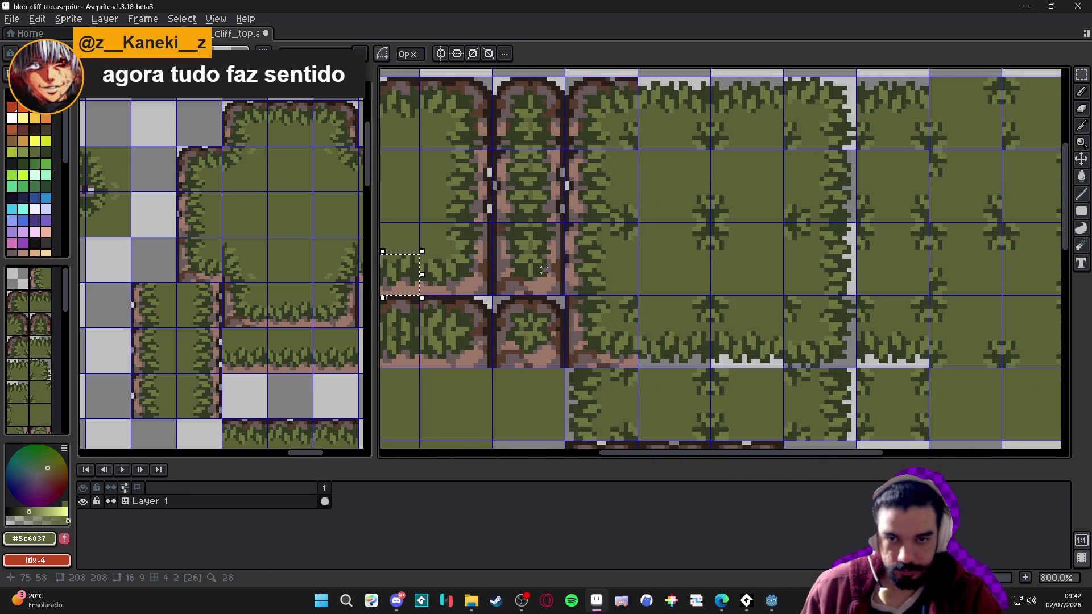
pyautogui.moveTo(391, 279)
pyautogui.mouseDown()
pyautogui.moveTo(695, 351)
pyautogui.moveTo(686, 356)
pyautogui.mouseUp()
pyautogui.scroll(3, 695, 351)
pyautogui.scroll(-2, 685, 356)
pyautogui.press('Return')
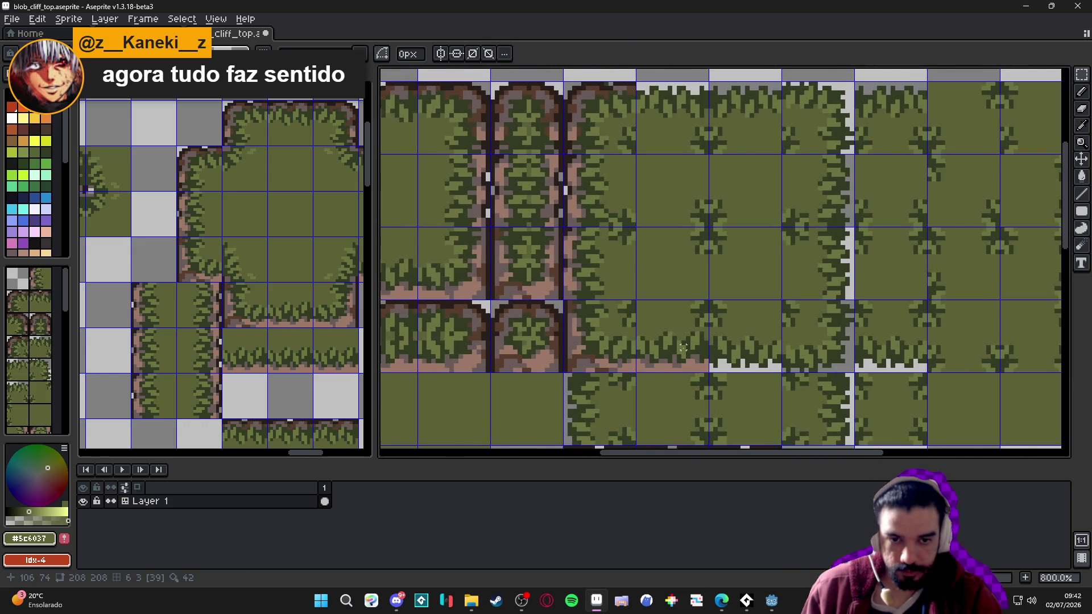
pyautogui.scroll(-2, 492, 302)
pyautogui.scroll(2, 492, 303)
pyautogui.hscroll(2, 714, 348)
pyautogui.moveTo(432, 298)
pyautogui.mouseDown()
pyautogui.moveTo(744, 355)
pyautogui.moveTo(756, 385)
pyautogui.mouseUp()
pyautogui.scroll(1, 744, 355)
pyautogui.scroll(-1, 756, 385)
pyautogui.scroll(-1, 756, 390)
pyautogui.press('Return')
pyautogui.scroll(-1, 625, 353)
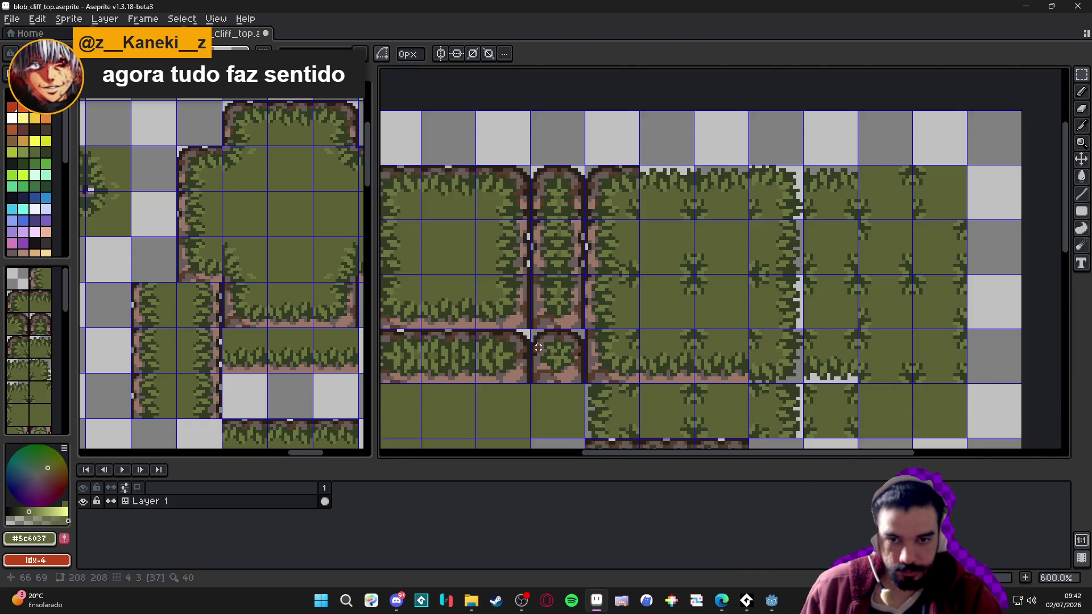
pyautogui.scroll(2, 524, 329)
# Nudge a 16×9 edge strip plus a second selected area down one pixel
pyautogui.moveTo(460, 292); pyautogui.dragTo(528, 329)
pyautogui.moveTo(530, 260)
pyautogui.mouseDown()
pyautogui.moveTo(507, 307)
pyautogui.moveTo(487, 315)
pyautogui.moveTo(865, 383)
pyautogui.moveTo(873, 394)
pyautogui.mouseUp()
pyautogui.click(506, 322)
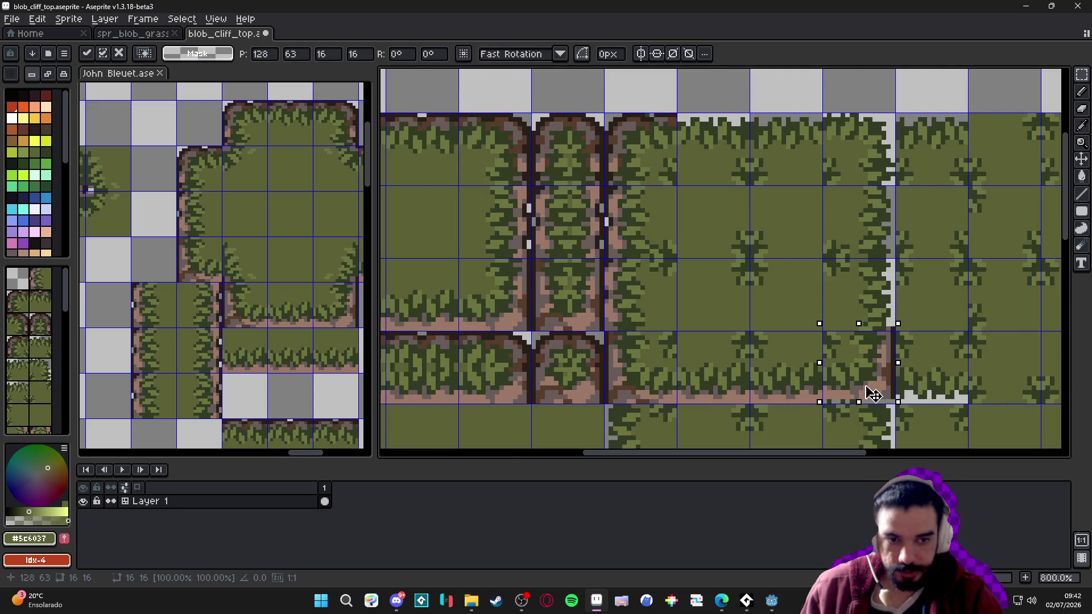
pyautogui.press('Down')
pyautogui.hotkey('ctrl', 'd')
pyautogui.scroll(-2, 630, 279)
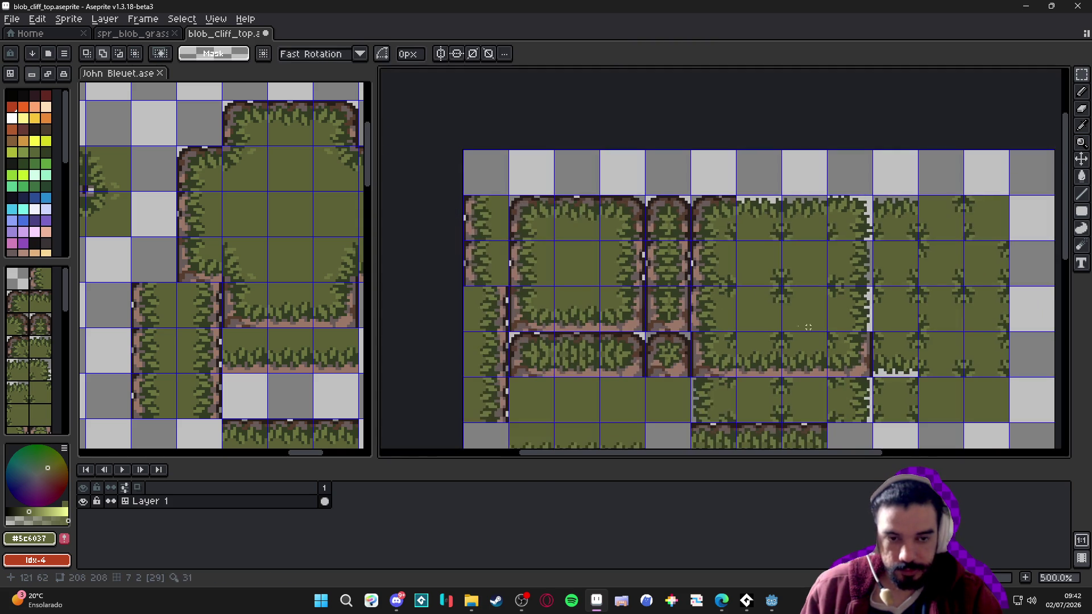
pyautogui.scroll(2, 630, 280)
# Reposition the 10×16 narrow grass edge piece and save blob_cliff_top.aseprite
pyautogui.moveTo(636, 284)
pyautogui.mouseDown()
pyautogui.moveTo(598, 215)
pyautogui.moveTo(508, 284)
pyautogui.moveTo(736, 287)
pyautogui.moveTo(869, 329)
pyautogui.moveTo(862, 316)
pyautogui.mouseUp()
pyautogui.click(507, 283)
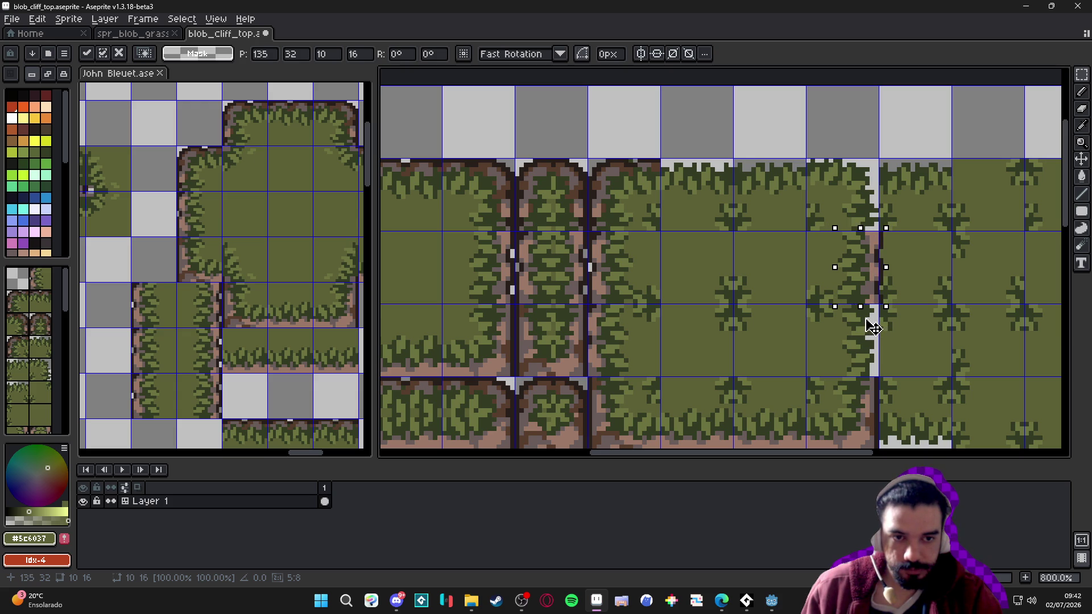
pyautogui.hotkey('ctrl', 'd')
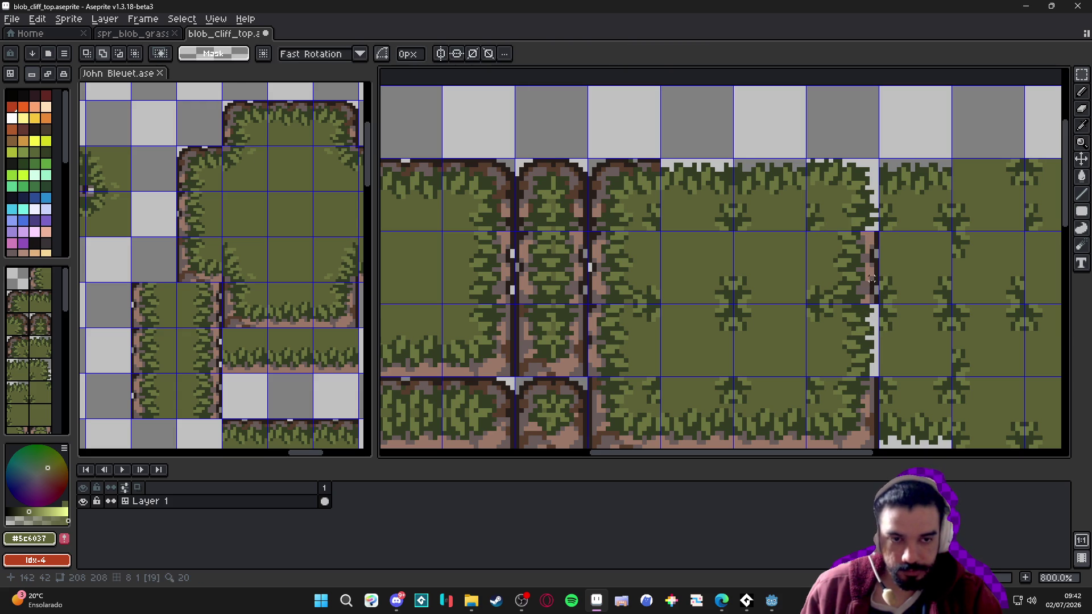
pyautogui.hotkey('ctrl', 'z')
pyautogui.hotkey('ctrl', 'z')
pyautogui.moveTo(488, 292); pyautogui.dragTo(848, 370)
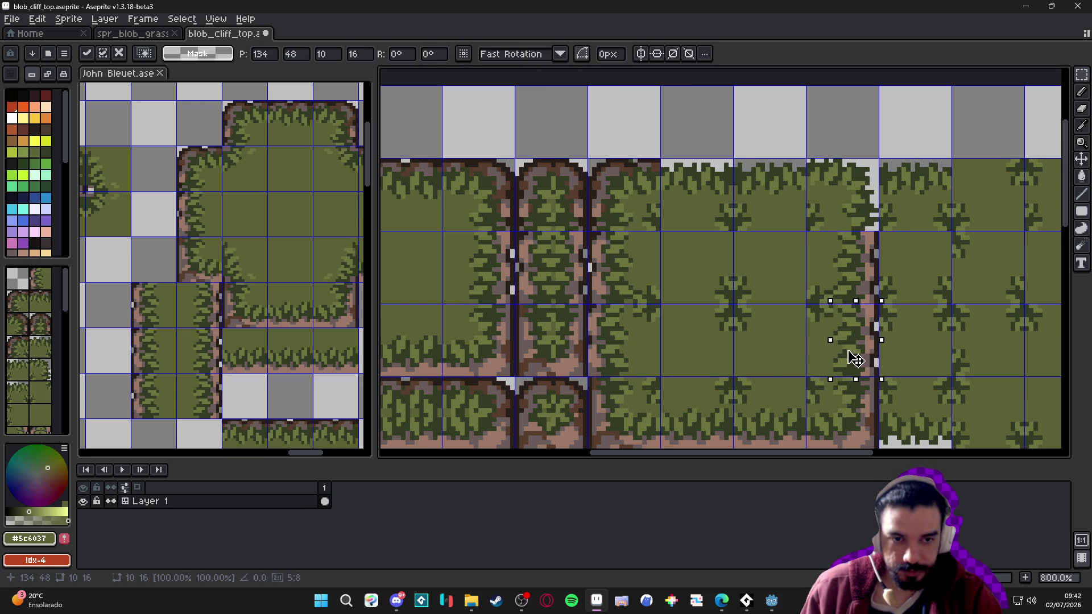
pyautogui.hotkey('ctrl', 'd')
pyautogui.scroll(-1, 855, 358)
pyautogui.hotkey('ctrl', 's')
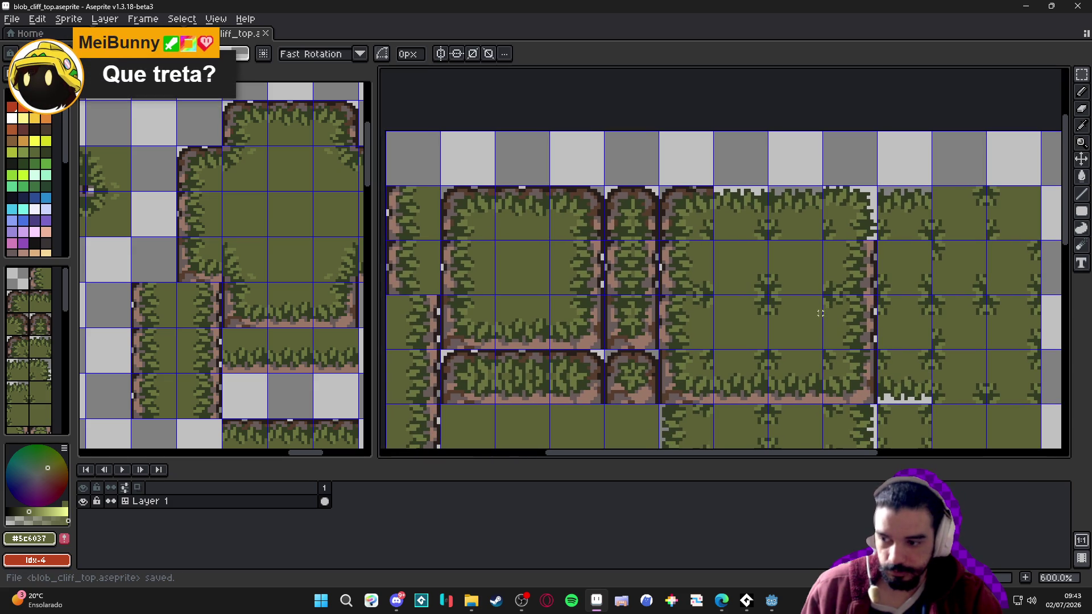
# Select the cliff corner at the tile's top and move it onto the tile to the right
pyautogui.scroll(3, 673, 242)
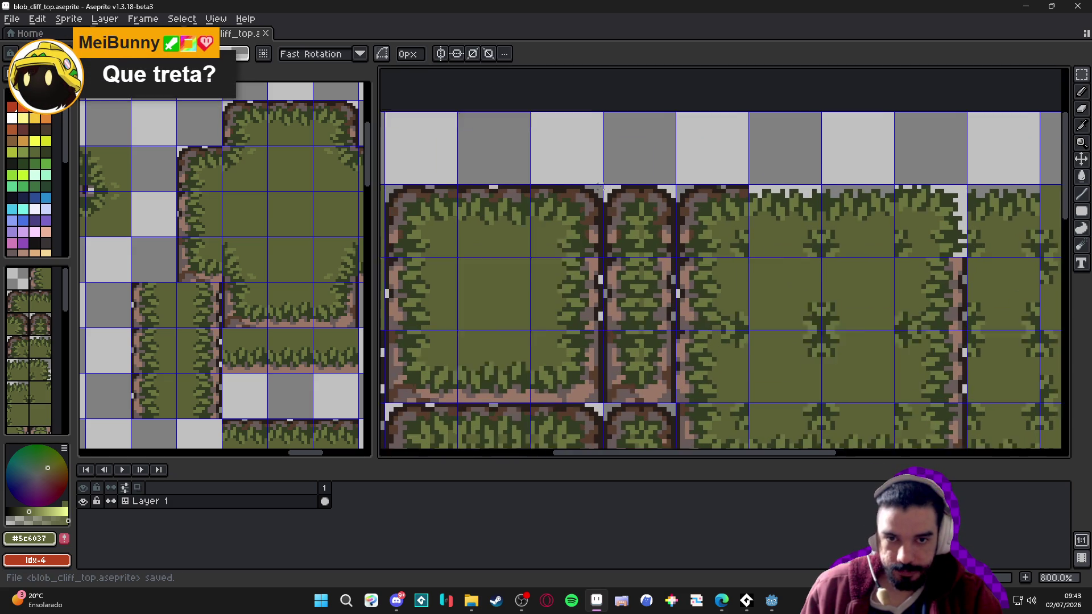
pyautogui.moveTo(604, 183); pyautogui.dragTo(533, 295)
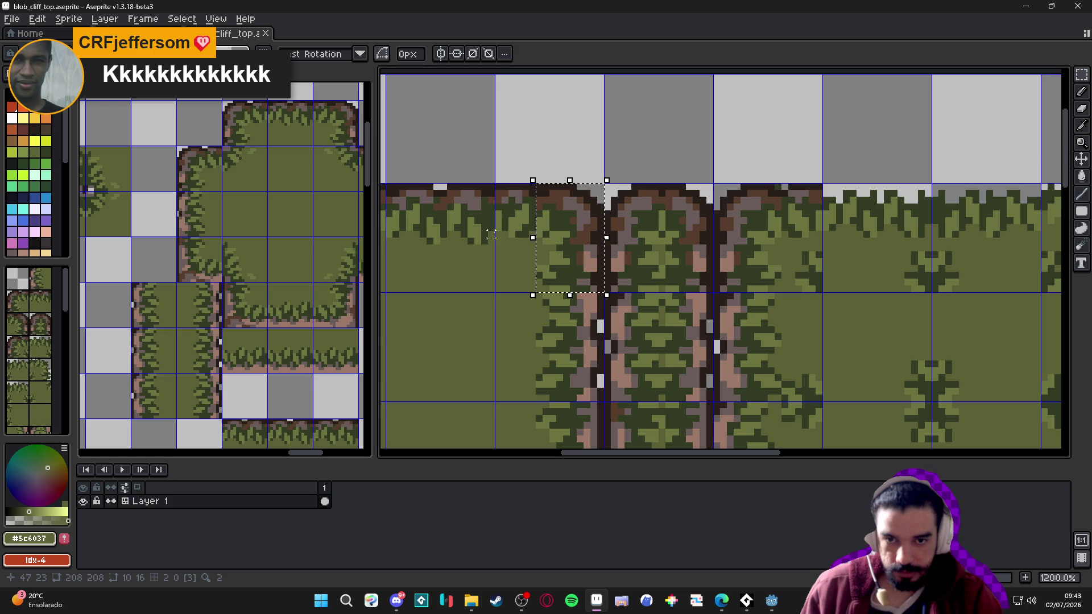
pyautogui.moveTo(493, 233); pyautogui.dragTo(555, 189)
pyautogui.scroll(-2, 588, 241)
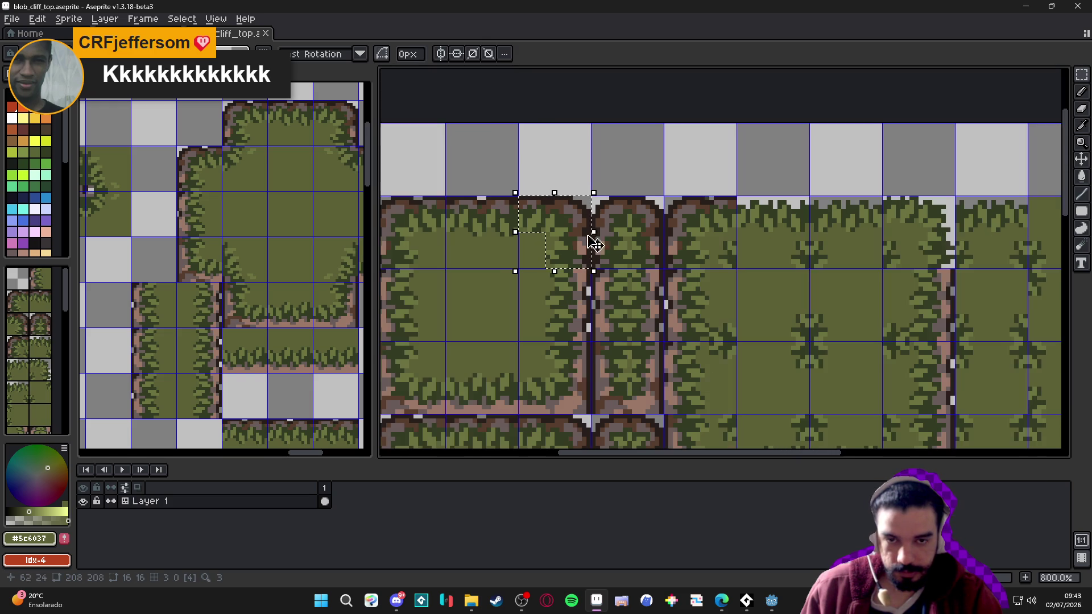
pyautogui.moveTo(446, 244); pyautogui.dragTo(815, 249)
pyautogui.press('Return')
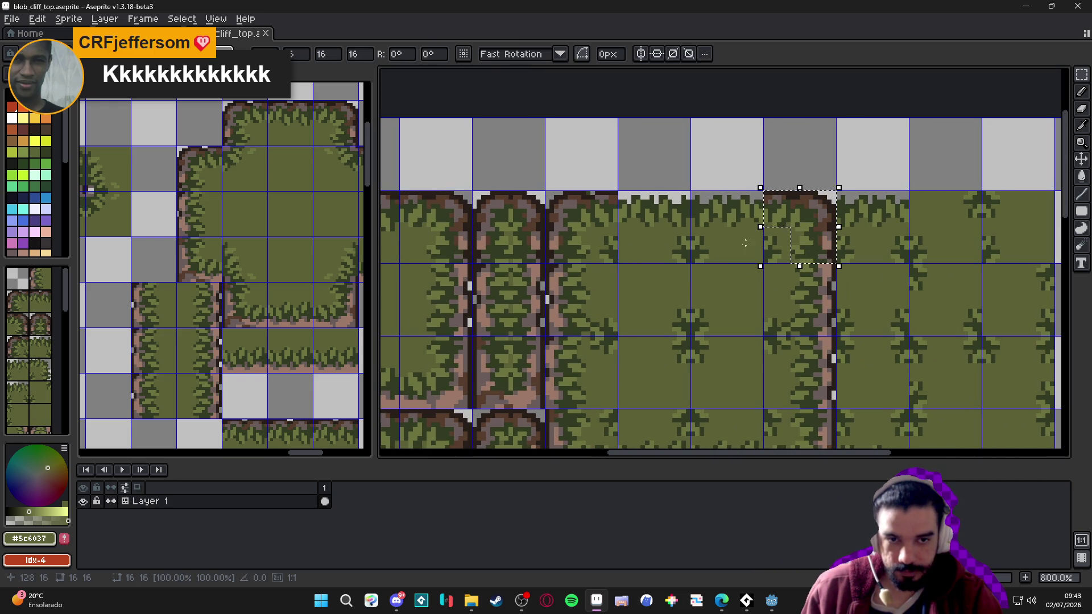
# Select a 16×9 strip at the tile's top, check the layout with the grid off, and save
pyautogui.scroll(-2, 660, 259)
pyautogui.scroll(2, 492, 217)
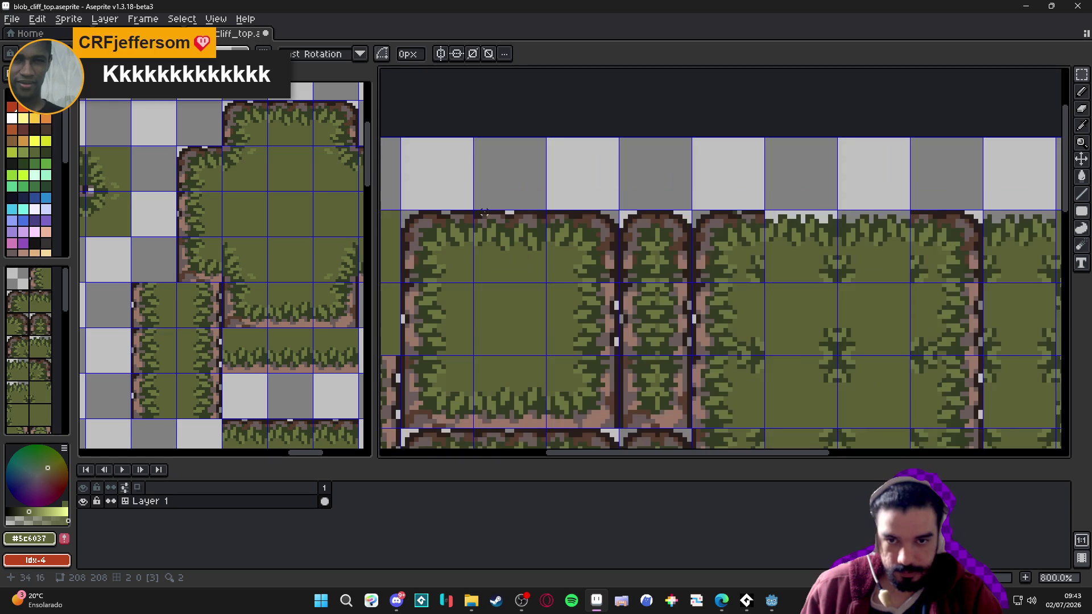
pyautogui.moveTo(480, 213)
pyautogui.mouseDown()
pyautogui.moveTo(543, 248)
pyautogui.moveTo(524, 244)
pyautogui.moveTo(851, 231)
pyautogui.moveTo(820, 243)
pyautogui.moveTo(894, 240)
pyautogui.mouseUp()
pyautogui.scroll(-3, 890, 242)
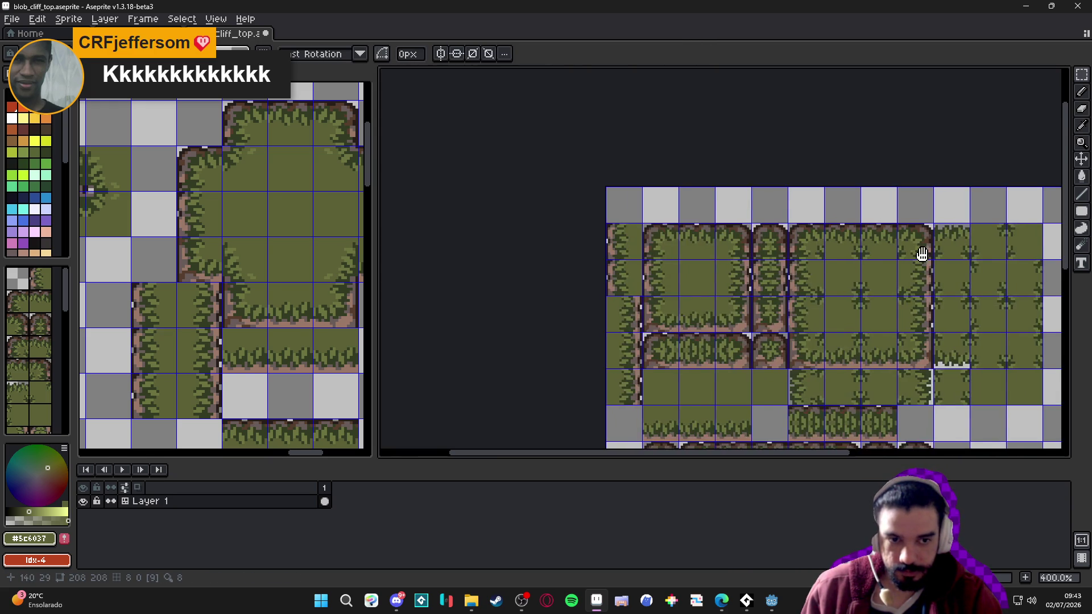
pyautogui.hotkey('ctrl', "'")
pyautogui.hscroll(3, 888, 244)
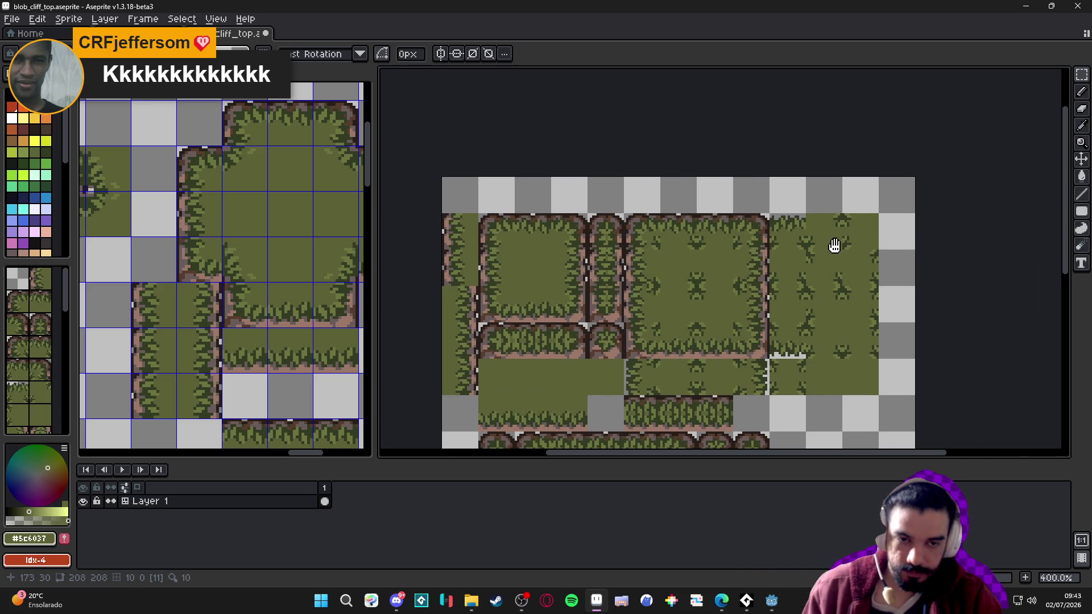
pyautogui.hscroll(1, 819, 293)
pyautogui.hotkey('ctrl', "'")
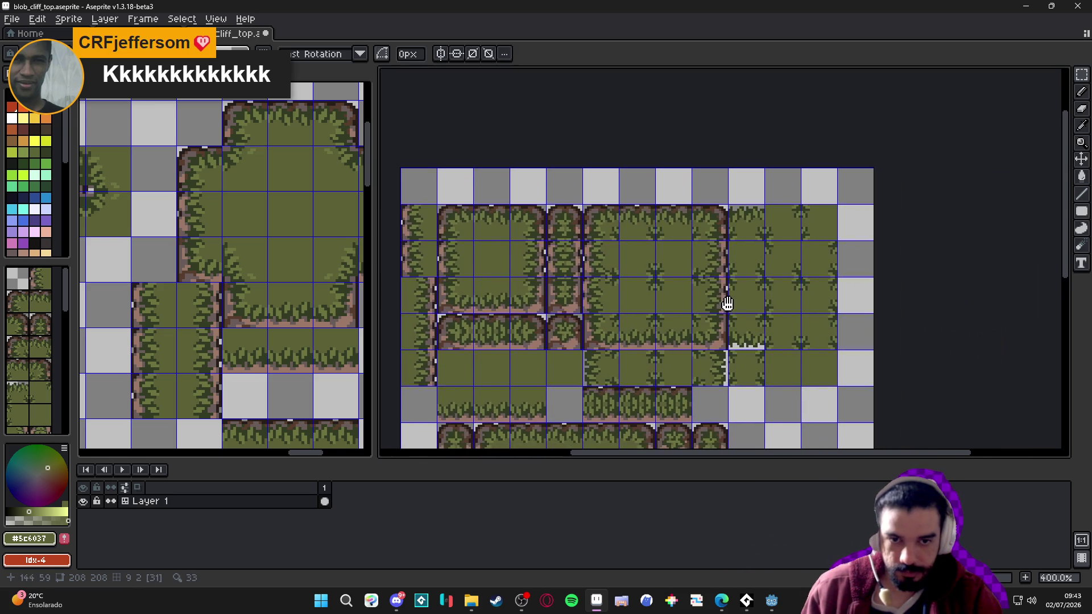
pyautogui.hotkey('ctrl', 's')
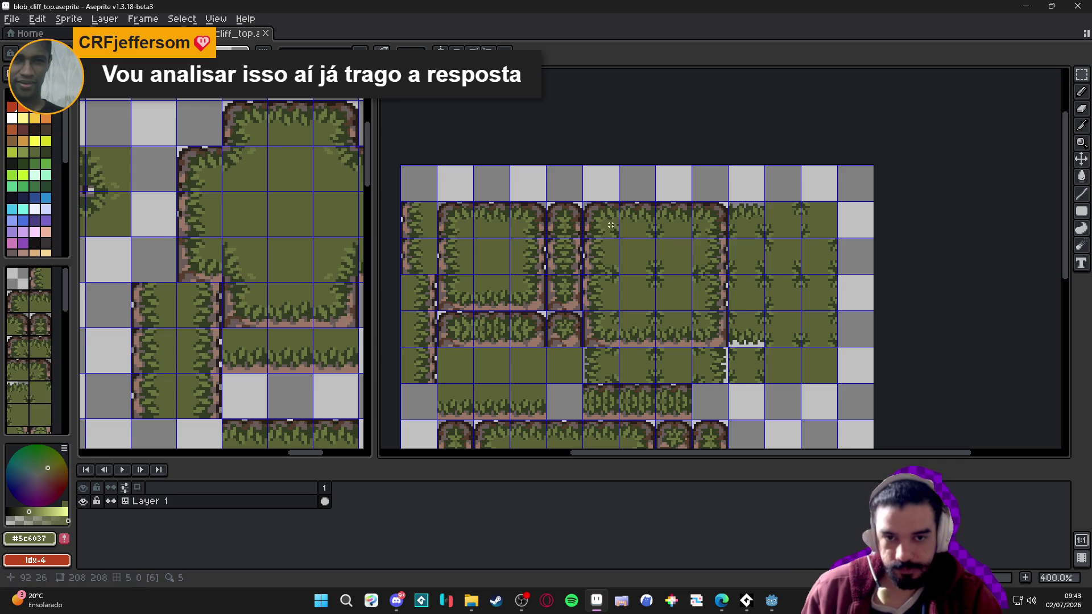
# Move a one-tile grass piece onto a neighbouring tile and save the tile sheet
pyautogui.scroll(1, 542, 211)
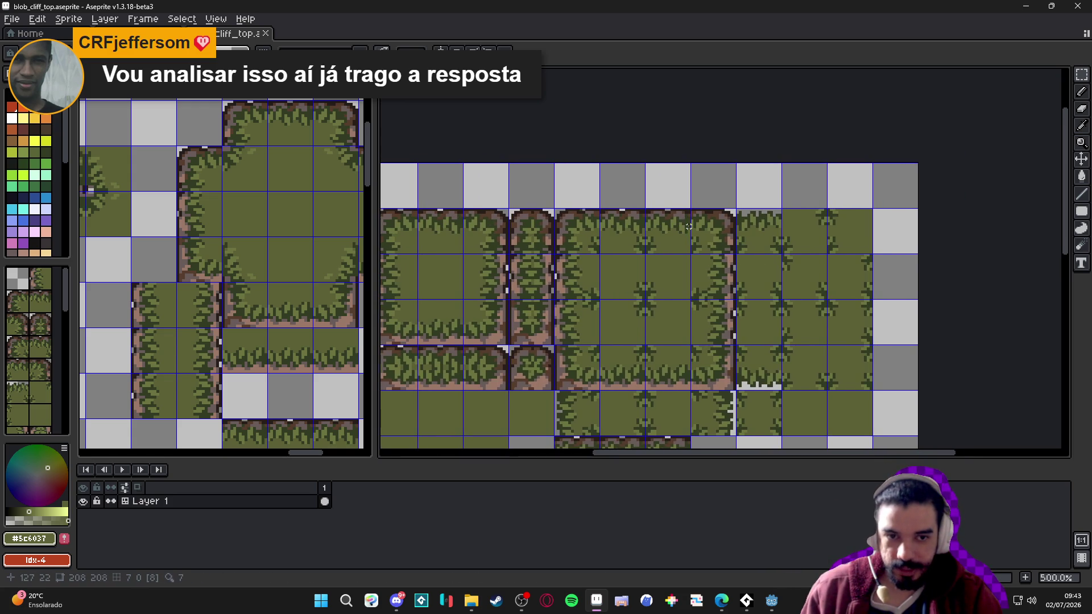
pyautogui.scroll(4, 692, 215)
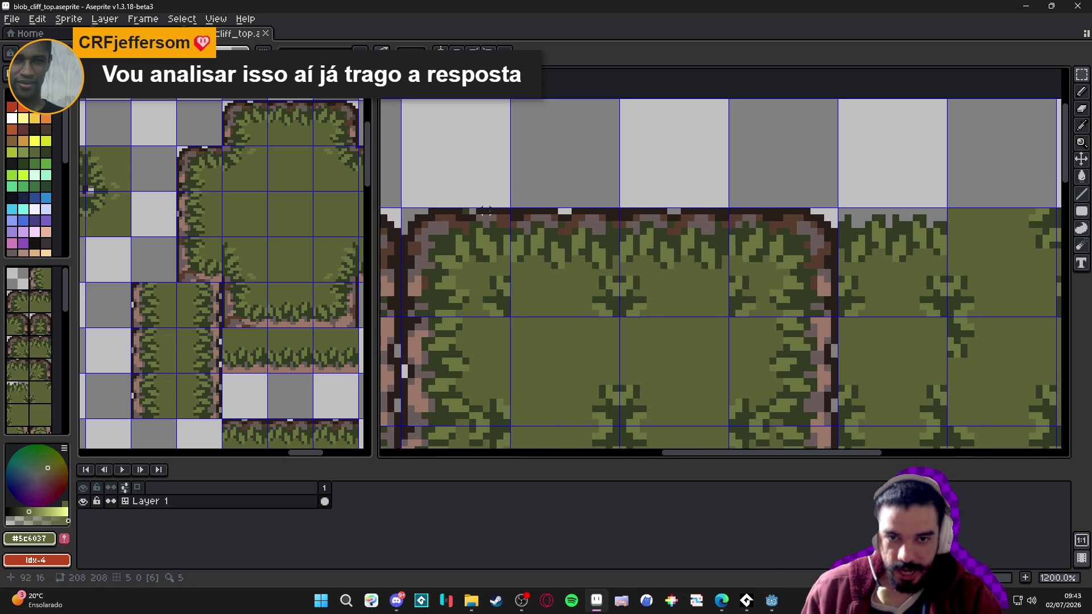
pyautogui.scroll(-3, 663, 245)
pyautogui.moveTo(512, 206)
pyautogui.mouseDown()
pyautogui.moveTo(560, 236)
pyautogui.moveTo(715, 231)
pyautogui.mouseUp()
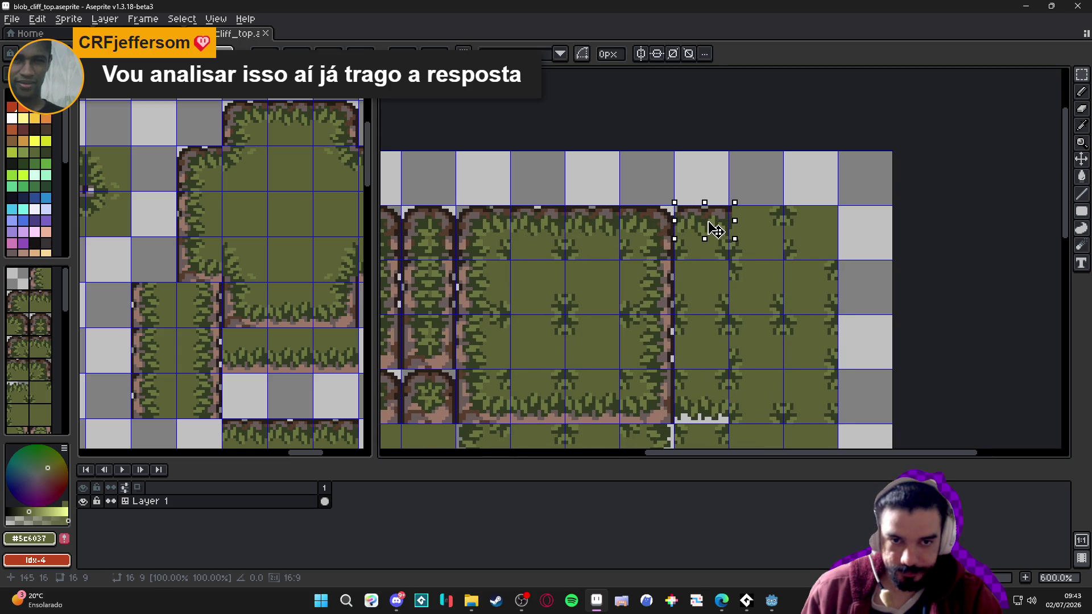
pyautogui.press('Return')
pyautogui.scroll(-2, 709, 275)
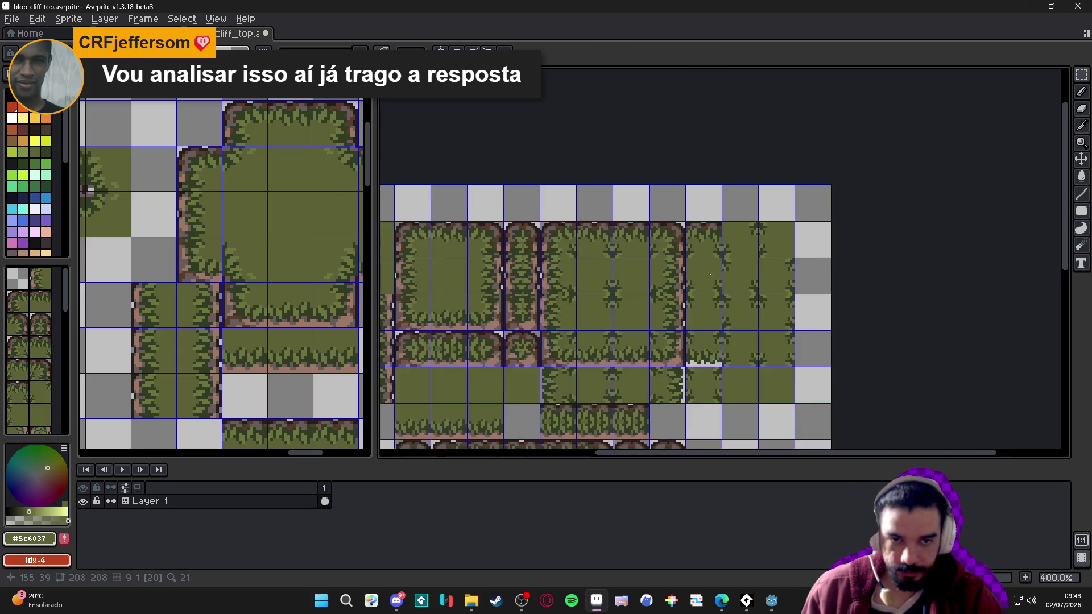
pyautogui.moveTo(709, 274); pyautogui.dragTo(703, 235)
pyautogui.hotkey('ctrl', 's')
pyautogui.scroll(-1, 711, 285)
pyautogui.moveTo(720, 280)
pyautogui.mouseDown()
pyautogui.moveTo(621, 243)
pyautogui.moveTo(642, 235)
pyautogui.mouseUp()
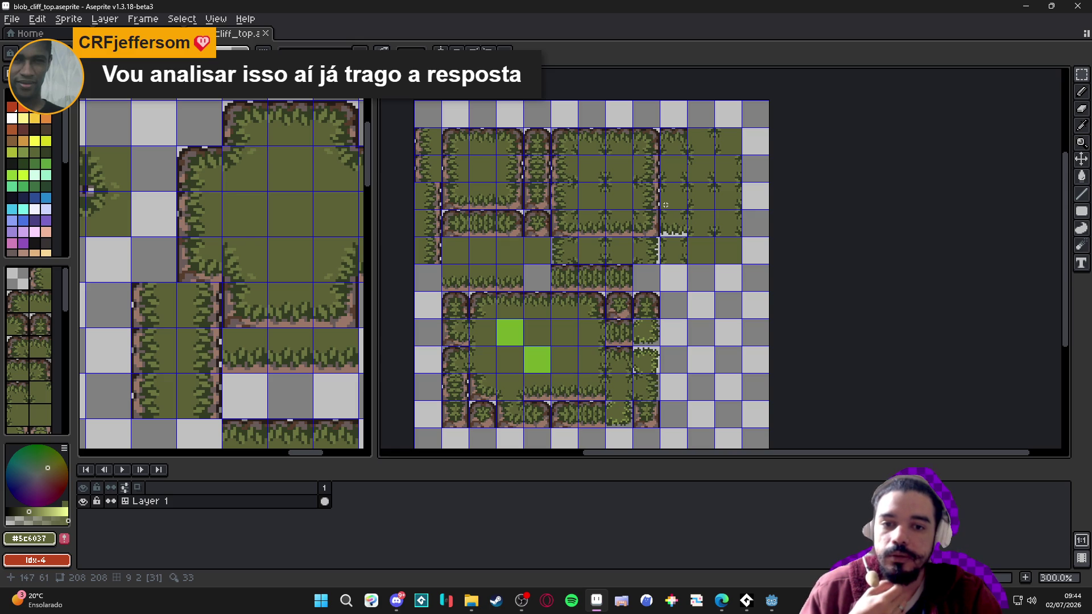
# Move the 16×9 grass-edge strip one tile to the right and save the sheet
pyautogui.scroll(1, 667, 203)
pyautogui.scroll(-2, 657, 205)
pyautogui.scroll(1, 660, 206)
pyautogui.hotkey('ctrl', 's')
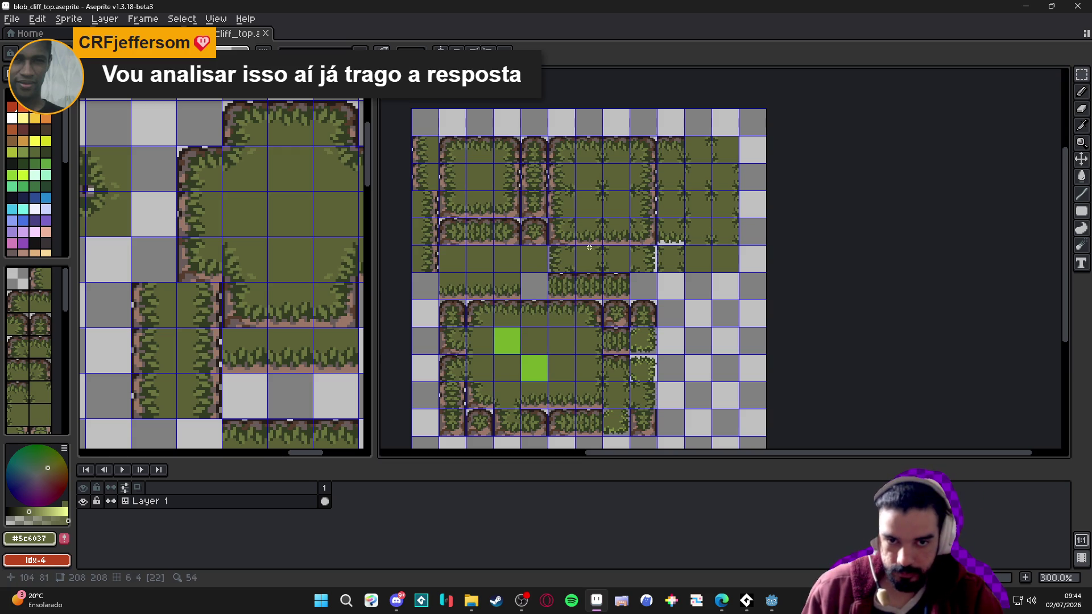
pyautogui.scroll(4, 594, 242)
pyautogui.moveTo(591, 240); pyautogui.dragTo(659, 203)
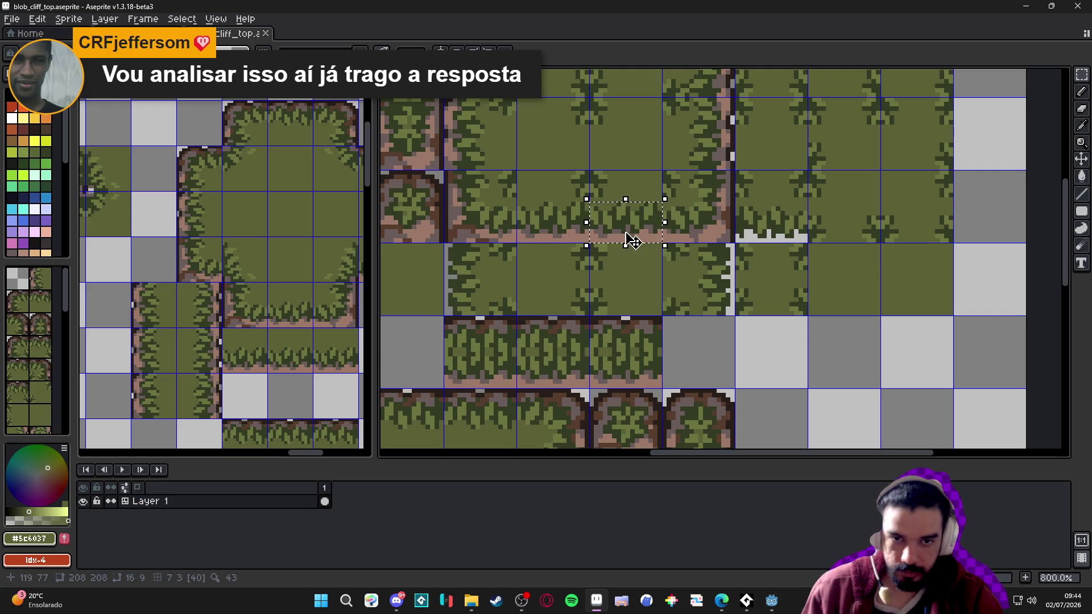
pyautogui.moveTo(628, 237); pyautogui.dragTo(777, 237)
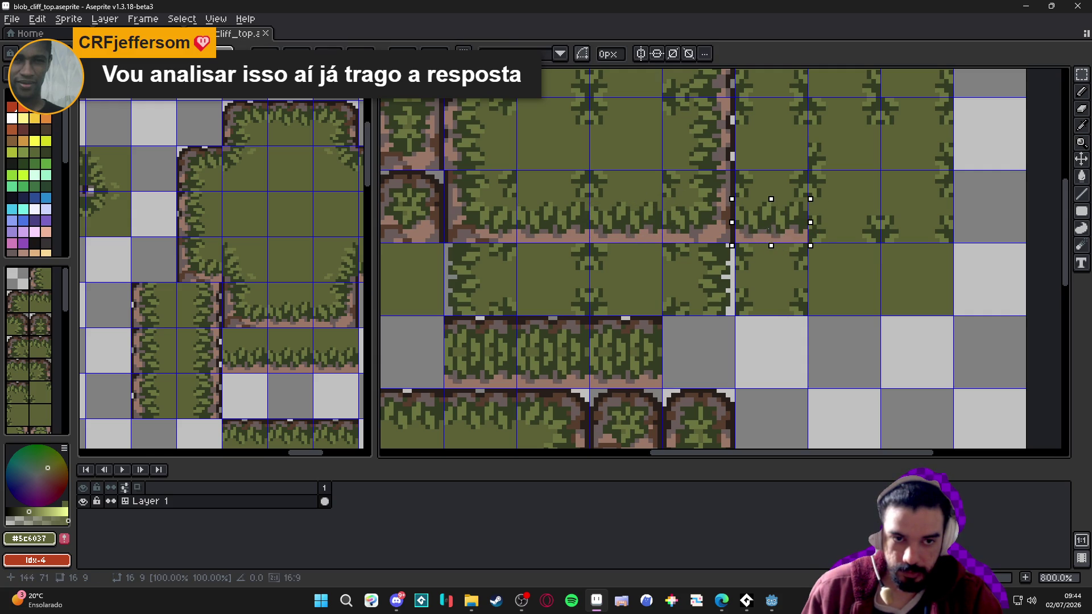
pyautogui.press('Return')
pyautogui.scroll(-4, 774, 239)
pyautogui.hotkey('ctrl', 's')
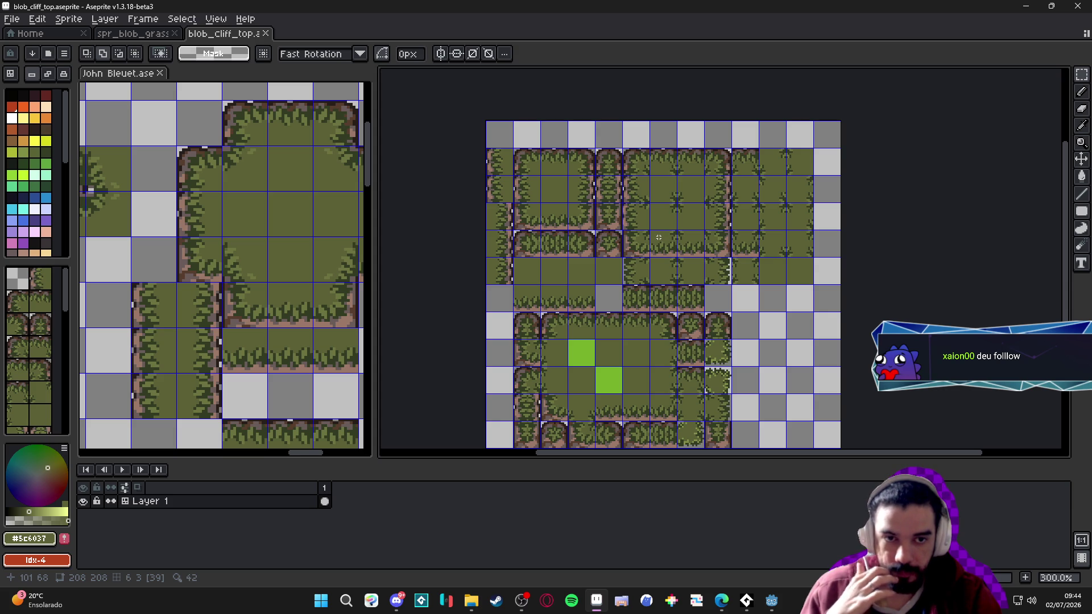
# Copy the top 176×64 block of tiles, then clear the selection
pyautogui.moveTo(658, 238)
pyautogui.mouseDown()
pyautogui.moveTo(592, 261)
pyautogui.moveTo(610, 256)
pyautogui.mouseUp()
pyautogui.moveTo(474, 180)
pyautogui.mouseDown()
pyautogui.moveTo(492, 175)
pyautogui.moveTo(783, 271)
pyautogui.mouseUp()
pyautogui.hotkey('ctrl', 's')
pyautogui.hotkey('ctrl', 'd')
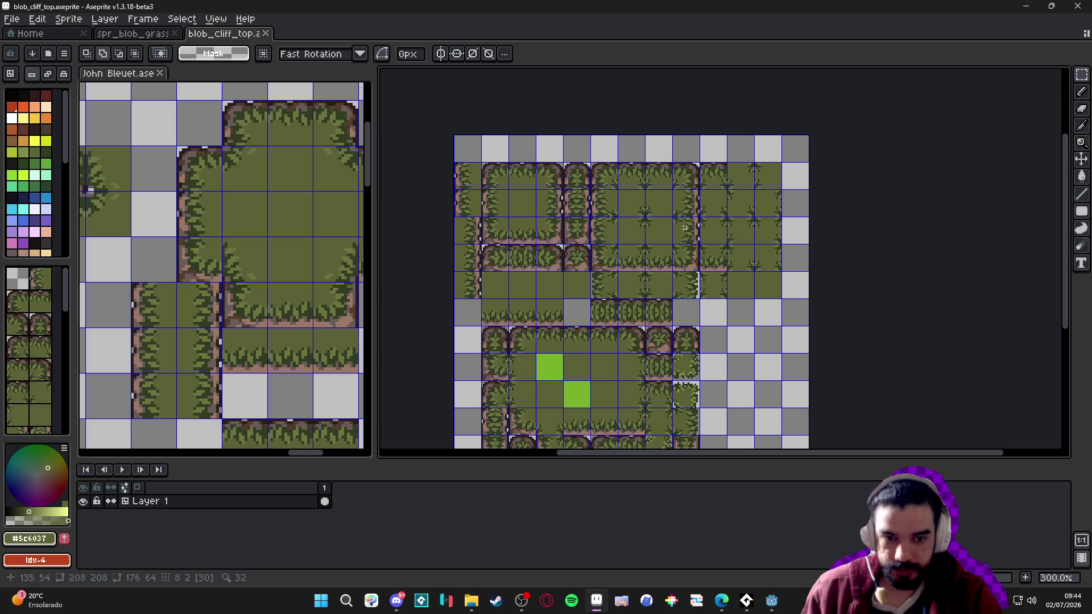
# Paste the copied tiles into a new 176×64 sprite
pyautogui.moveTo(771, 601)
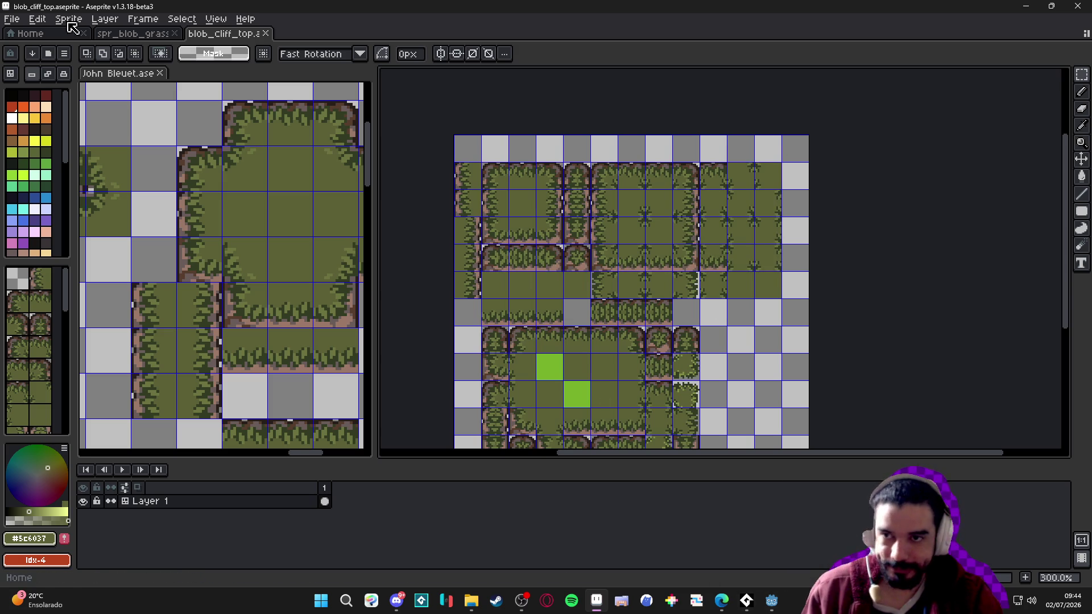
pyautogui.click(12, 19)
pyautogui.click(17, 38)
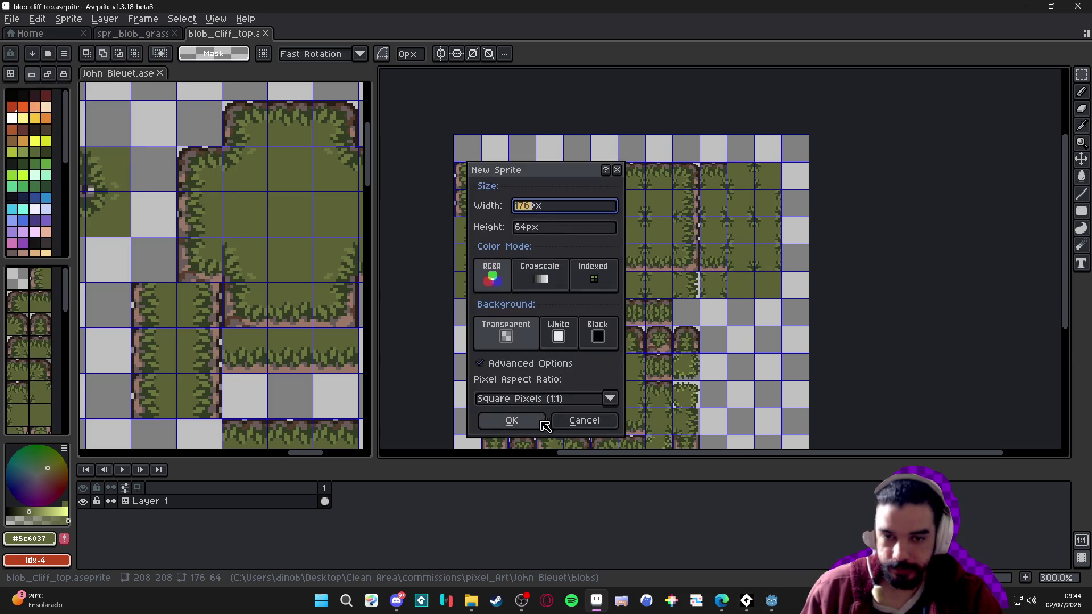
pyautogui.click(544, 423)
pyautogui.hotkey('ctrl', 'v')
pyautogui.hotkey('ctrl', 'd')
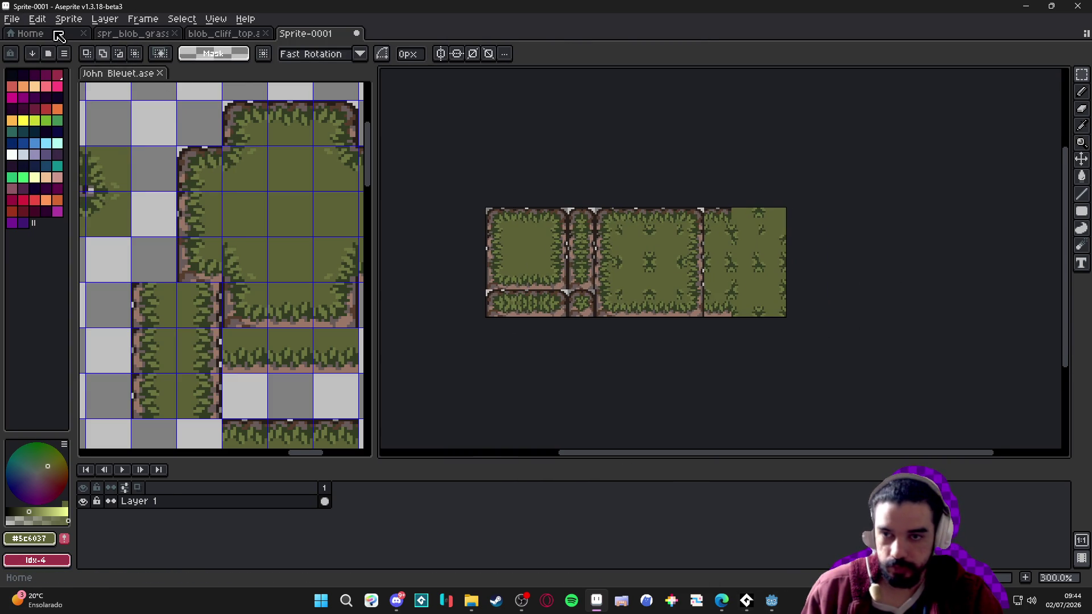
# Save the new sprite as PNG named spr_blob_cliff_top
pyautogui.click(11, 19)
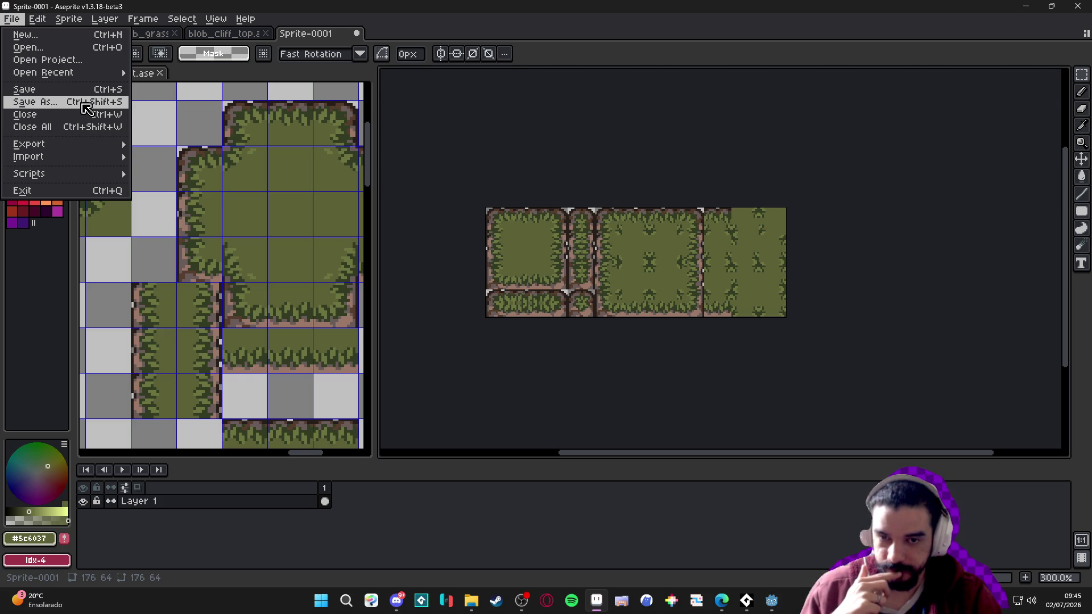
pyautogui.click(83, 105)
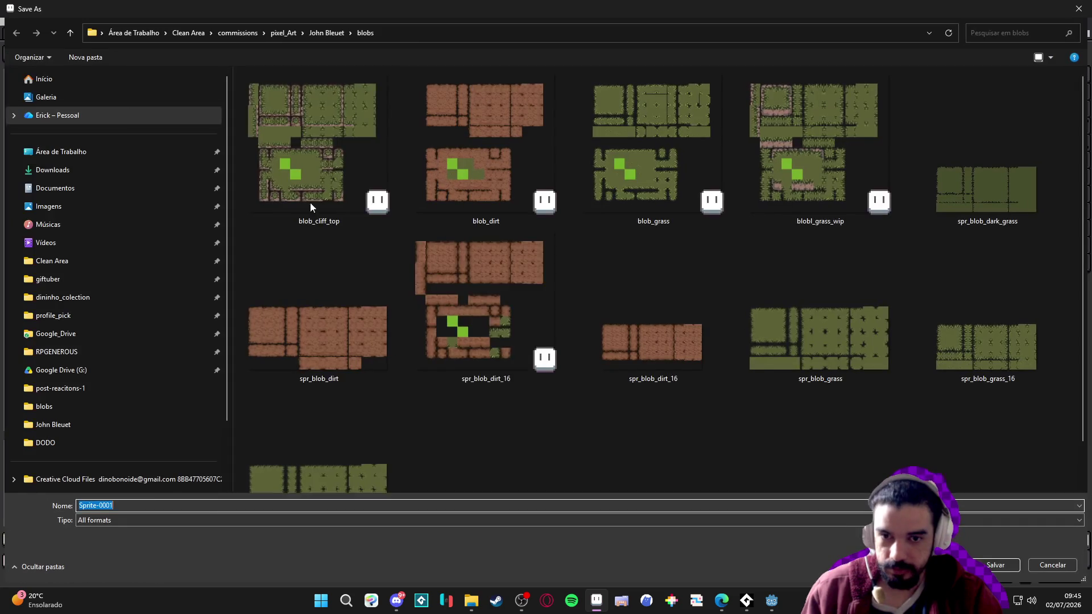
pyautogui.click(116, 521)
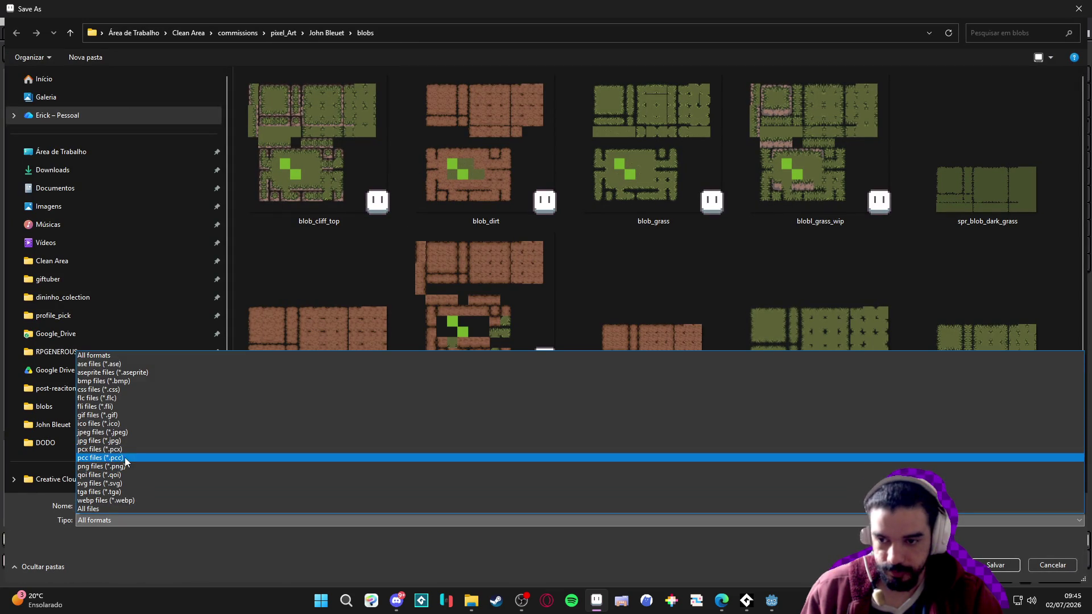
pyautogui.click(134, 466)
pyautogui.write('sp')
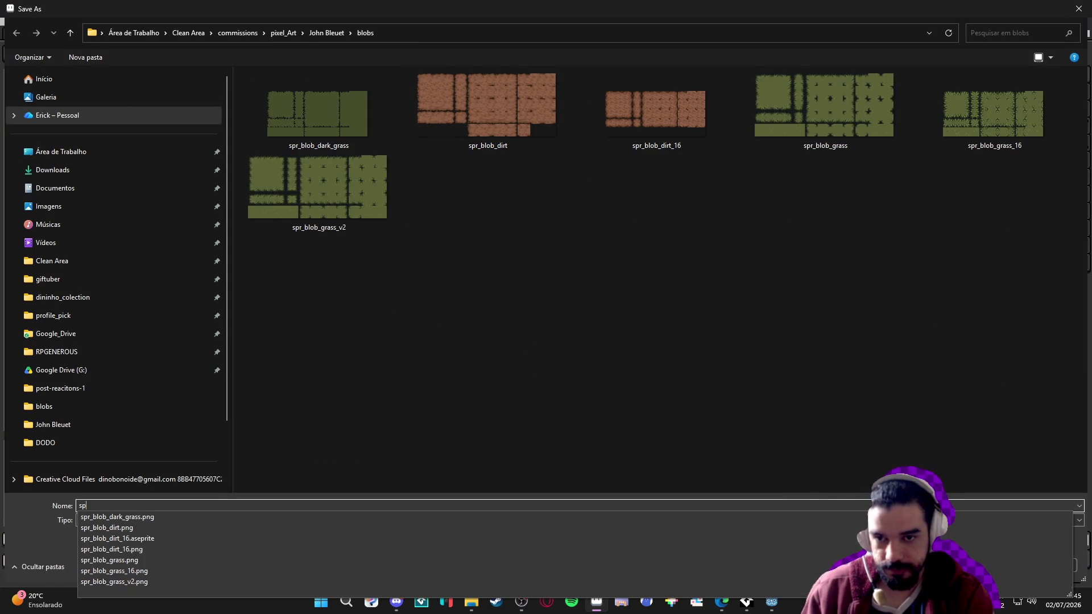
pyautogui.write('r_blob_cliff')
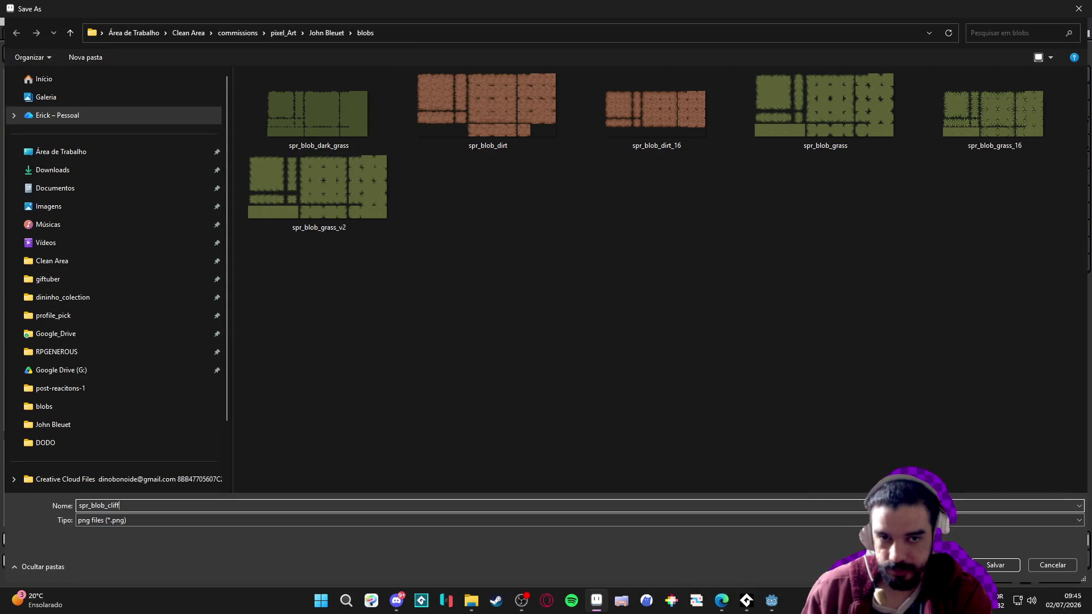
pyautogui.write('p')
pyautogui.press('Return')
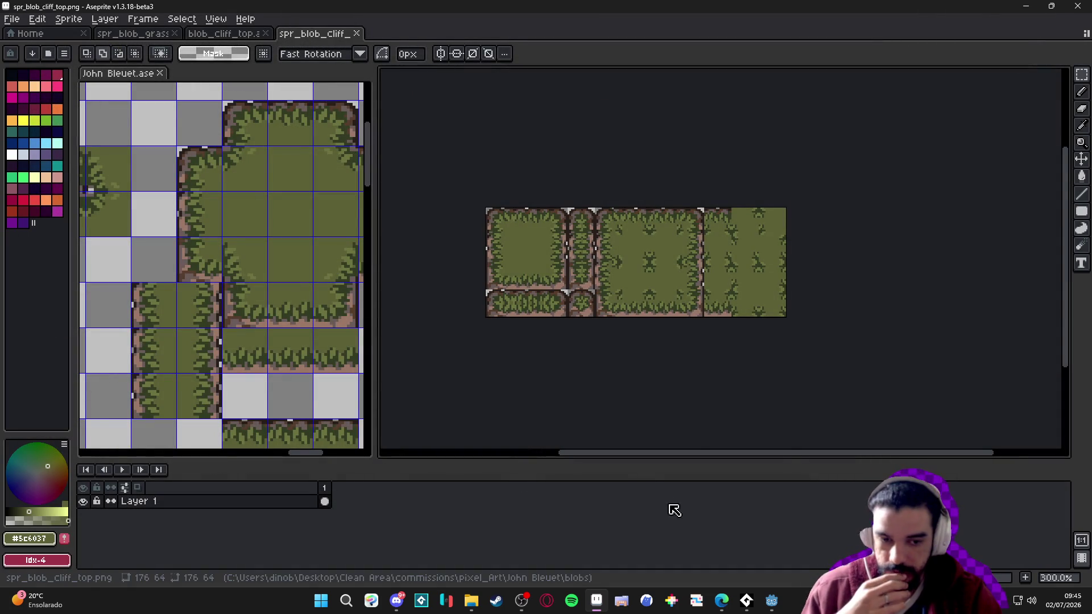
# Pan around the spr_blob_cliff_top sprite to inspect it, then switch to the Godot editor
pyautogui.moveTo(696, 426); pyautogui.dragTo(668, 430)
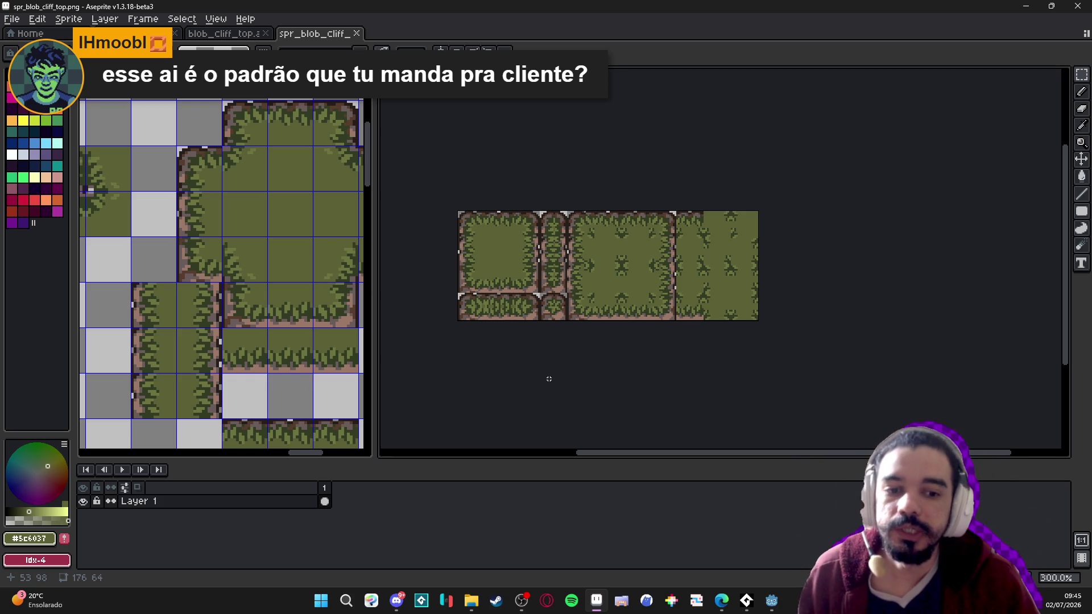
pyautogui.moveTo(600, 377); pyautogui.dragTo(615, 409)
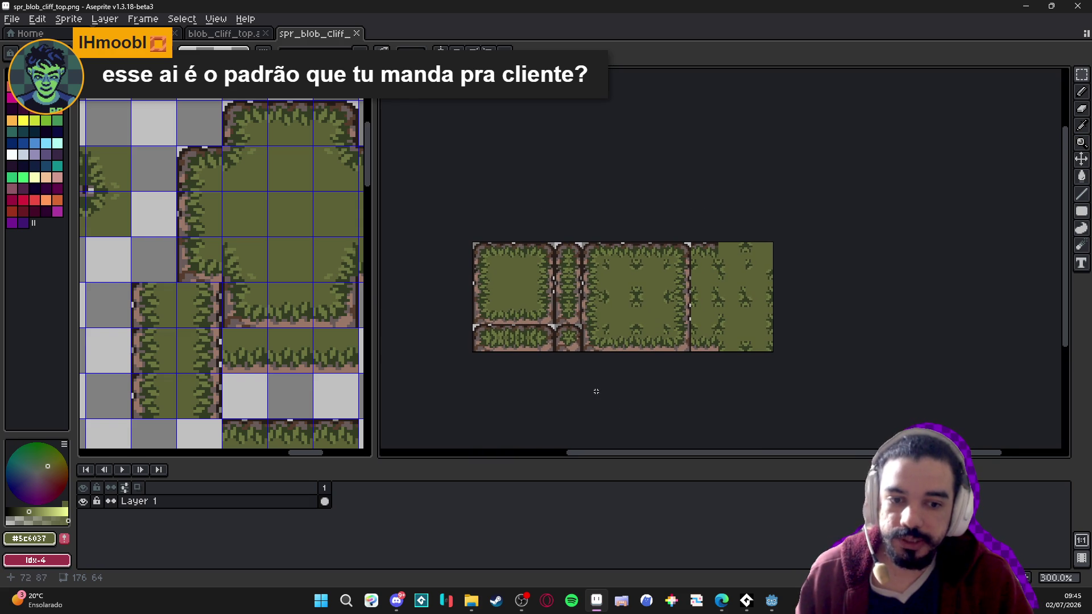
pyautogui.click(769, 608)
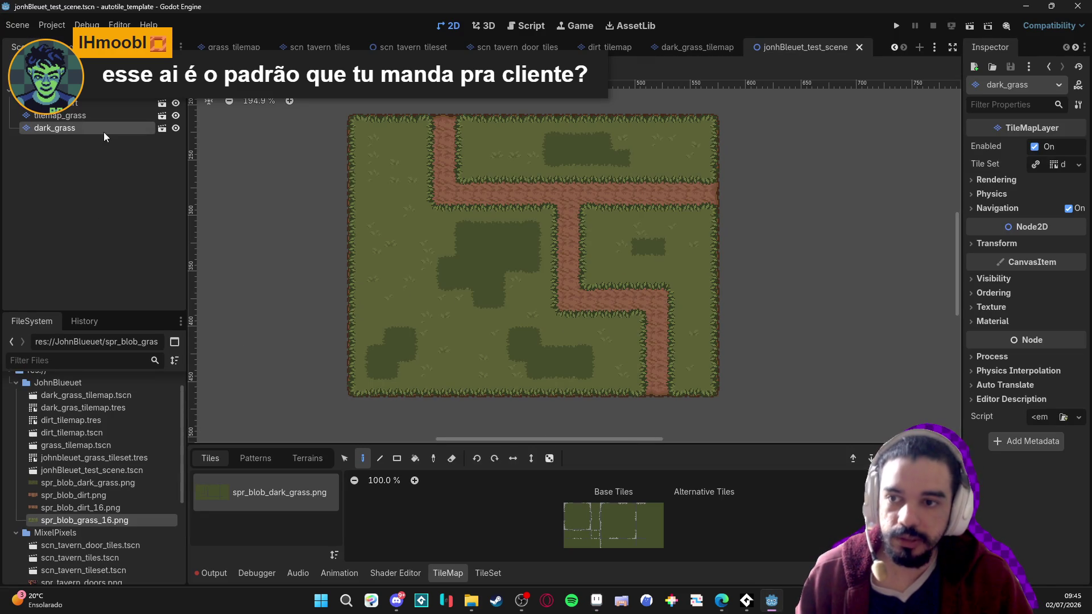
# Look over the test scene's tilemap_dirt and dark_grass layers, then deselect all nodes
pyautogui.click(113, 164)
pyautogui.click(101, 104)
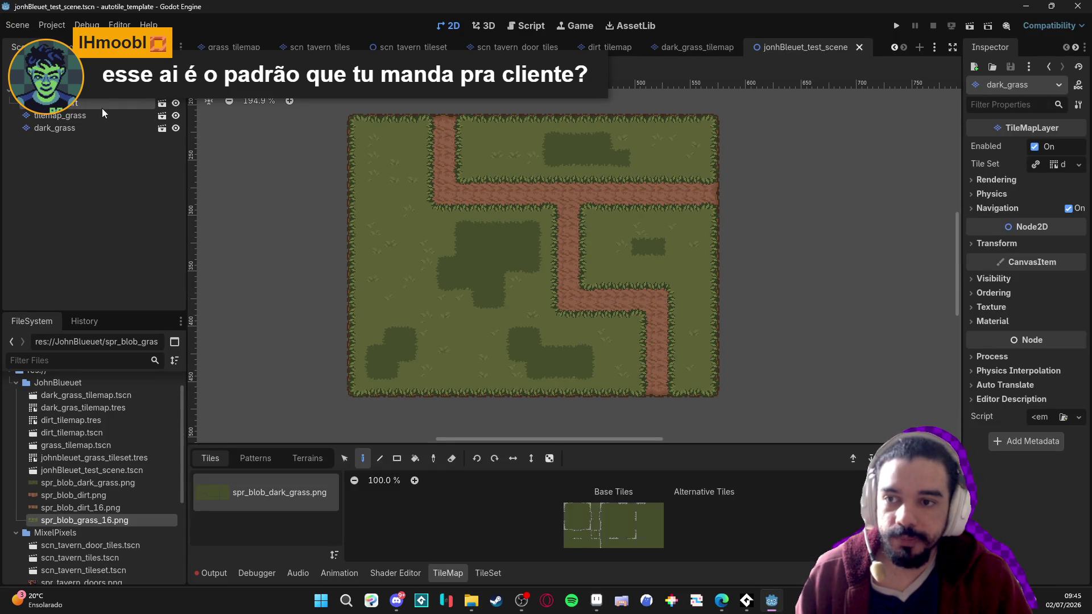
pyautogui.click(106, 134)
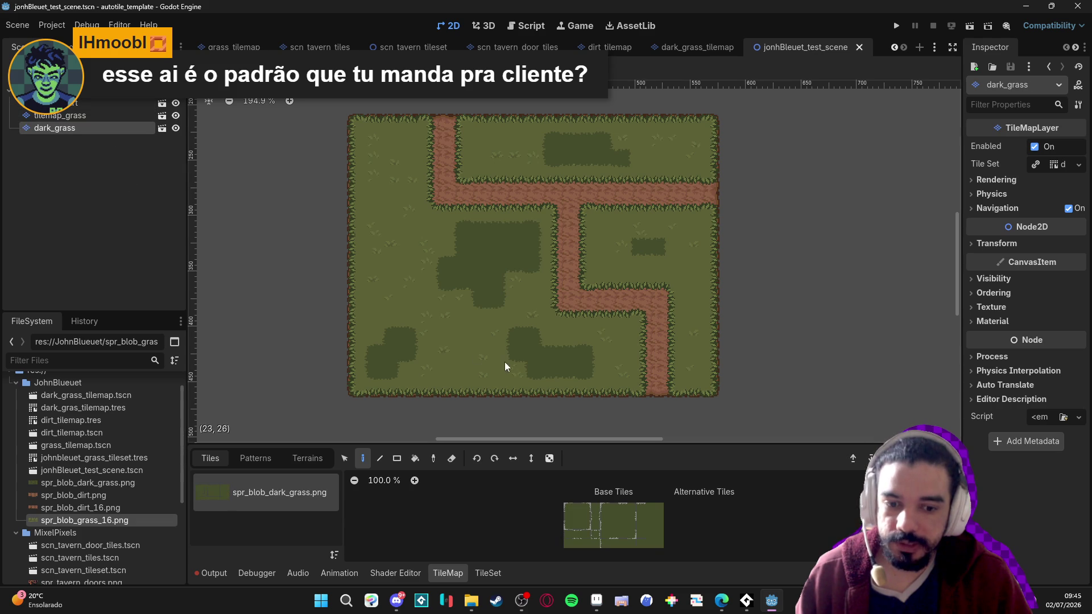
pyautogui.moveTo(504, 366); pyautogui.dragTo(515, 364)
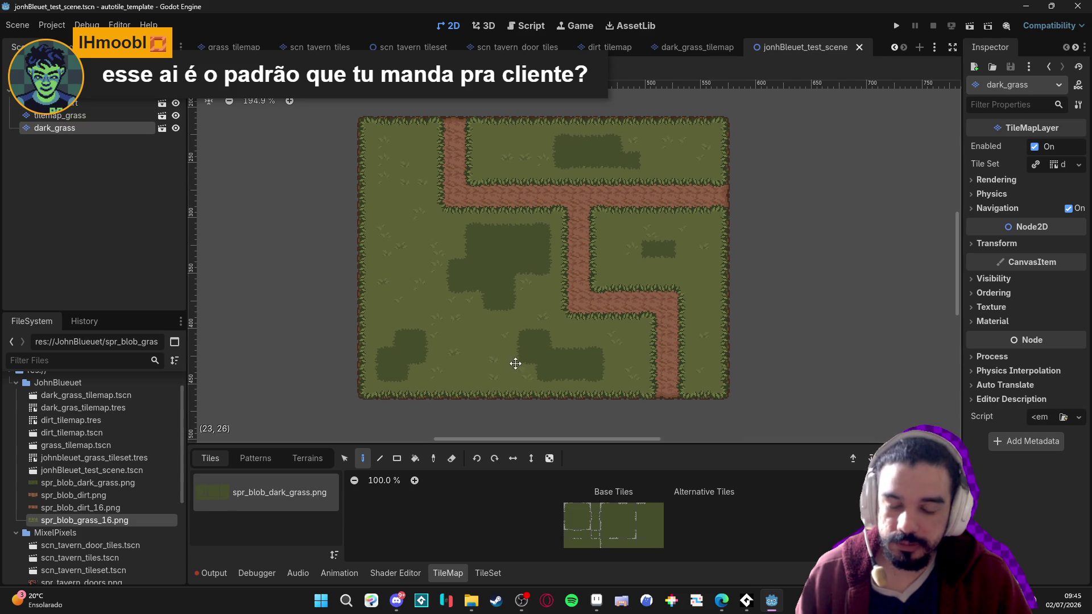
pyautogui.click(94, 104)
pyautogui.click(107, 183)
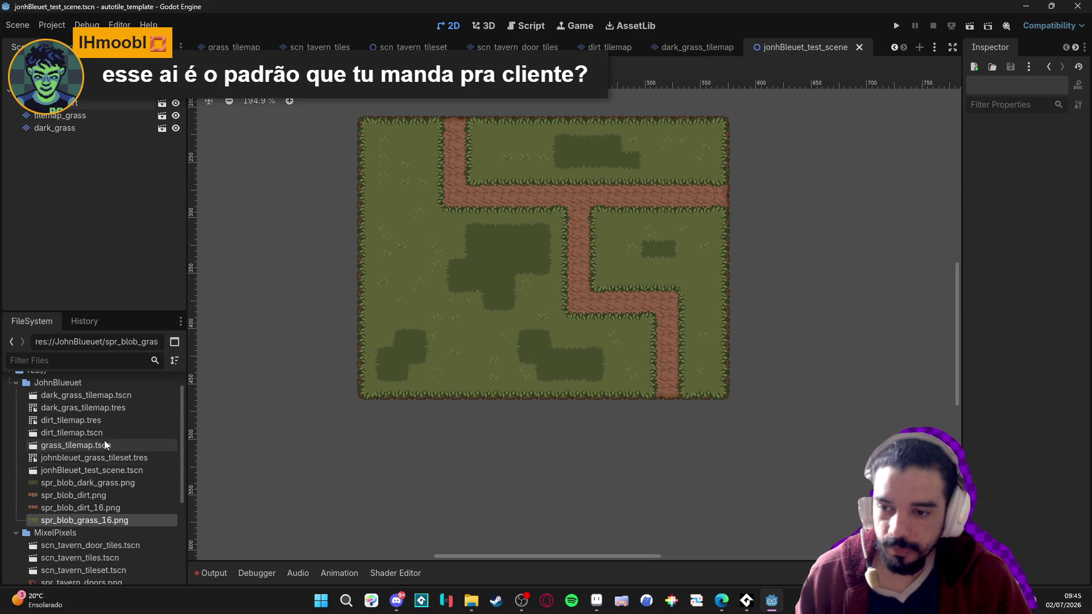
pyautogui.scroll(1, 103, 449)
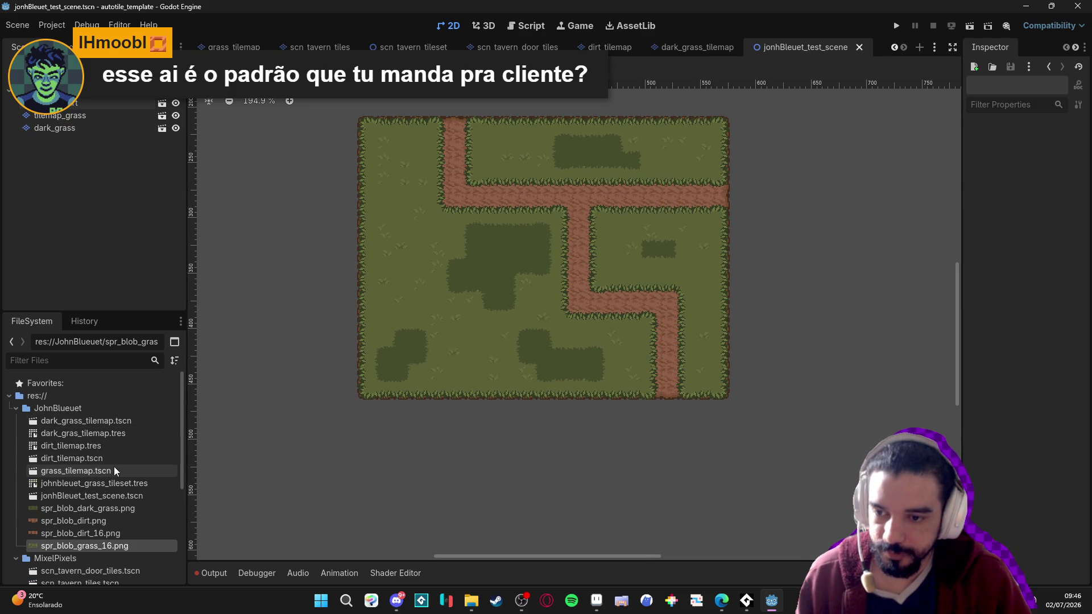
# Duplicate grass_tilemap.tscn as cliff_top.tscn, then return to Aseprite
pyautogui.click(113, 467)
pyautogui.hotkey('ctrl', 'd')
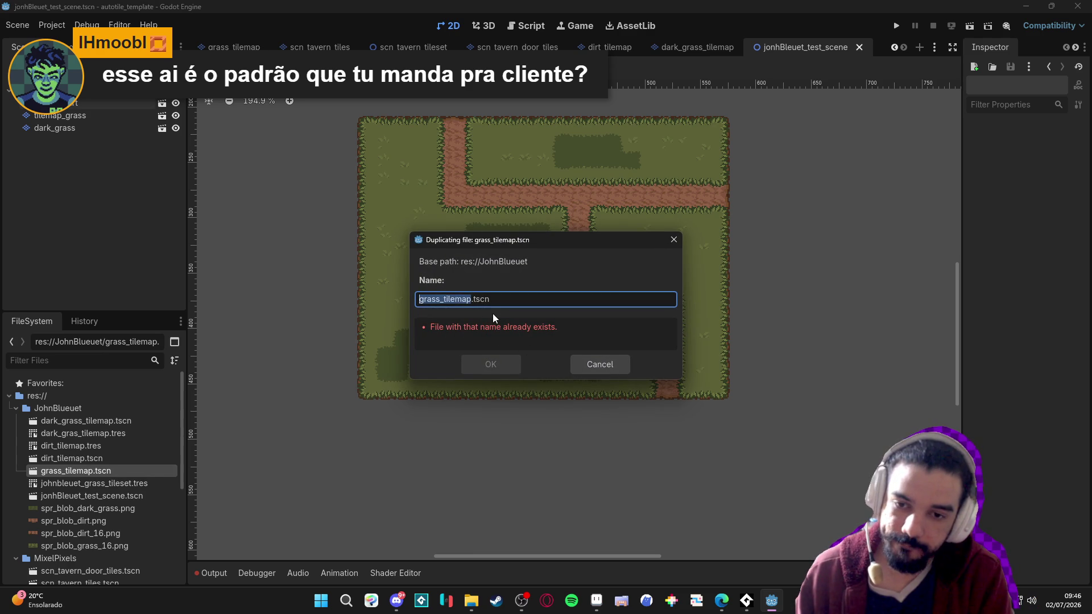
pyautogui.write('cliff_top')
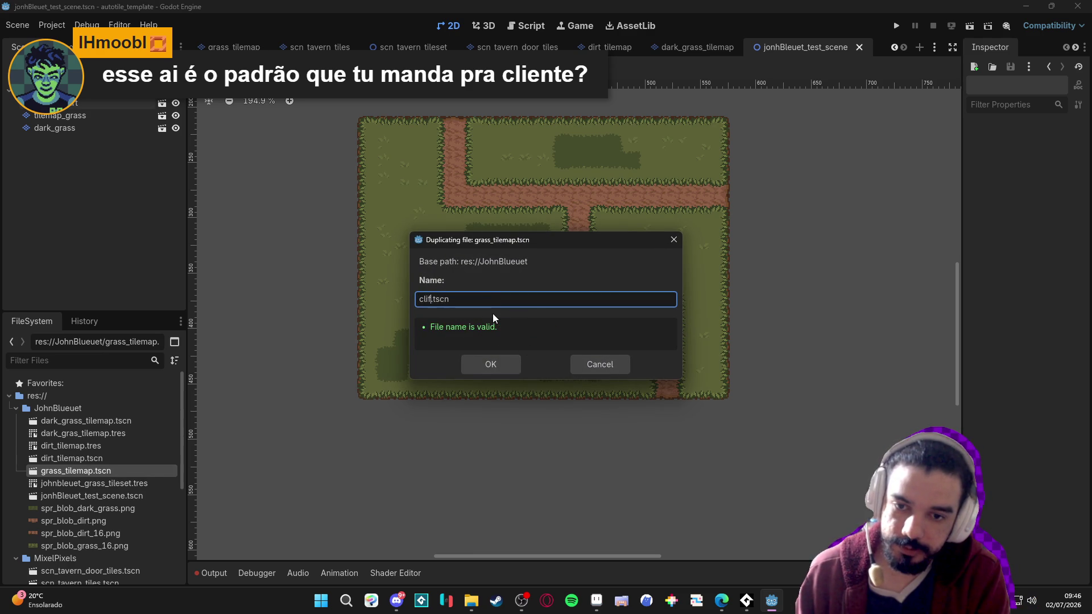
pyautogui.click(489, 366)
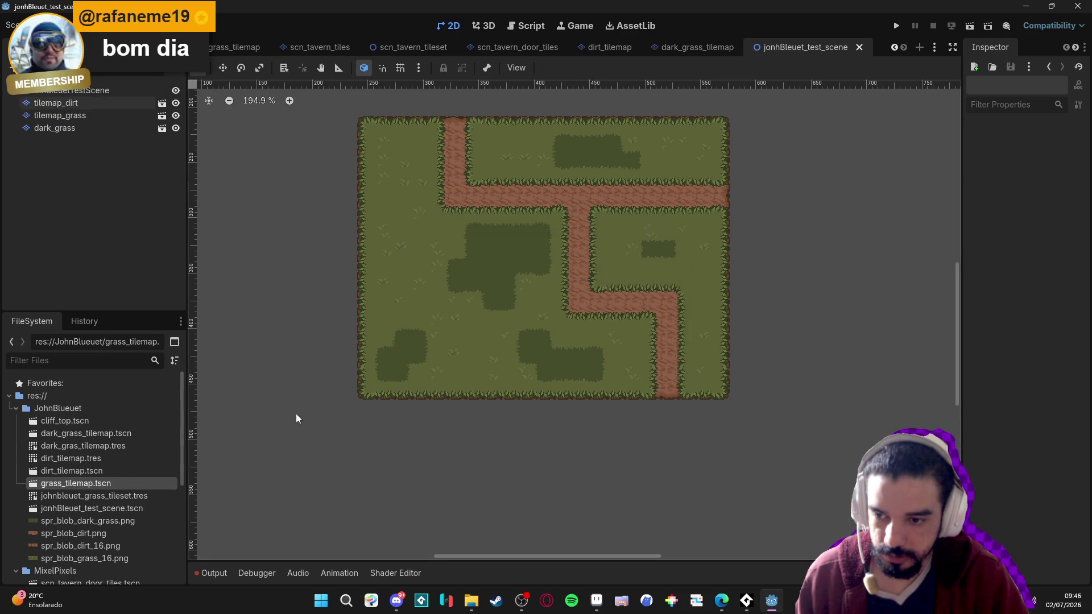
pyautogui.click(117, 424)
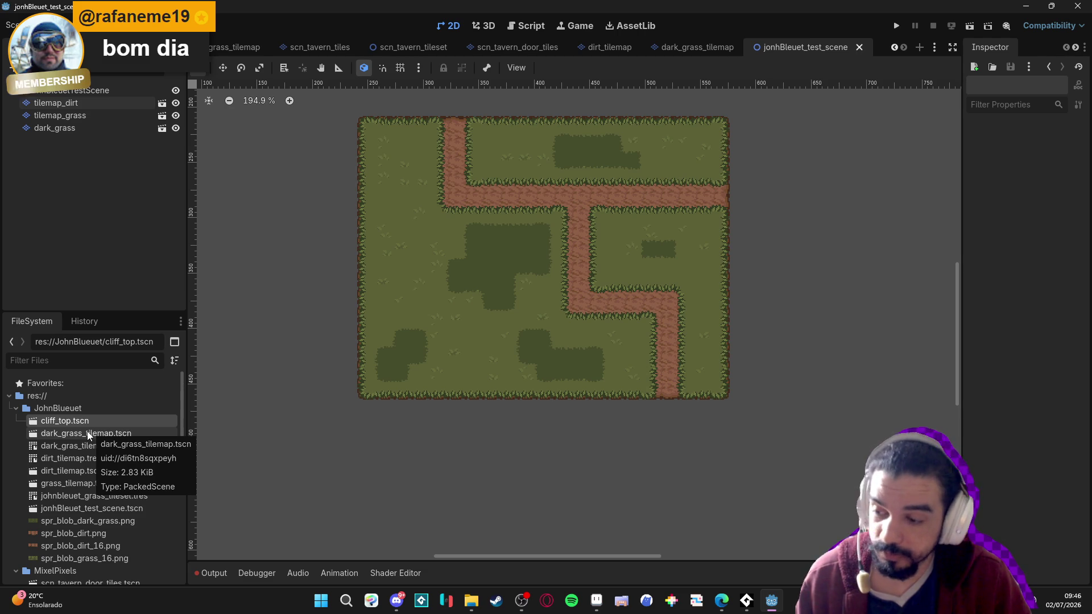
pyautogui.click(596, 602)
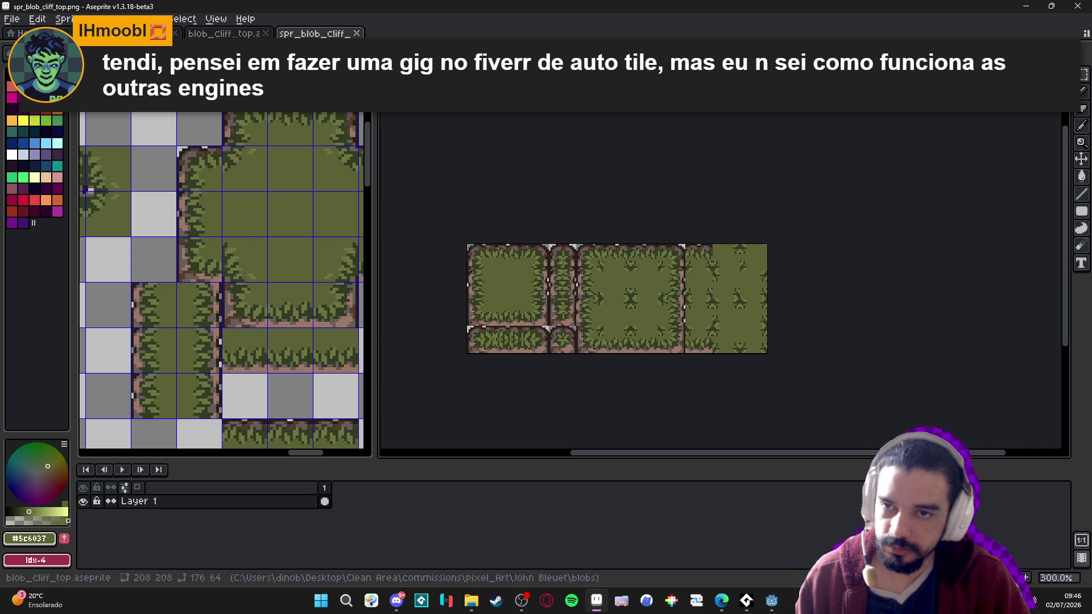
# Select and copy the cliff tiles on the blob_cliff_top tilemap
pyautogui.click(224, 33)
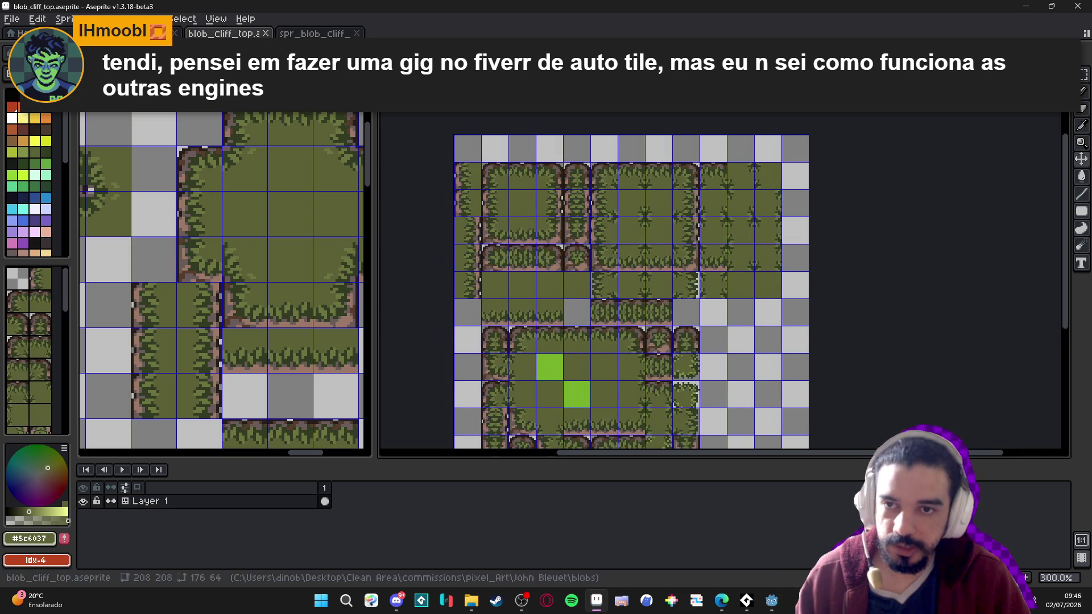
pyautogui.hotkey('ctrl', 'Tab')
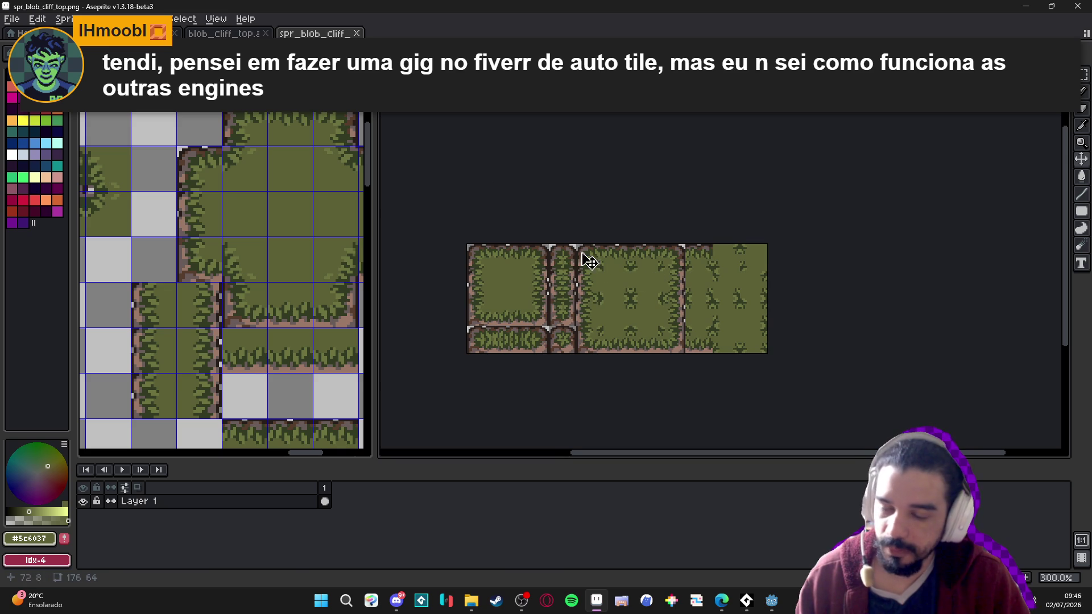
pyautogui.hotkey('ctrl', 'shift', 'Tab')
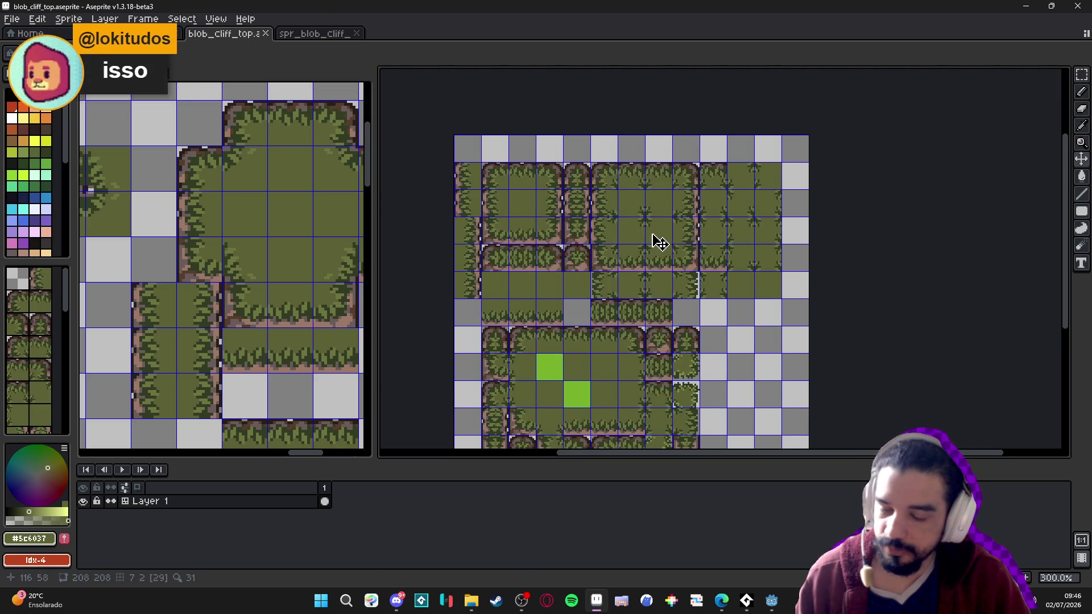
pyautogui.scroll(1, 520, 186)
pyautogui.moveTo(480, 174); pyautogui.dragTo(853, 293)
pyautogui.hotkey('ctrl', 'd')
# Paste the tiles into a new scratch sprite, then close it without saving
pyautogui.click(11, 19)
pyautogui.click(31, 37)
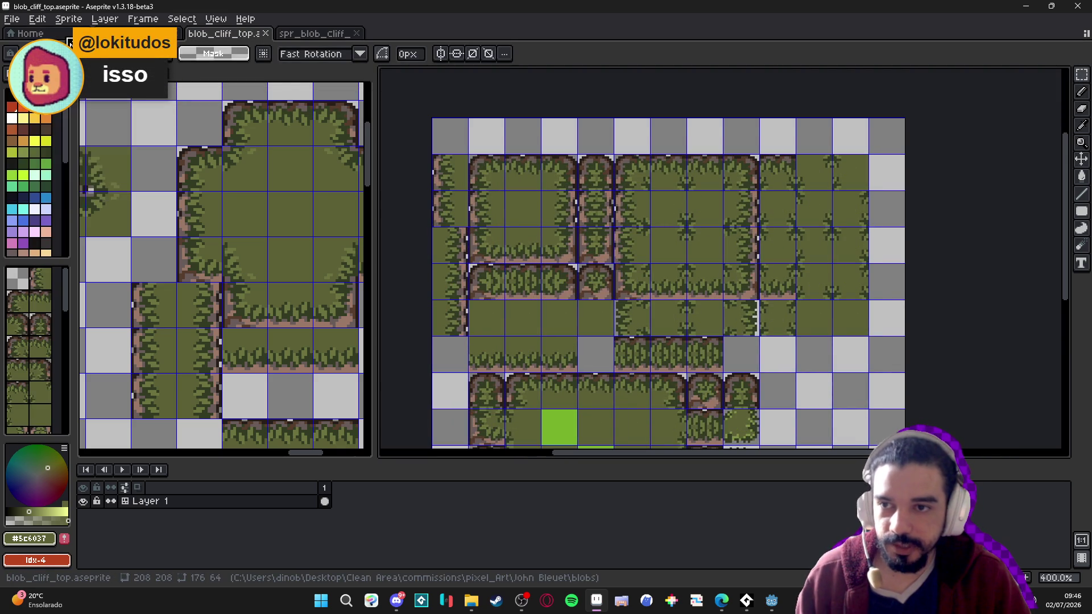
pyautogui.click(512, 418)
pyautogui.hotkey('ctrl', 'v')
pyautogui.scroll(3, 759, 263)
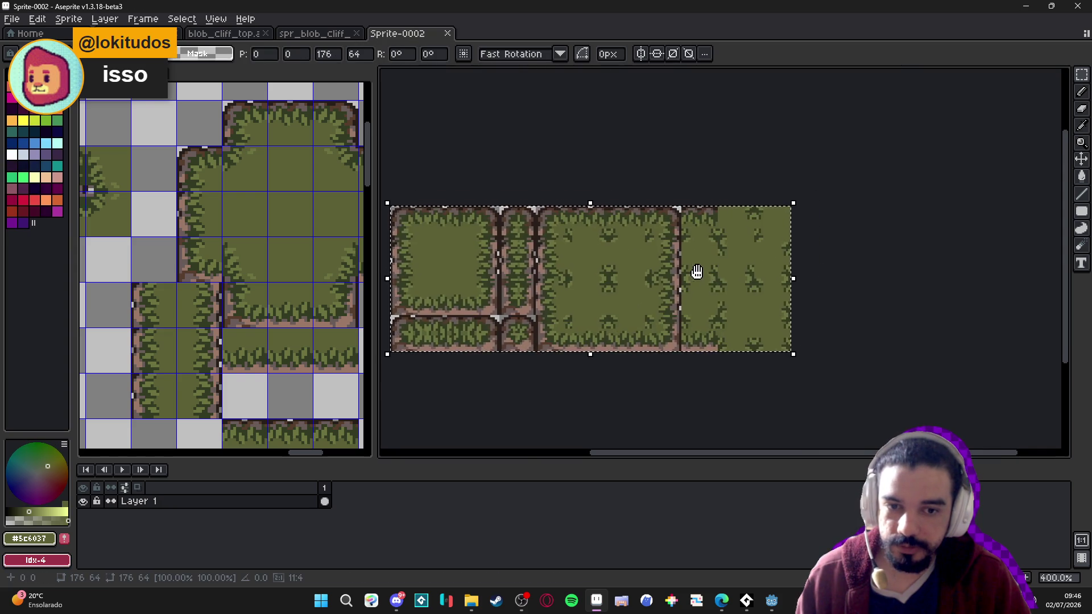
pyautogui.press('Return')
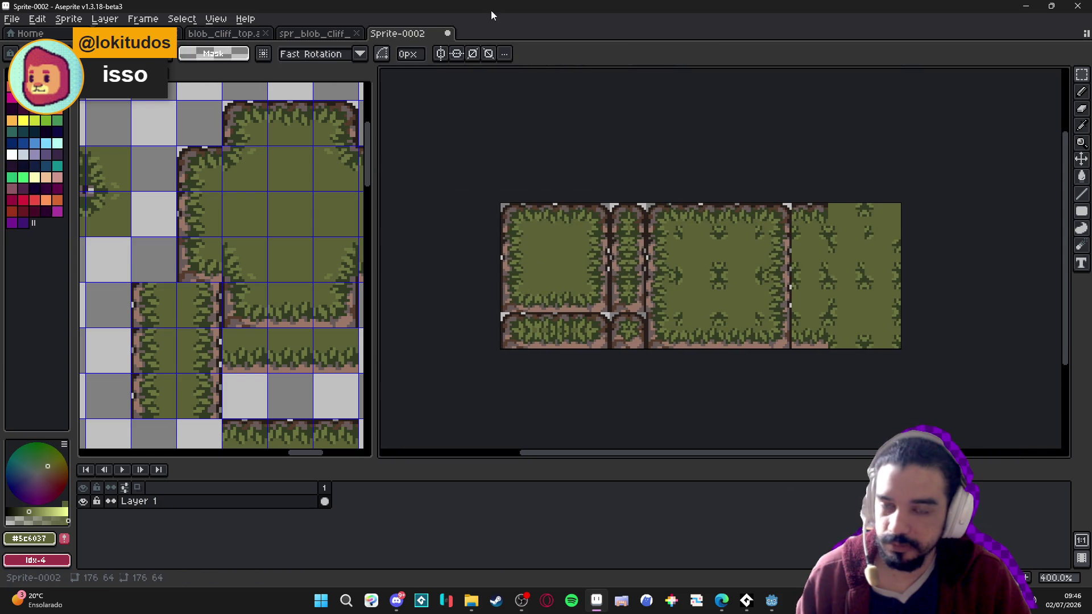
pyautogui.click(448, 33)
pyautogui.click(570, 336)
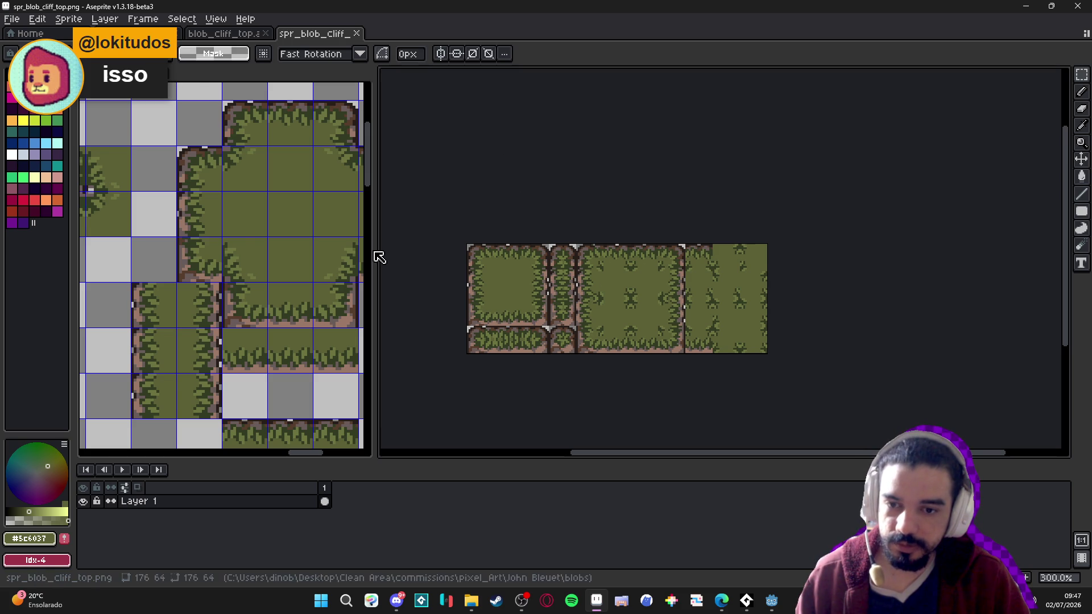
# Cancel another new sprite and show tile index numbers on the blob_cliff_top tilemap
pyautogui.click(11, 19)
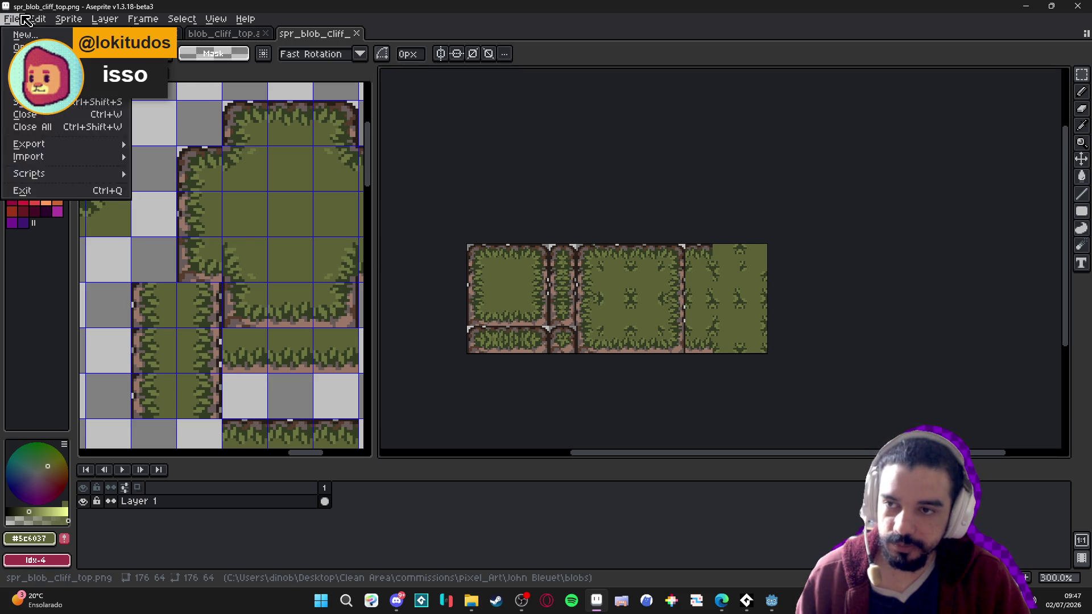
pyautogui.click(23, 33)
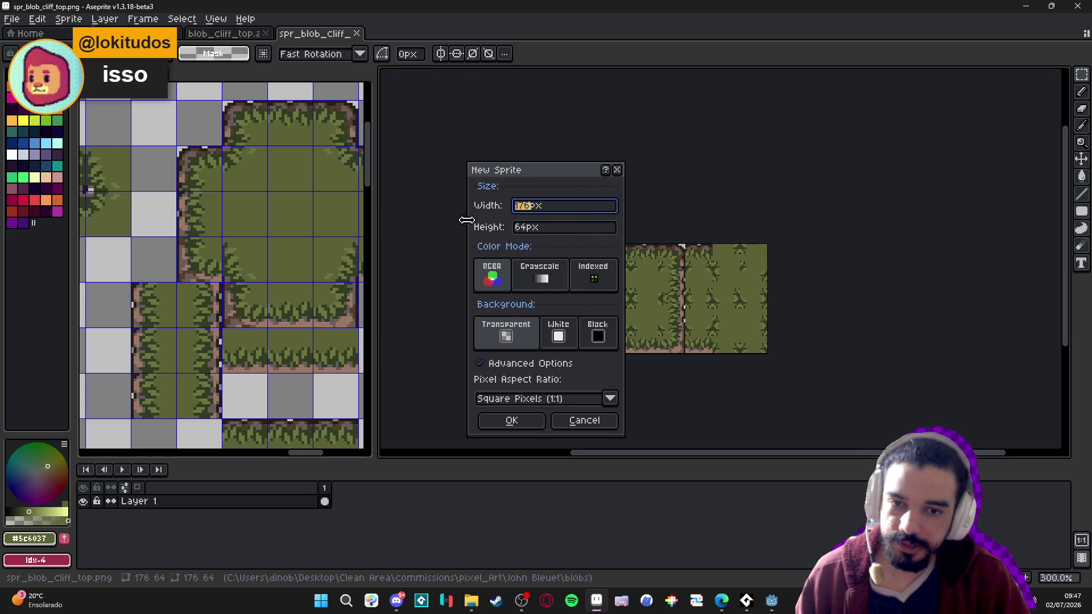
pyautogui.click(571, 419)
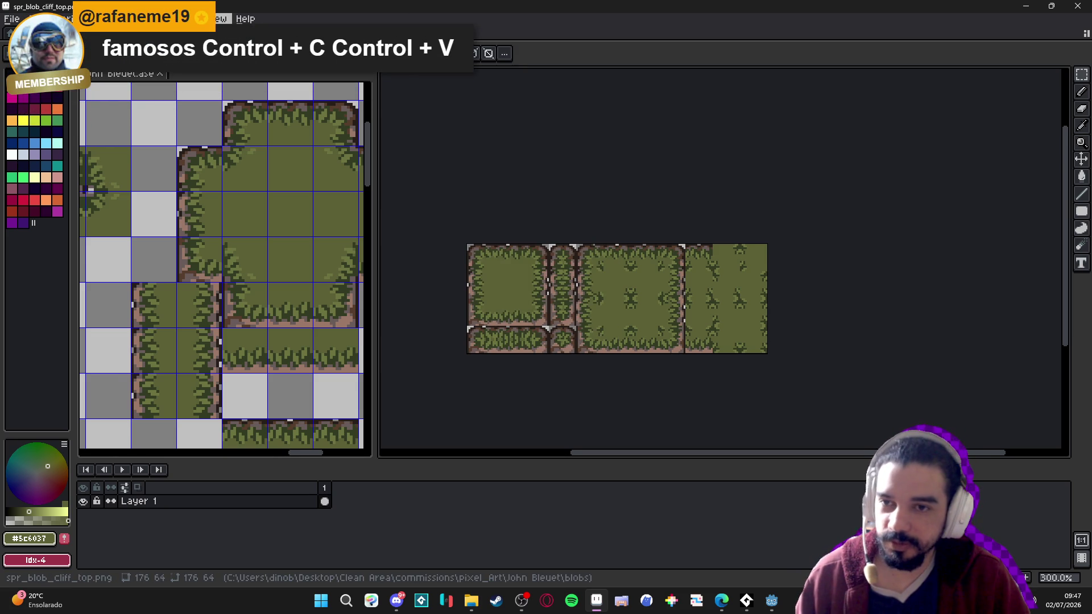
pyautogui.click(273, 73)
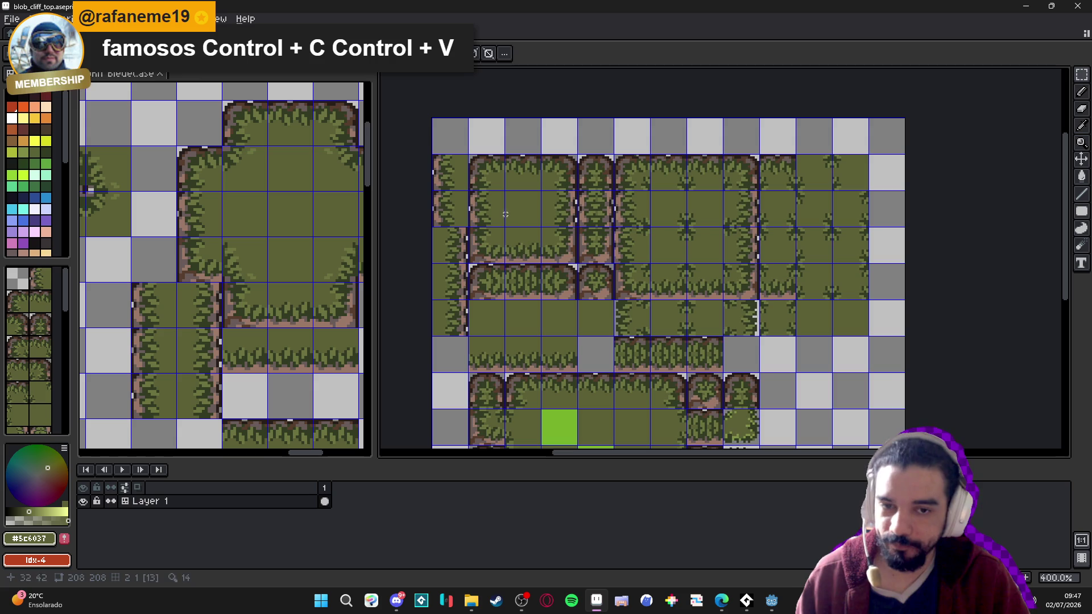
pyautogui.press('ctrl')
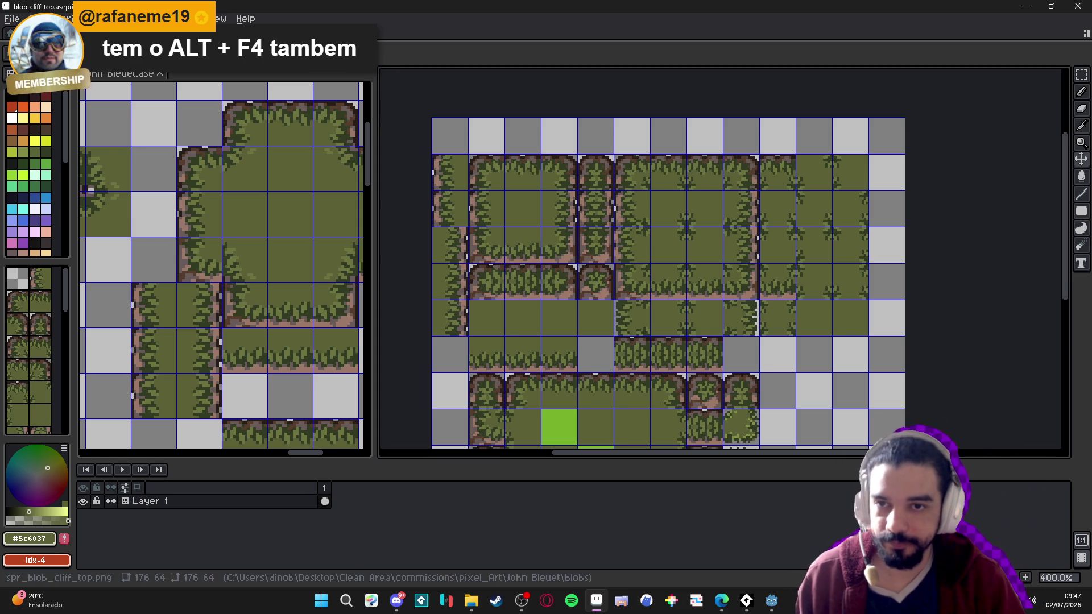
# Compare the spr_blob_cliff_top and blob_cliff_top documents, then switch back to Godot
pyautogui.click(267, 53)
pyautogui.click(227, 34)
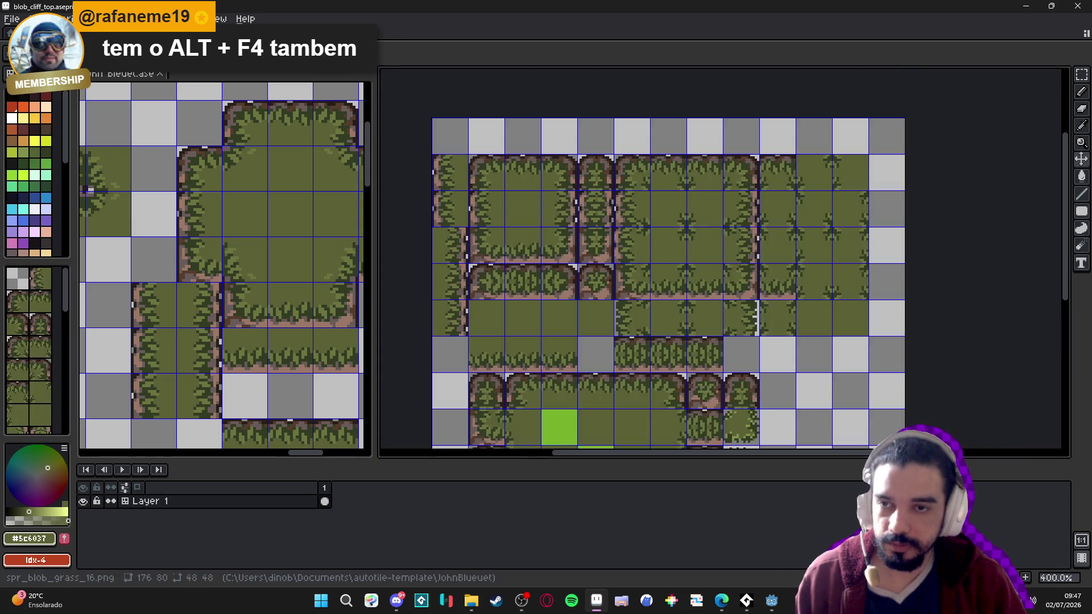
pyautogui.hotkey('ctrl', 'shift', 'Tab')
pyautogui.click(227, 35)
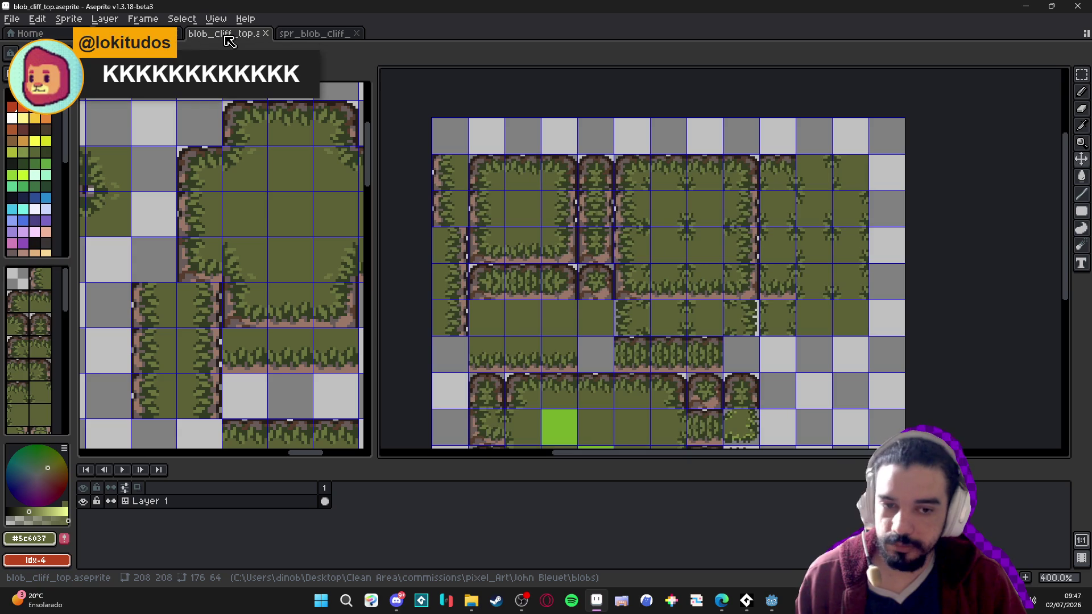
pyautogui.click(283, 34)
pyautogui.click(772, 602)
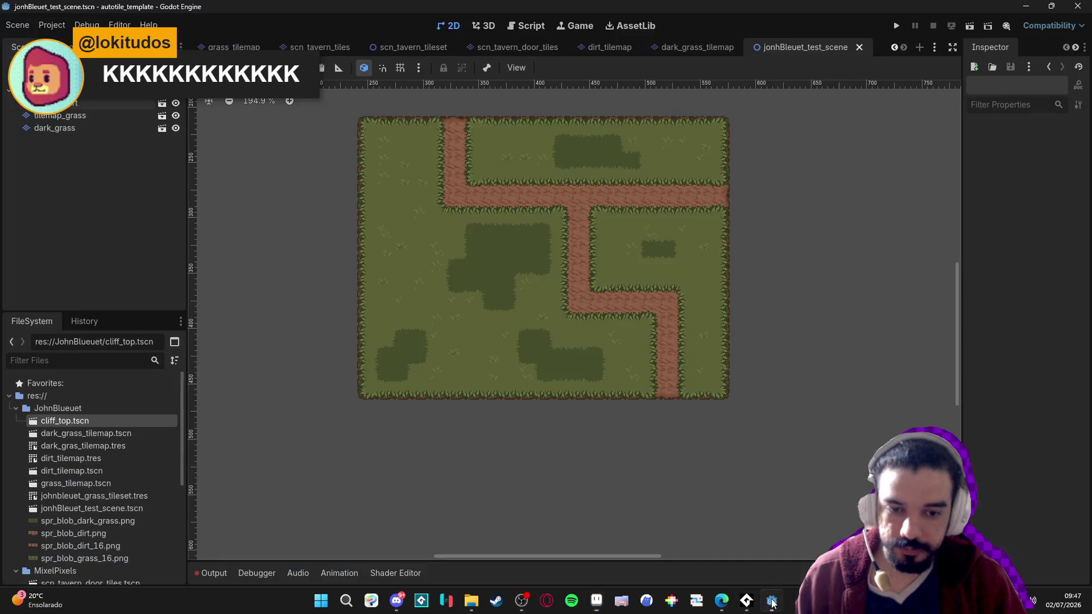
pyautogui.click(107, 104)
pyautogui.click(91, 127)
pyautogui.click(91, 115)
pyautogui.click(90, 103)
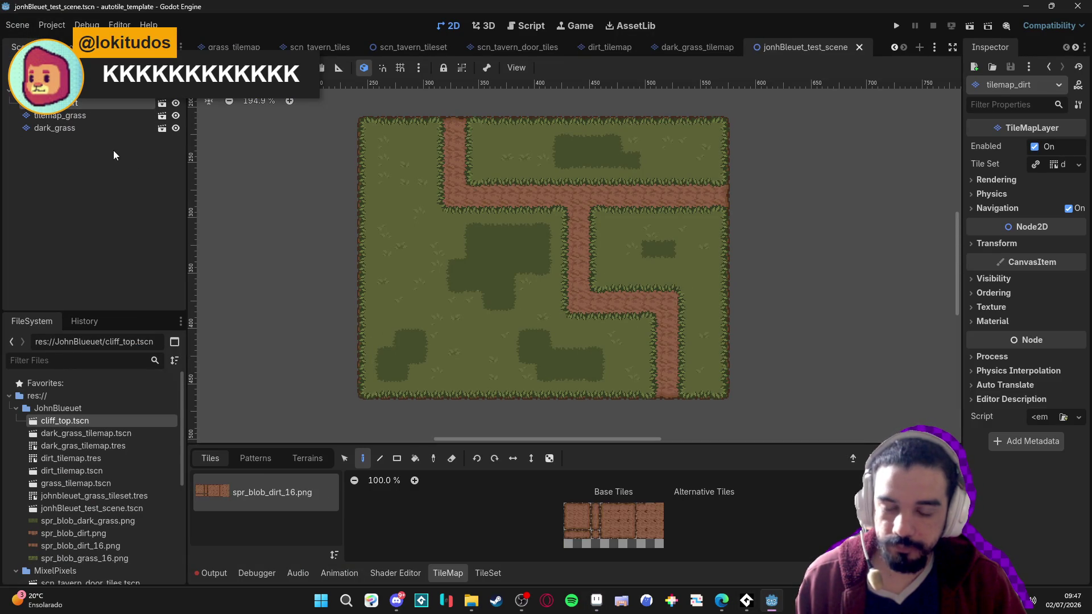
pyautogui.click(111, 150)
pyautogui.click(87, 101)
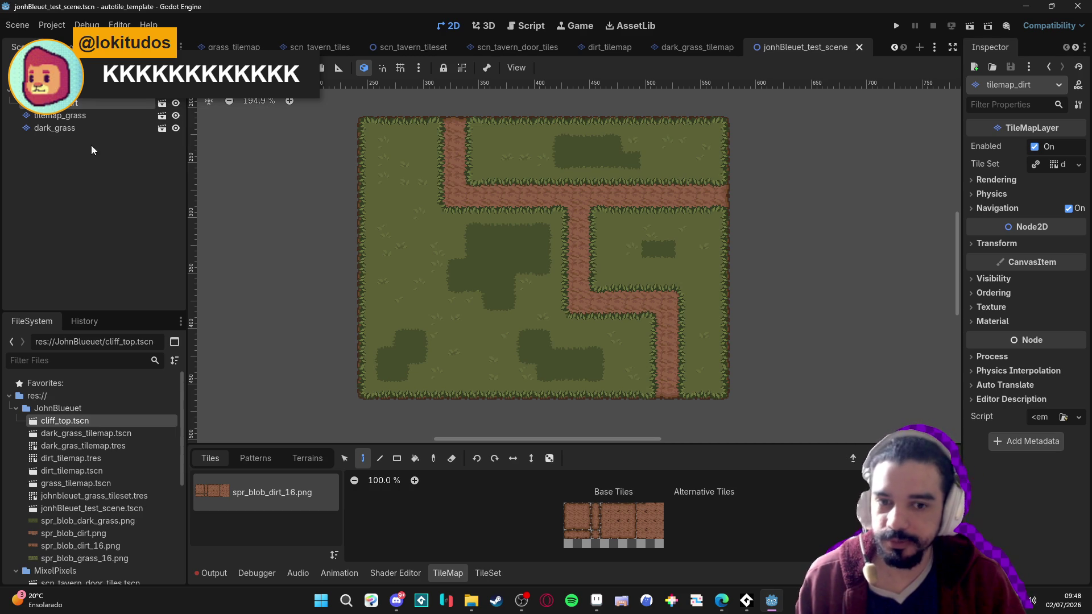
pyautogui.click(83, 137)
pyautogui.click(84, 119)
pyautogui.click(93, 162)
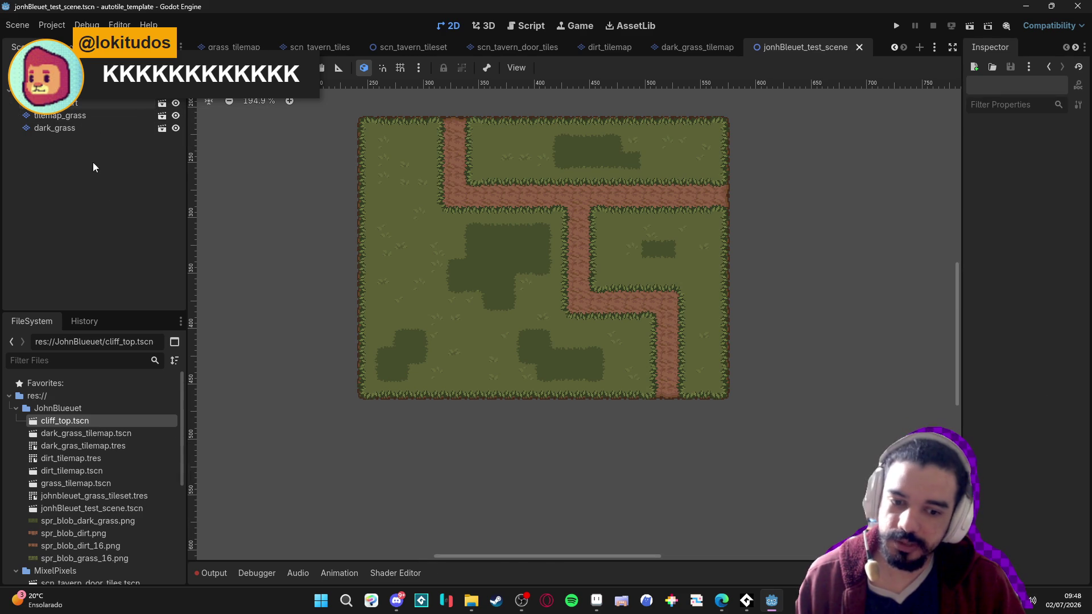
pyautogui.click(89, 98)
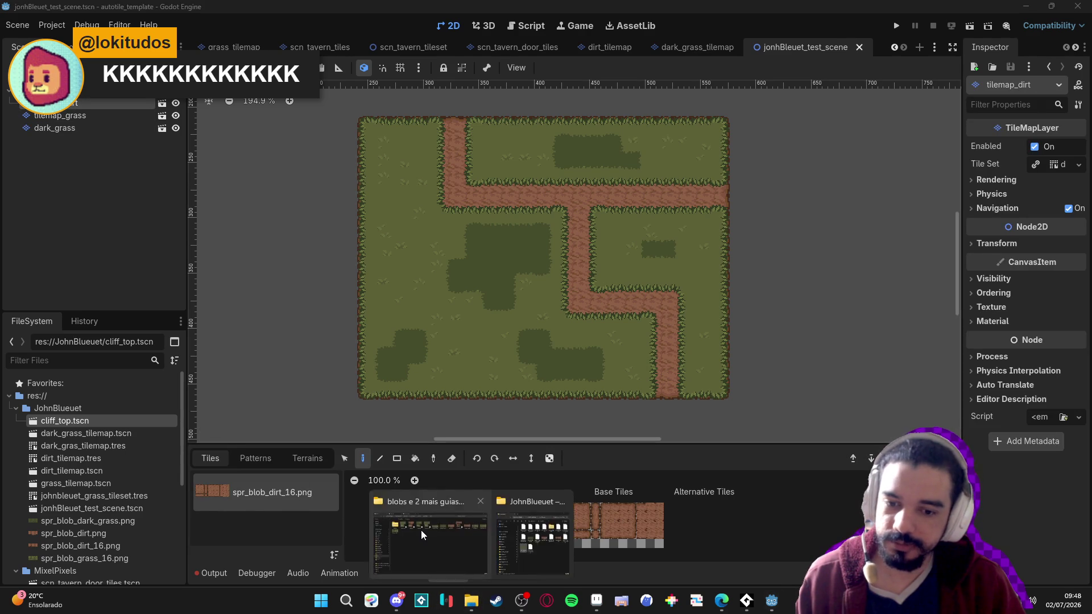
pyautogui.click(421, 530)
pyautogui.doubleClick(681, 11)
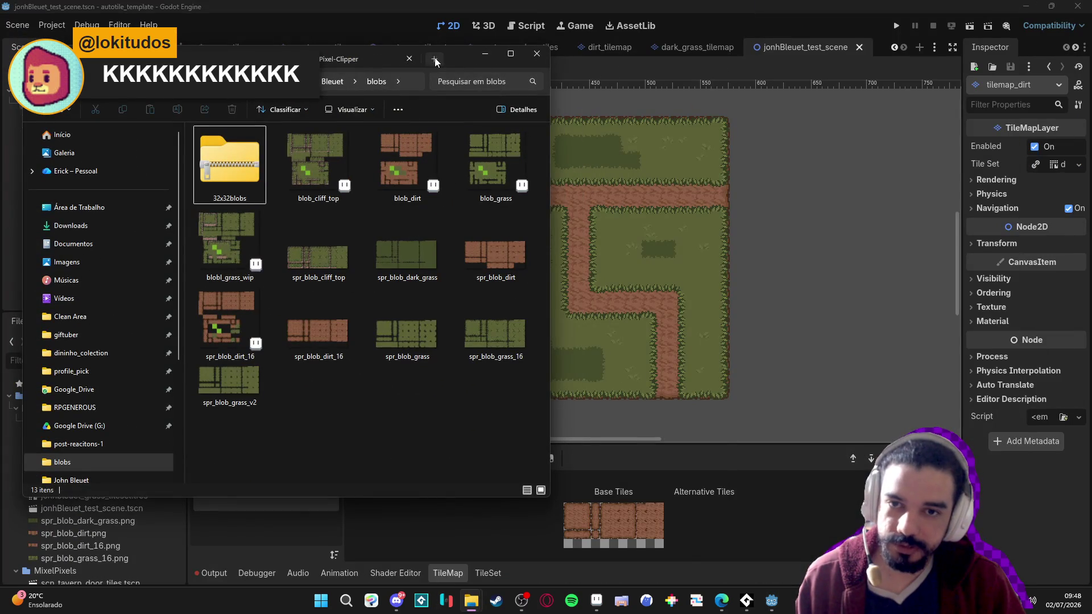
pyautogui.click(485, 53)
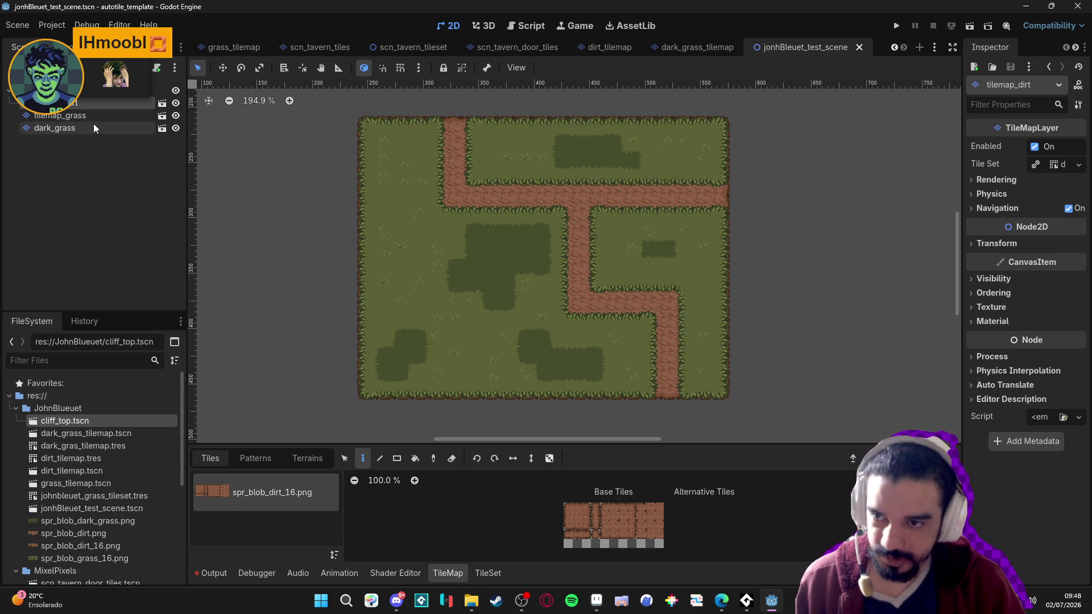
pyautogui.click(80, 410)
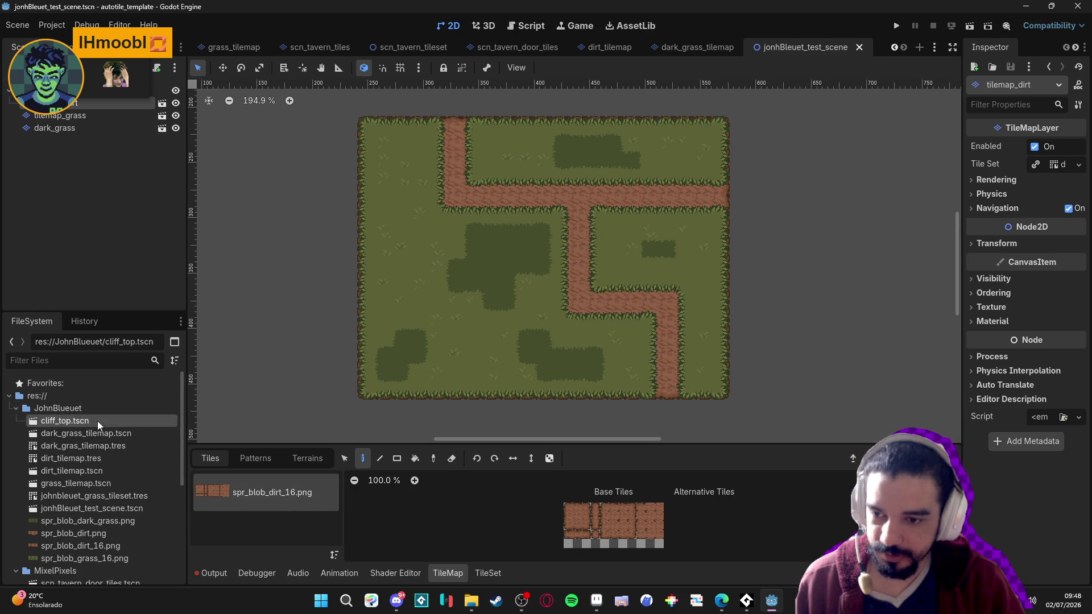
# Open the cliff_top scene and make its layer's Tile Set unique
pyautogui.doubleClick(98, 422)
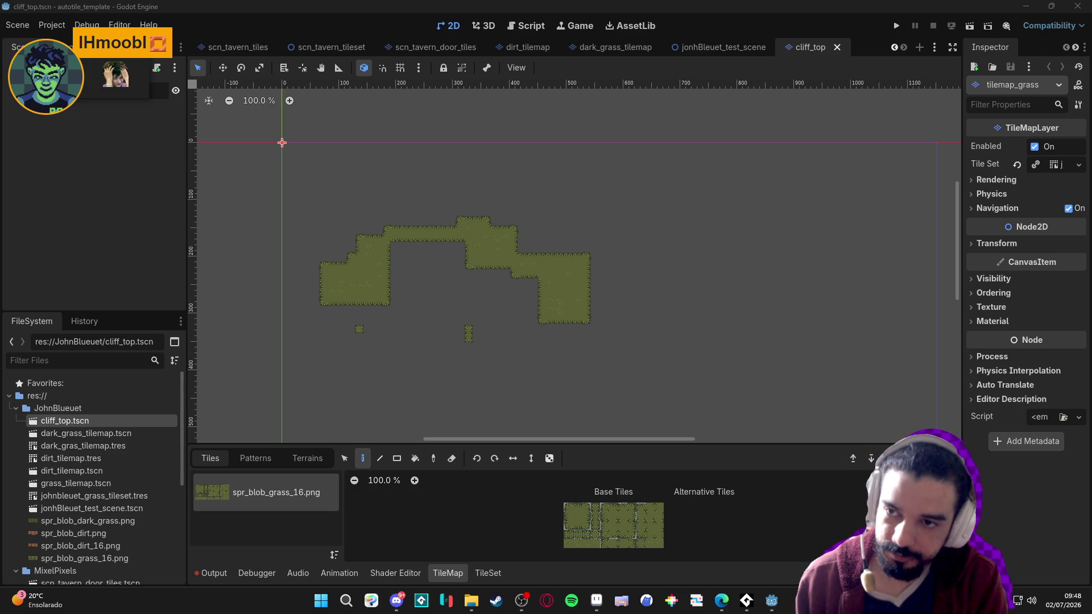
pyautogui.click(1079, 164)
pyautogui.click(1037, 267)
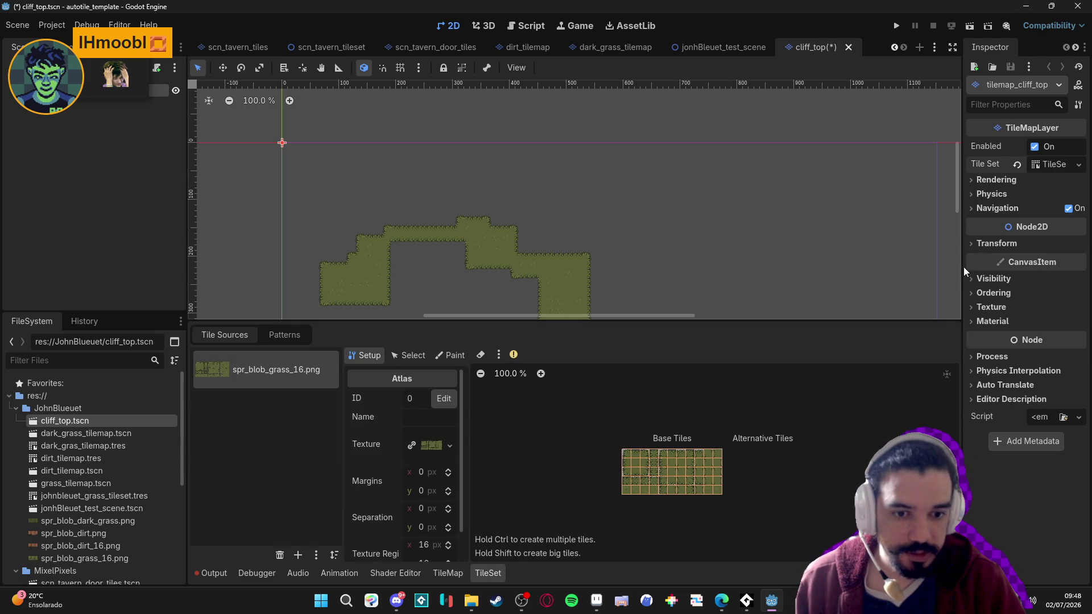
pyautogui.click(1052, 166)
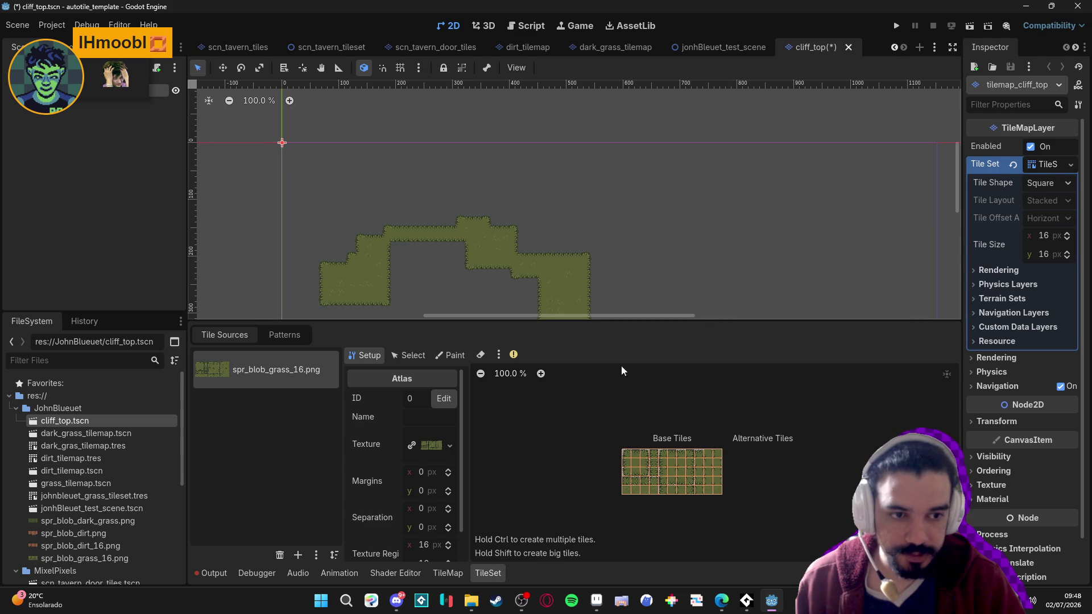
# Set spr_blob_cliff_top.png as the atlas texture and accept automatic tile creation
pyautogui.click(84, 410)
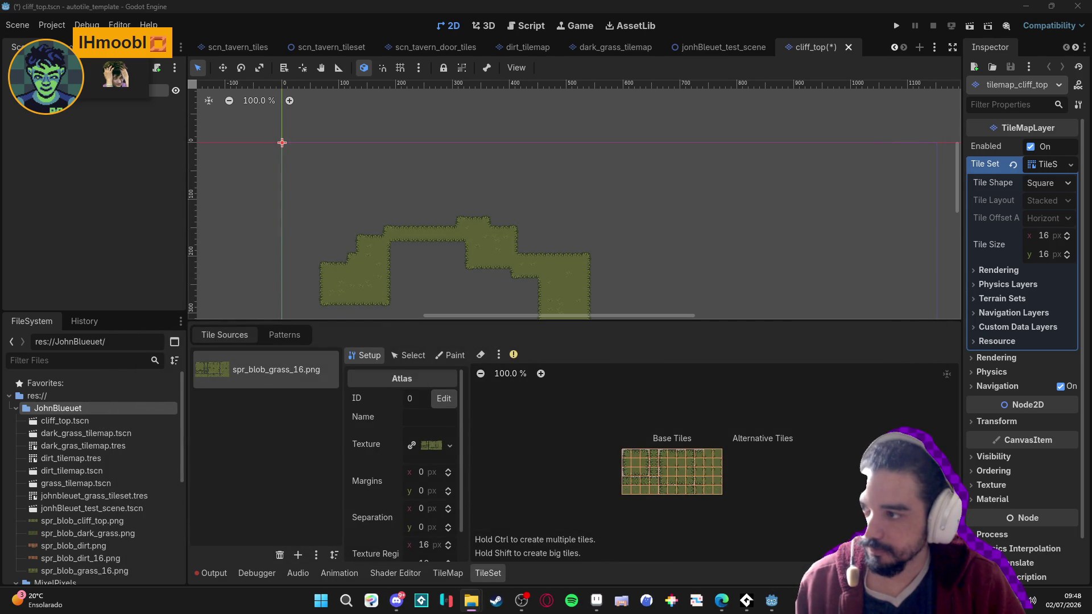
pyautogui.moveTo(132, 520)
pyautogui.moveTo(131, 517); pyautogui.dragTo(431, 445)
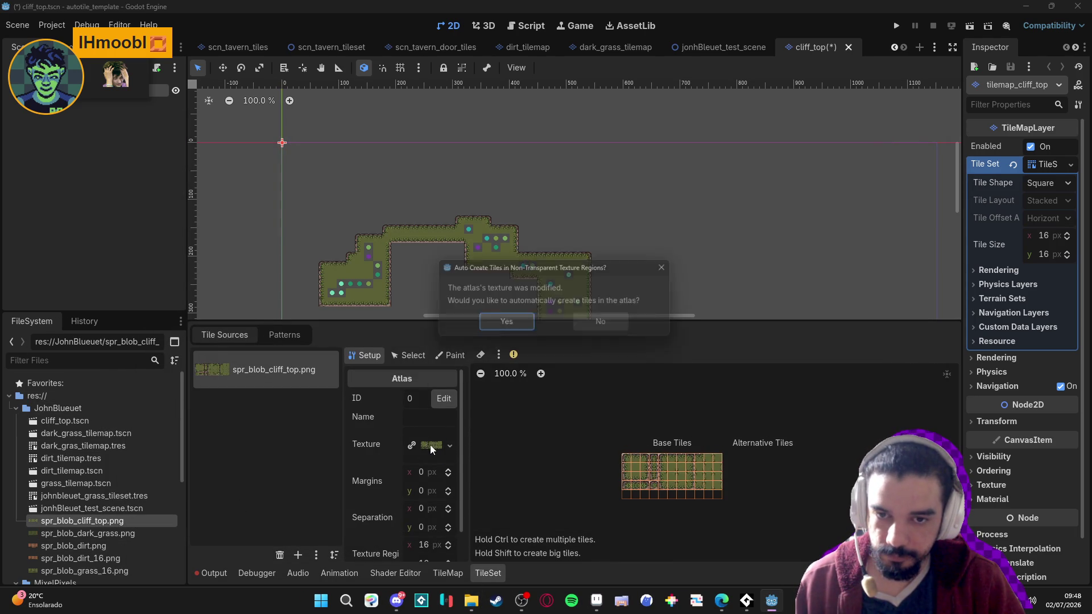
pyautogui.click(505, 324)
# In the TileSet Paint tab, choose Terrains with Terrain Set 0
pyautogui.scroll(-3, 455, 227)
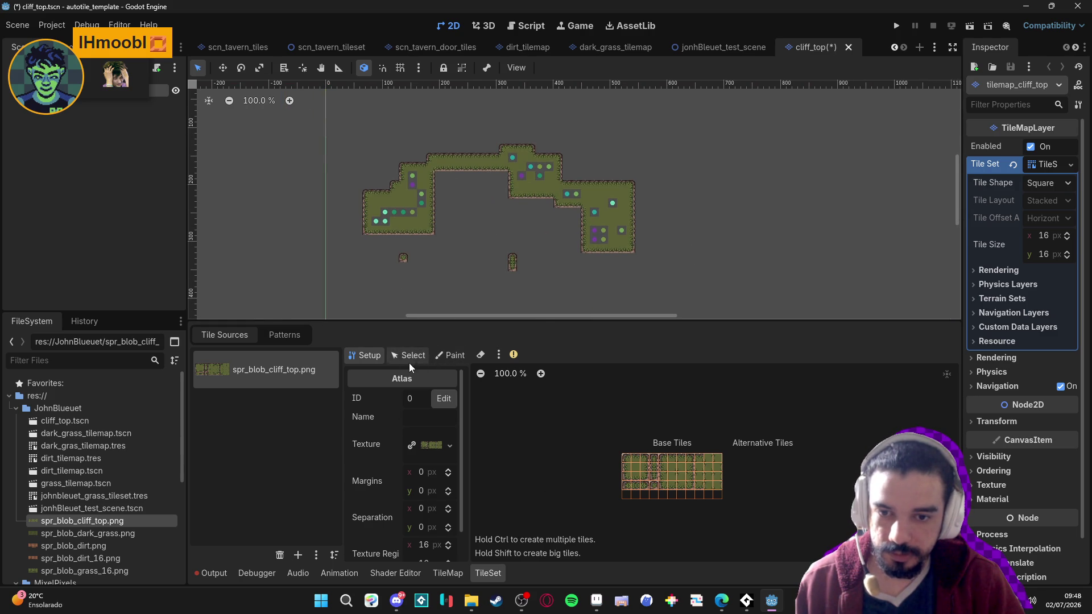
pyautogui.click(446, 357)
pyautogui.click(445, 401)
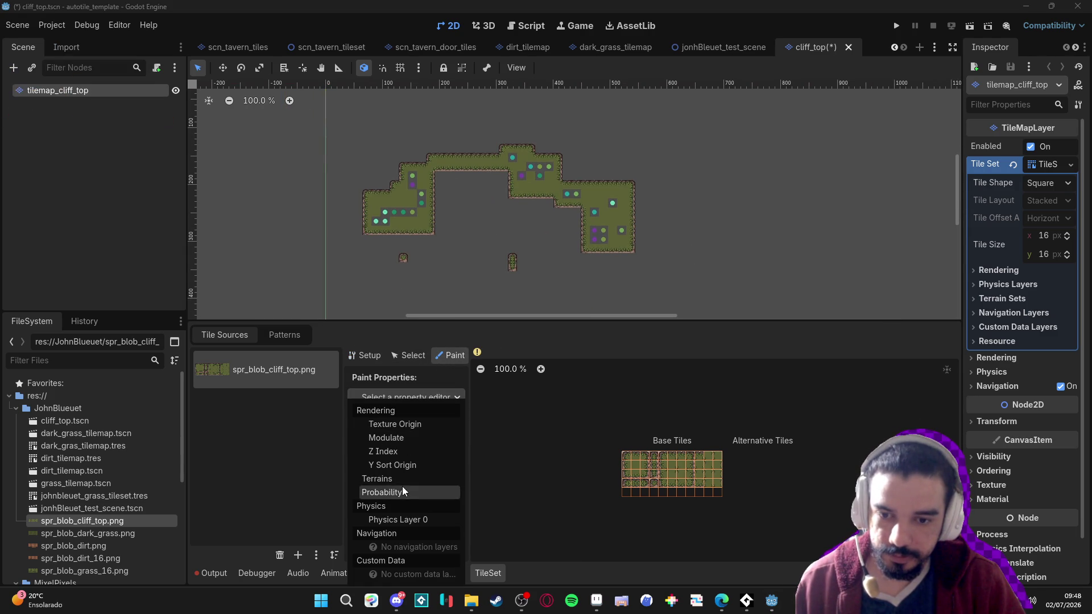
pyautogui.click(398, 479)
pyautogui.click(432, 436)
pyautogui.click(452, 476)
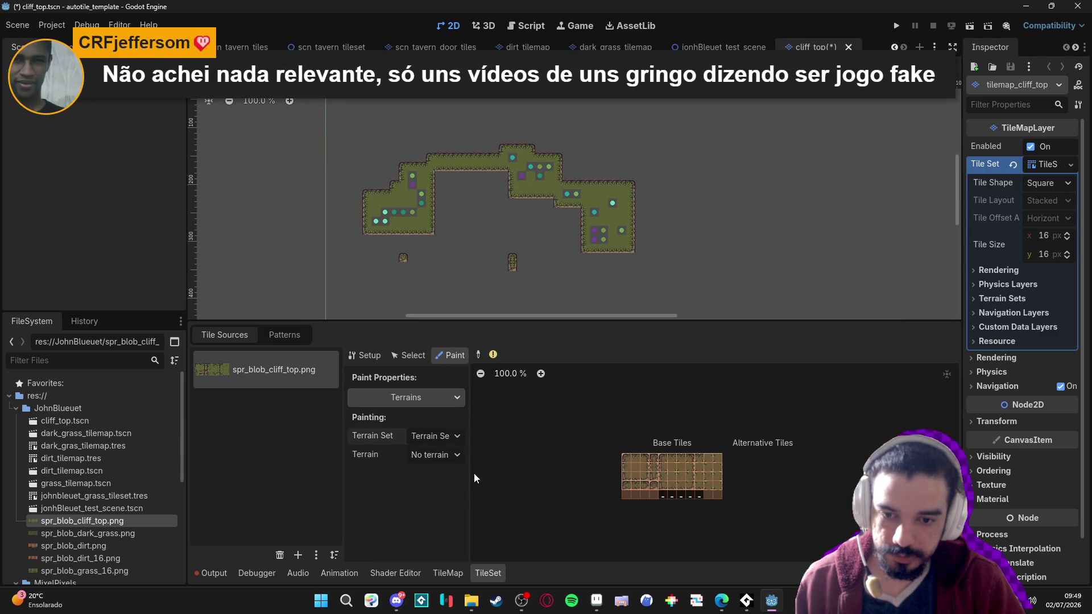
# Choose Terrain 0, return to atlas Setup, and turn on tile erasing
pyautogui.click(432, 456)
pyautogui.scroll(5, 664, 496)
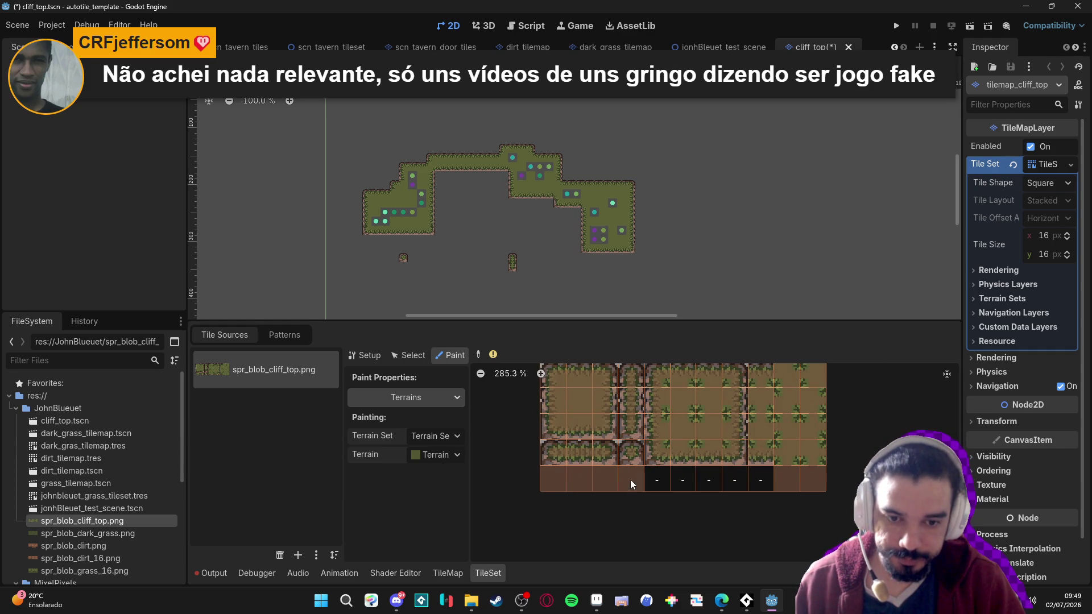
pyautogui.click(369, 358)
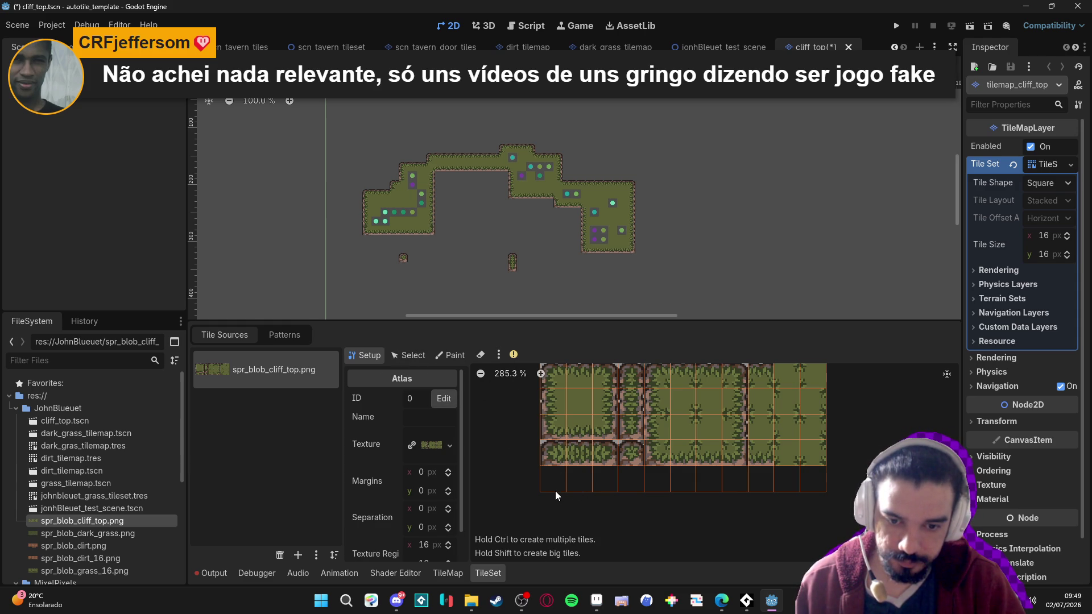
pyautogui.scroll(-1, 376, 505)
pyautogui.scroll(-2, 575, 483)
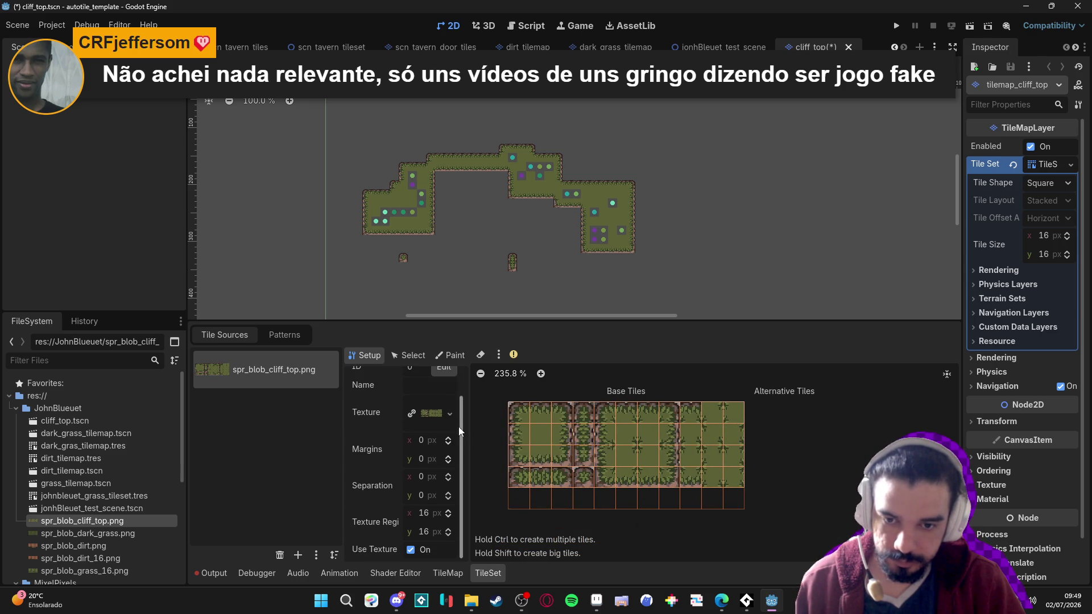
pyautogui.press('e')
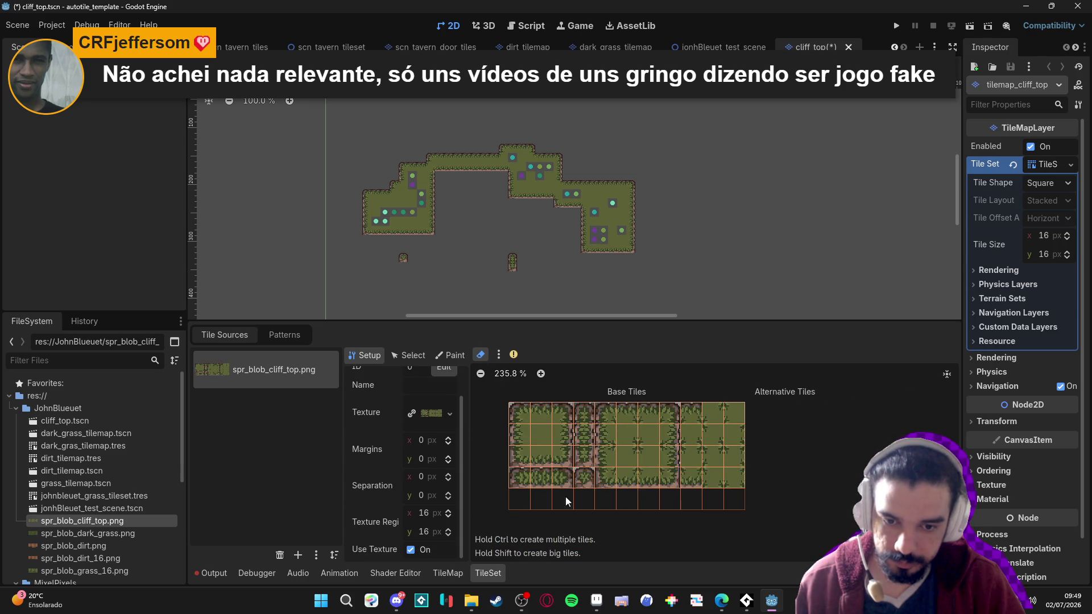
# Keep Terrains as the painted property, return to Setup, and save the cliff_top scene
pyautogui.click(447, 354)
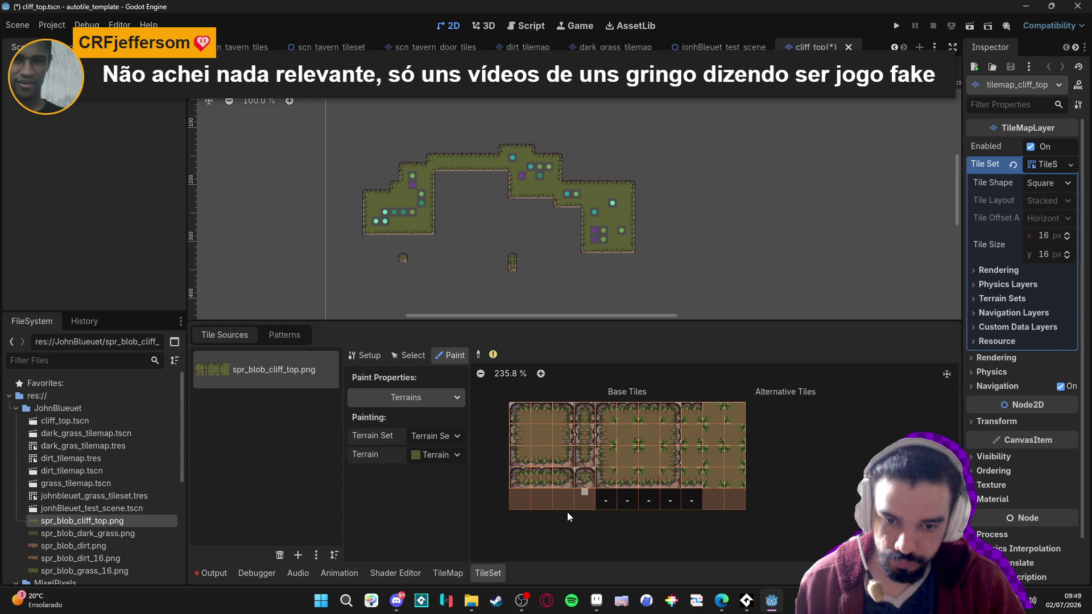
pyautogui.click(435, 398)
pyautogui.click(435, 398)
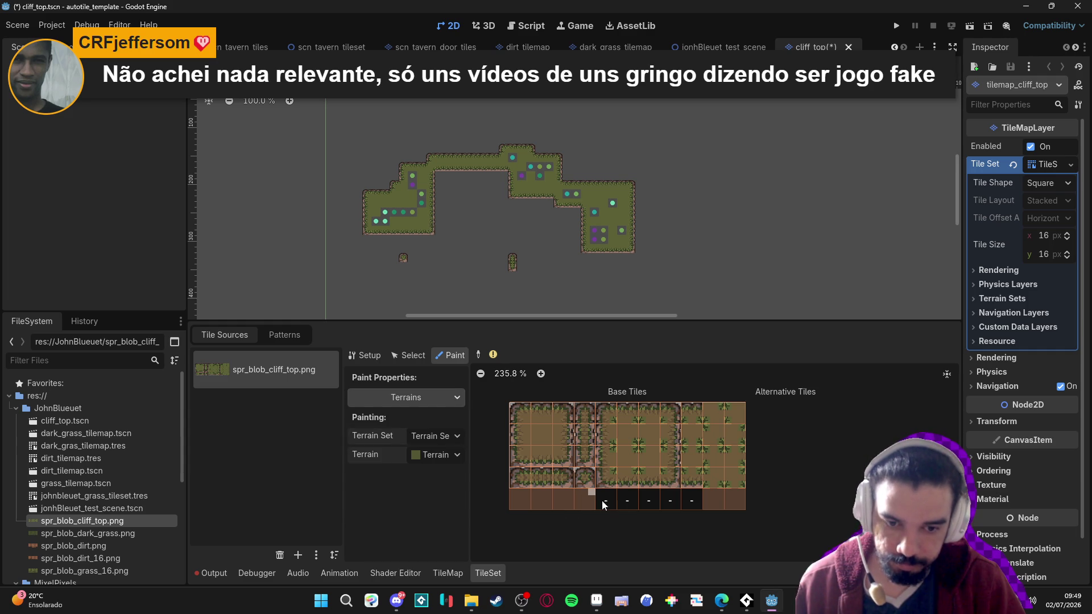
pyautogui.click(369, 355)
pyautogui.hotkey('ctrl', 's')
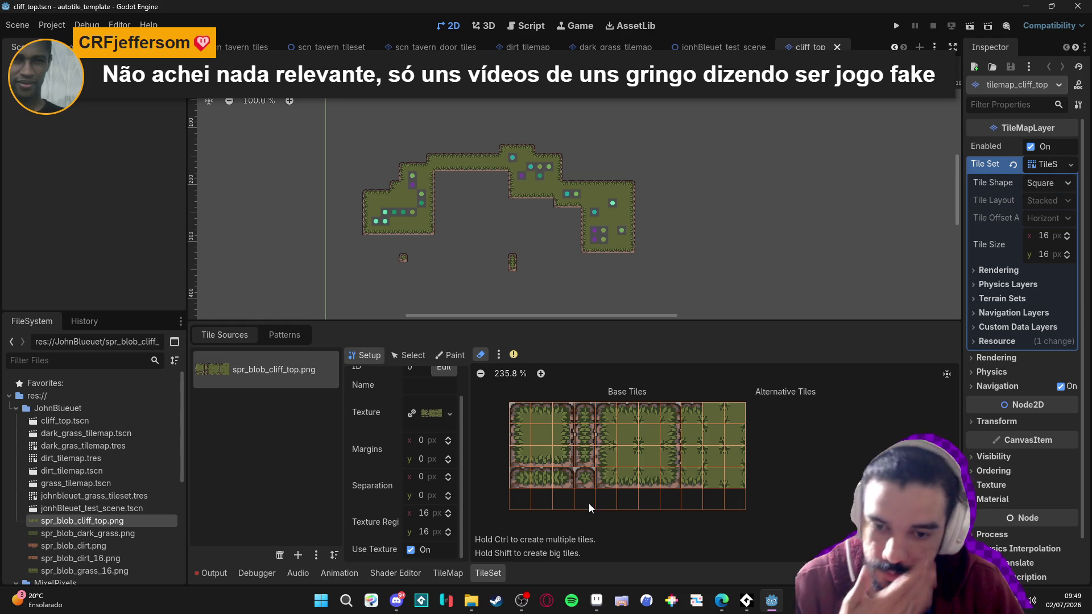
# Select two tiles in the atlas's Select mode, then return to Setup
pyautogui.click(407, 355)
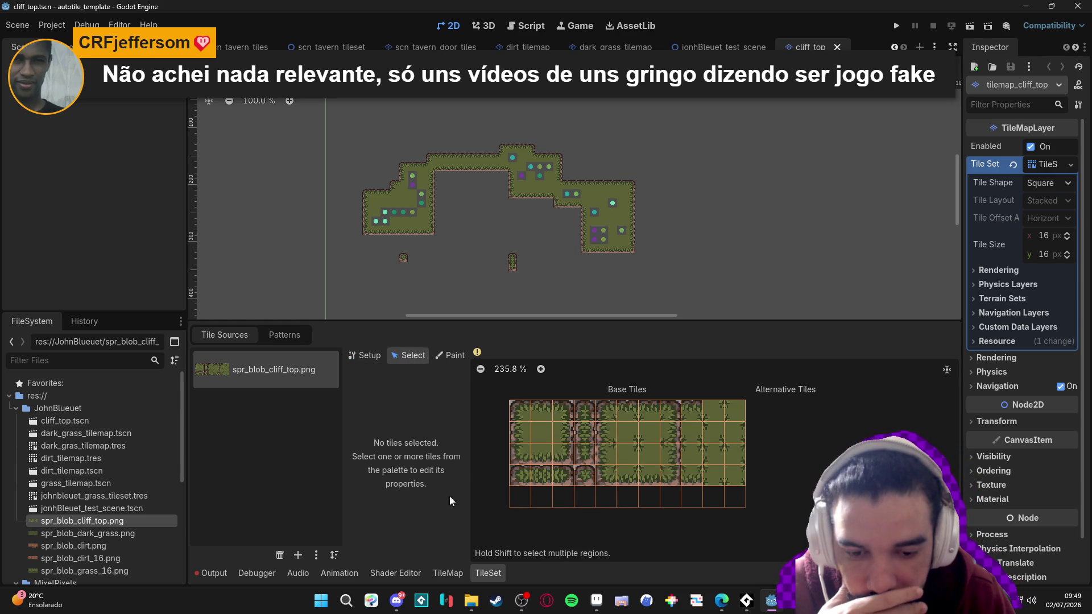
pyautogui.click(304, 335)
pyautogui.click(242, 335)
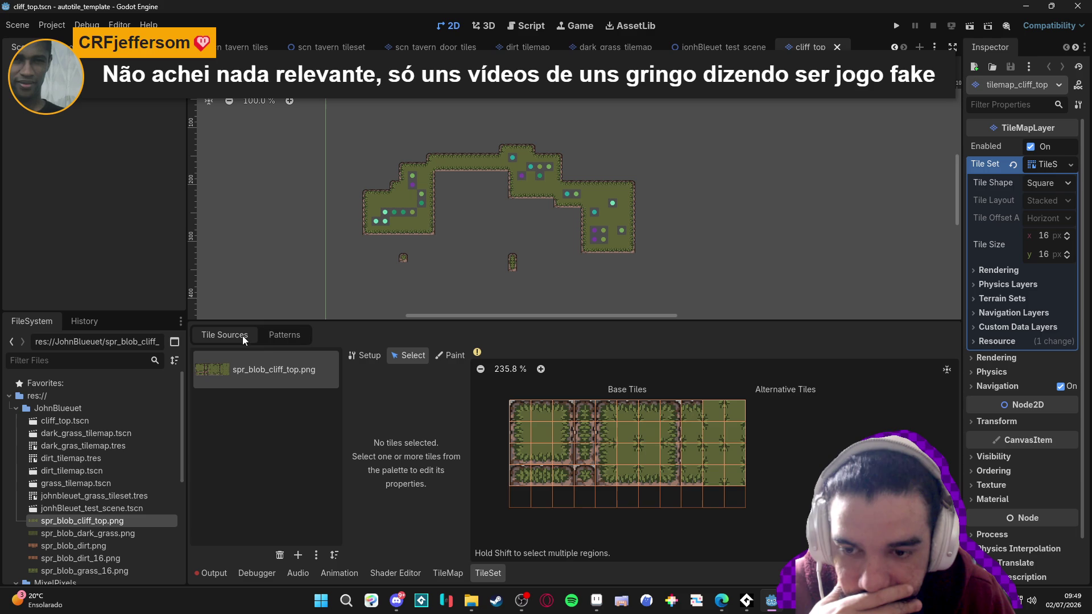
pyautogui.click(370, 356)
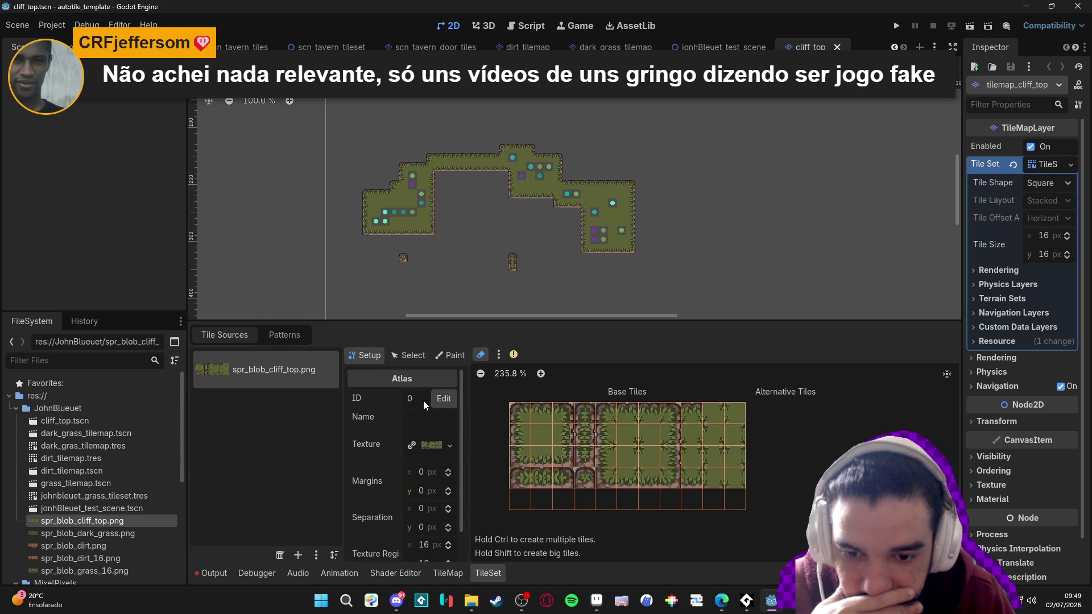
pyautogui.scroll(-2, 382, 414)
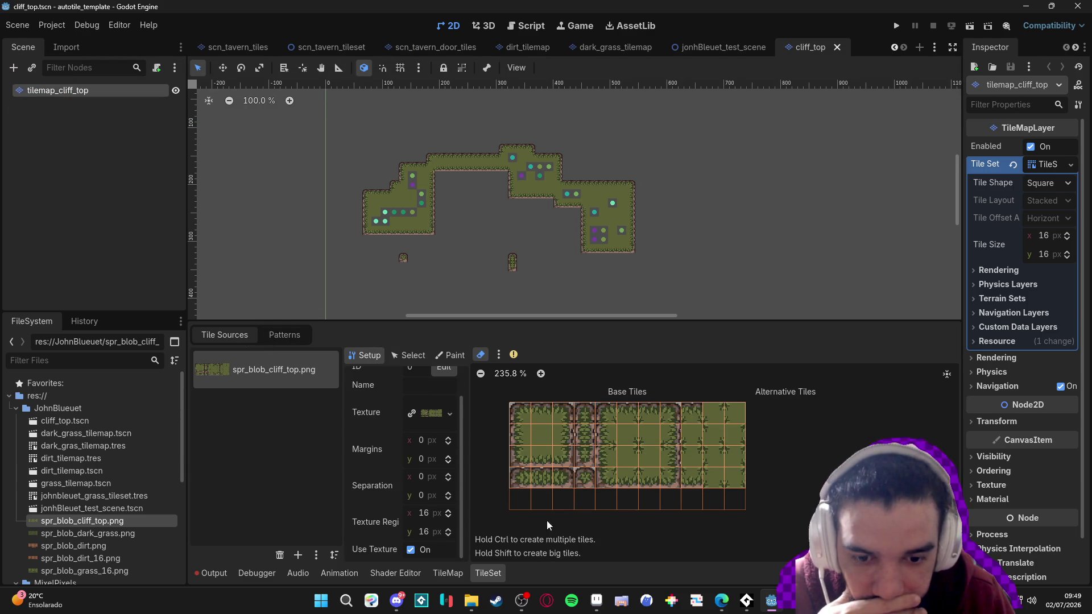
# Remove the atlas tiles outside the texture and save the cliff_top scene
pyautogui.click(500, 355)
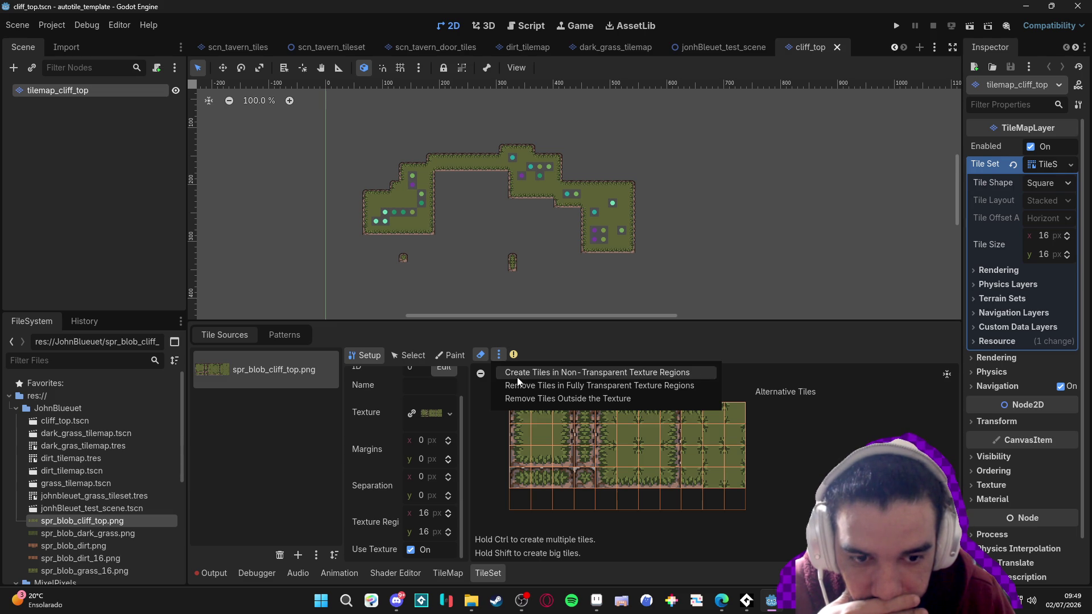
pyautogui.click(542, 386)
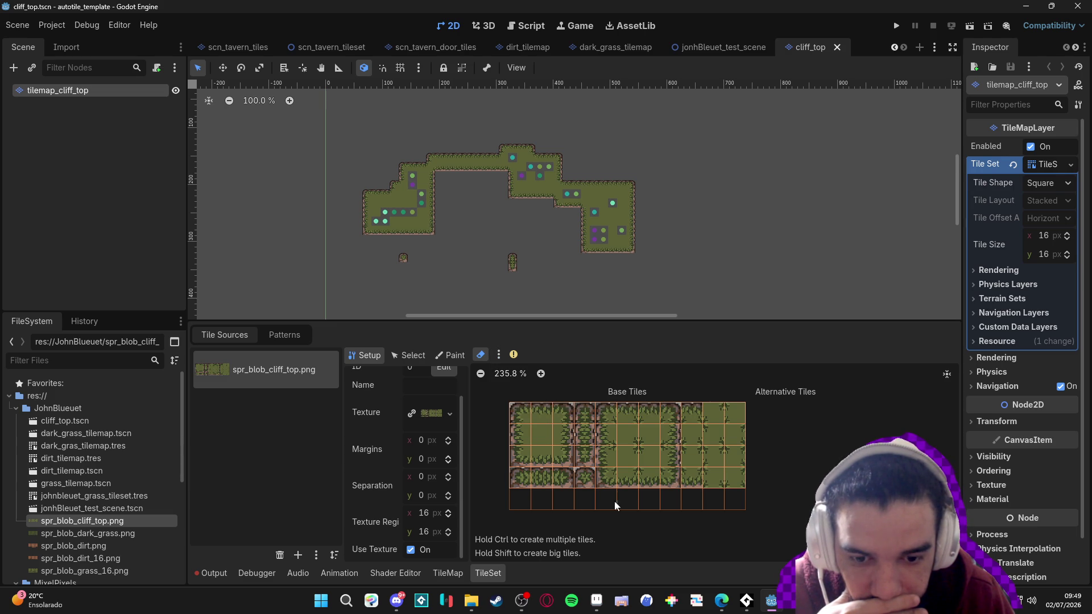
pyautogui.click(499, 354)
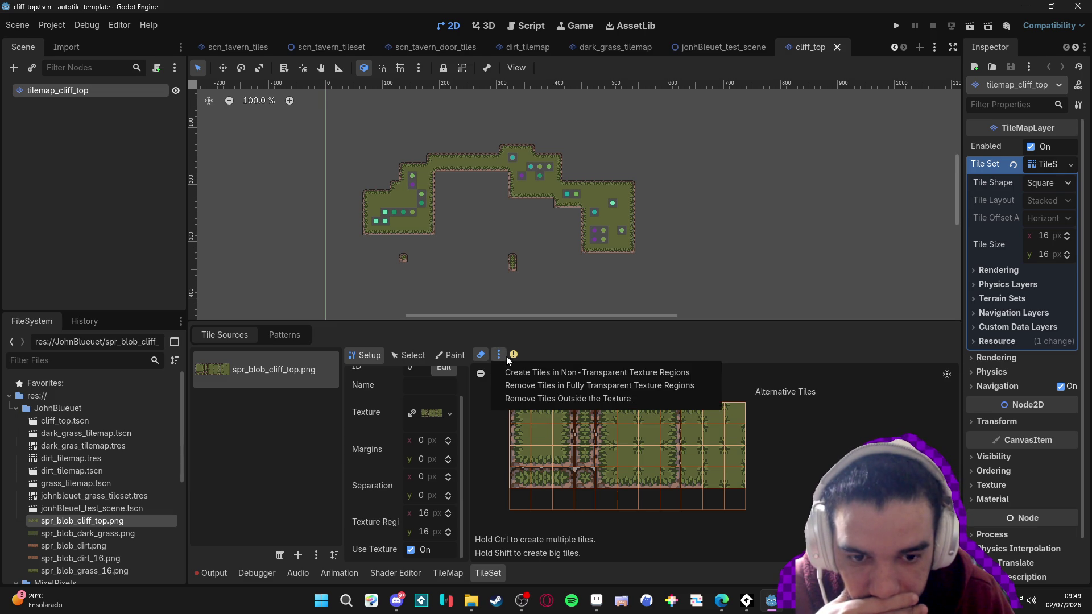
pyautogui.click(534, 398)
pyautogui.hotkey('ctrl', 's')
# Enlarge the map viewport, save again, and show the TileMap's Terrains panel
pyautogui.click(440, 356)
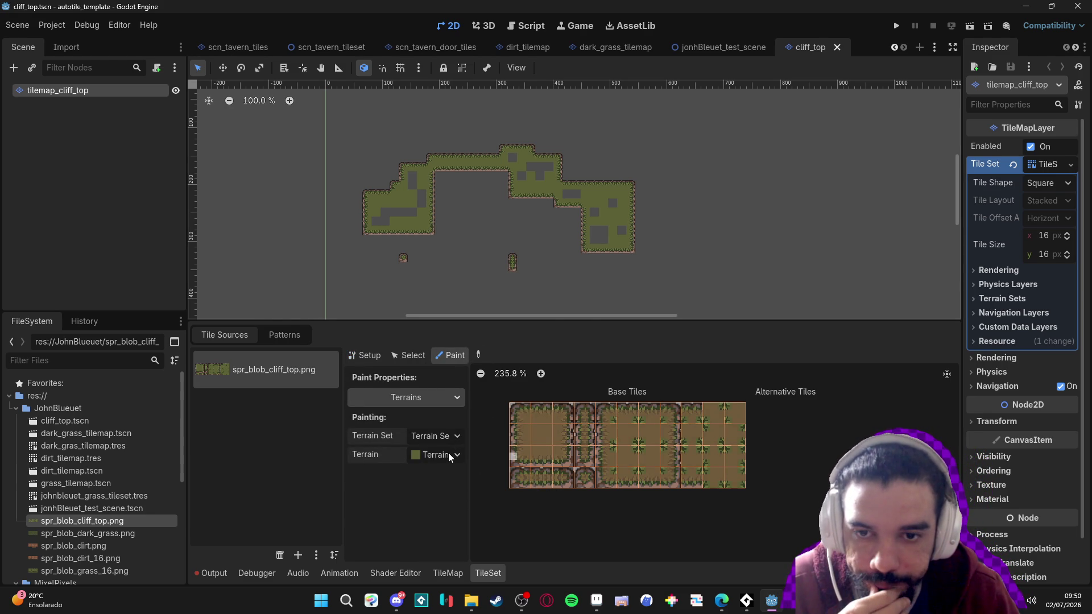
pyautogui.scroll(3, 407, 234)
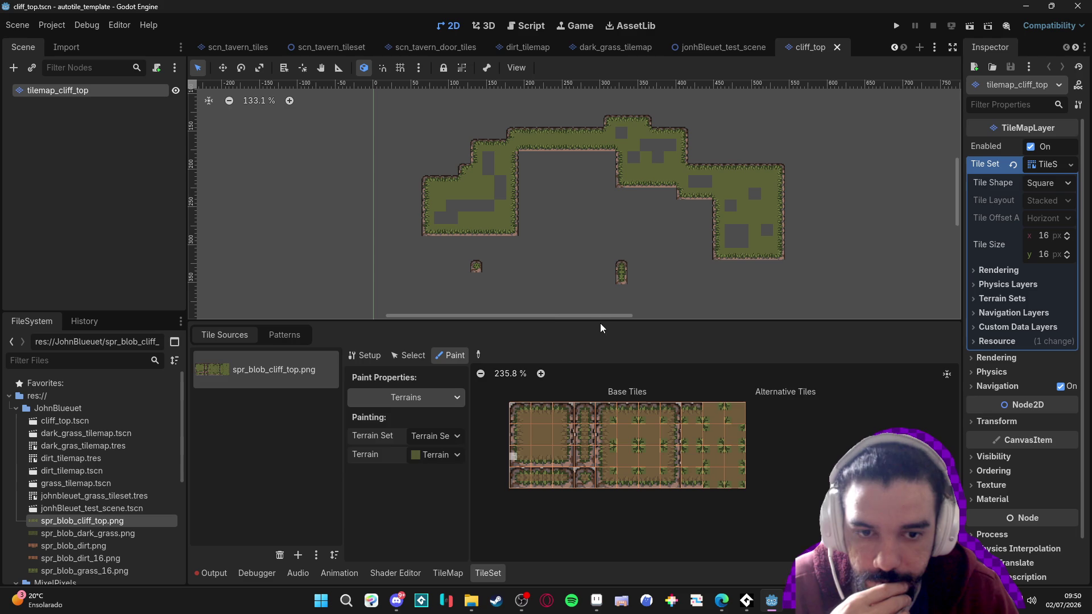
pyautogui.moveTo(604, 322); pyautogui.dragTo(604, 406)
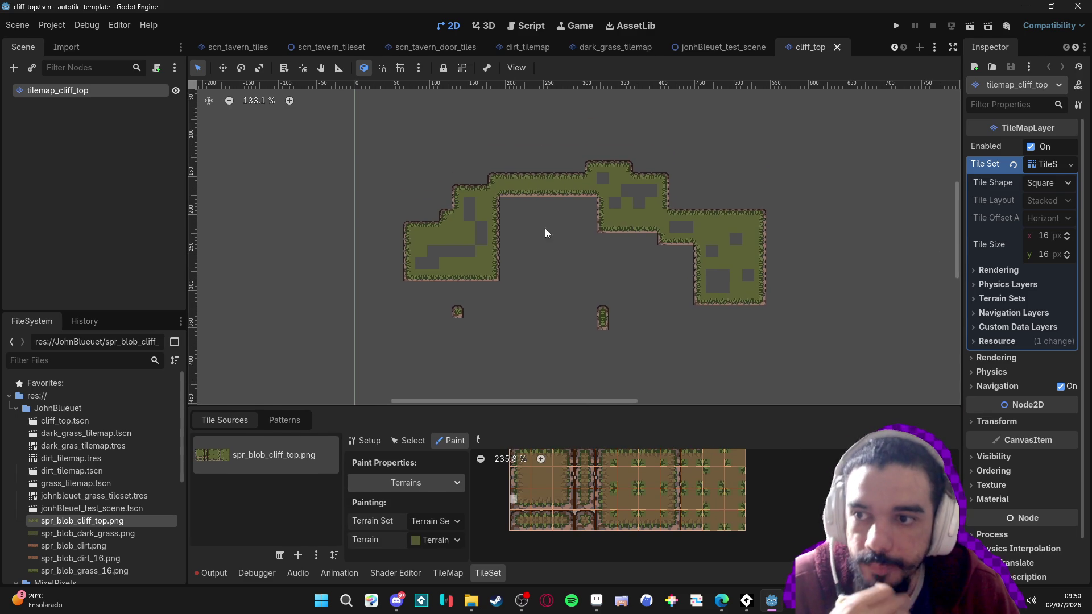
pyautogui.hotkey('ctrl', 's')
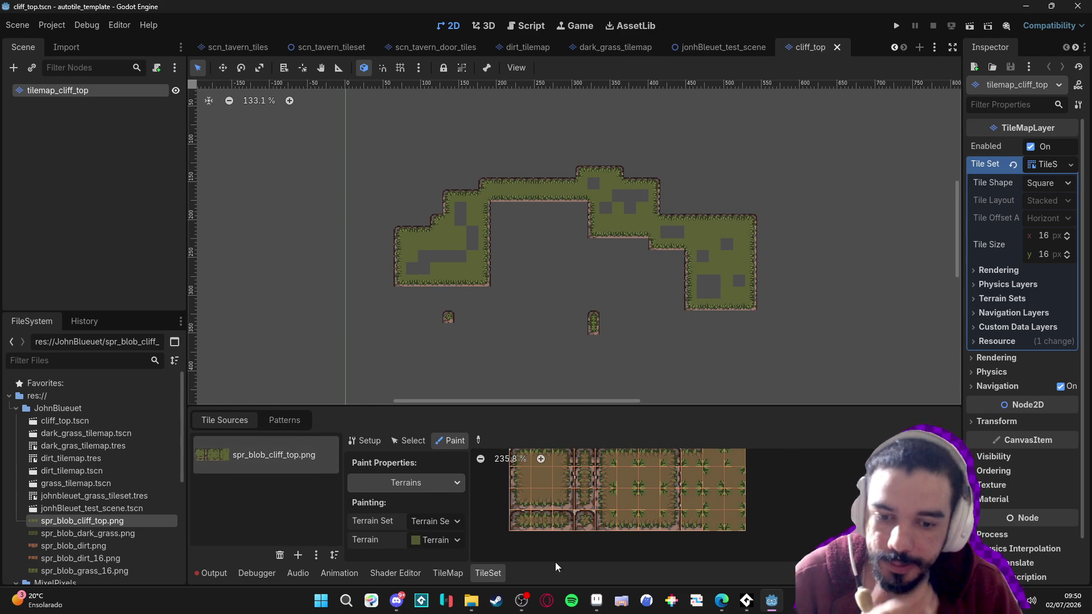
pyautogui.click(459, 572)
pyautogui.click(309, 458)
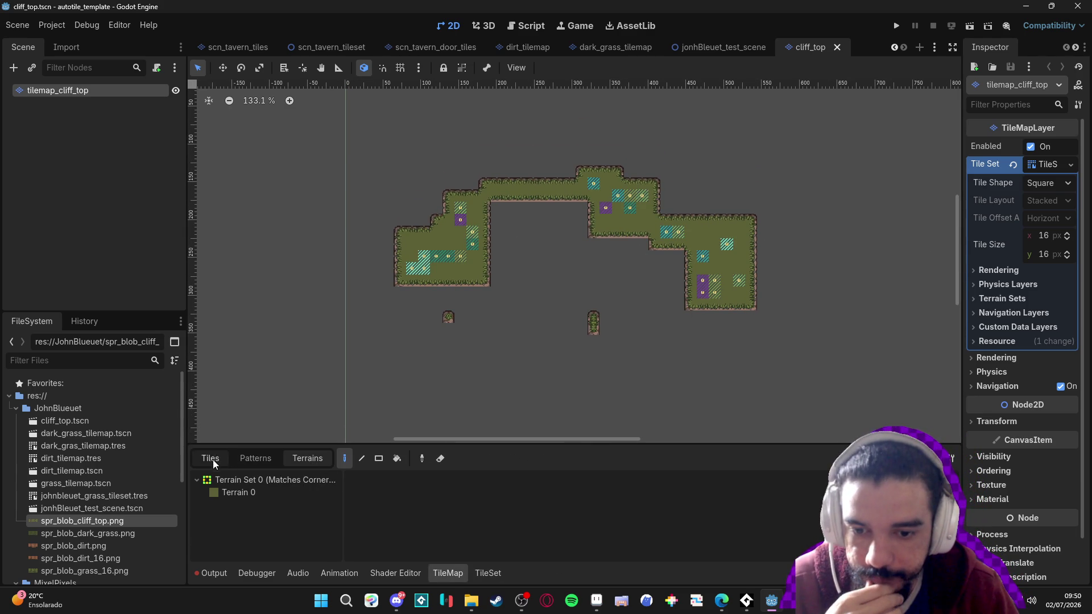
# Pick Terrain 0 and erase every tile in the cliff_top tilemap with the rectangle eraser
pyautogui.click(441, 459)
pyautogui.click(379, 458)
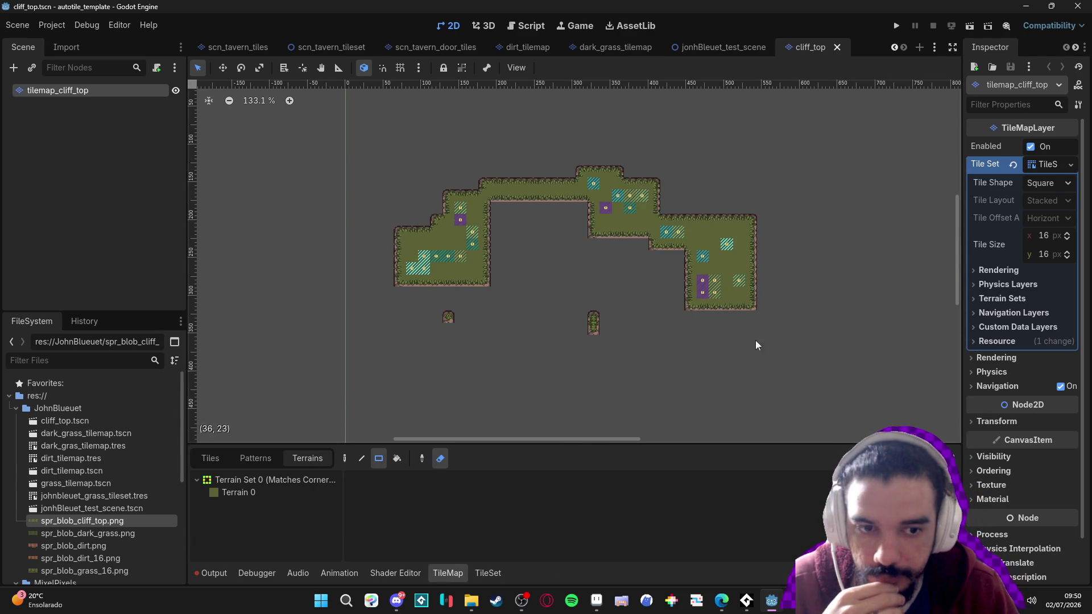
pyautogui.click(238, 492)
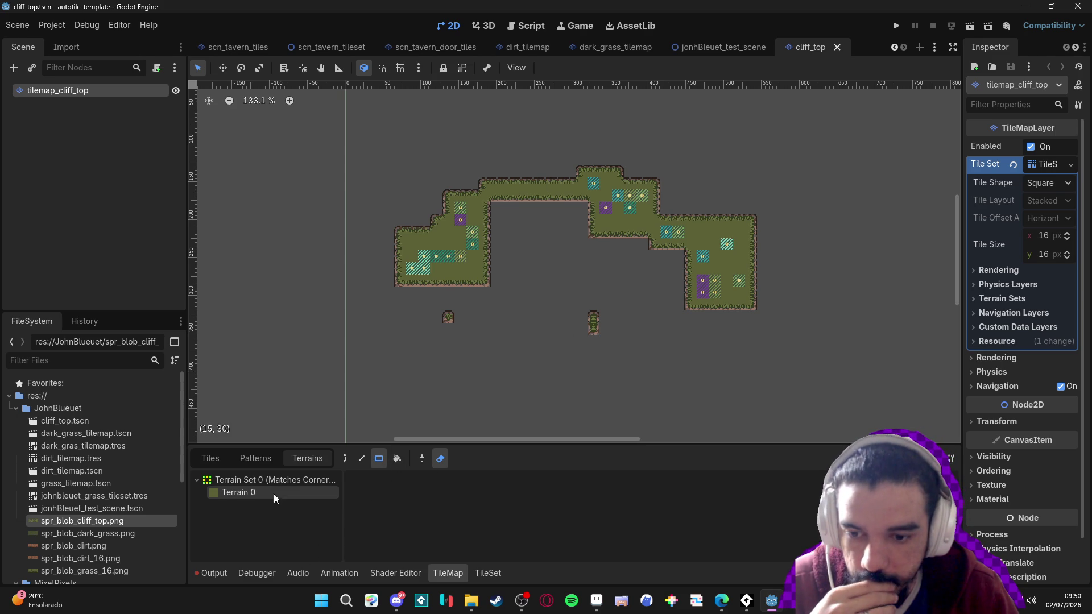
pyautogui.moveTo(394, 129); pyautogui.dragTo(863, 394)
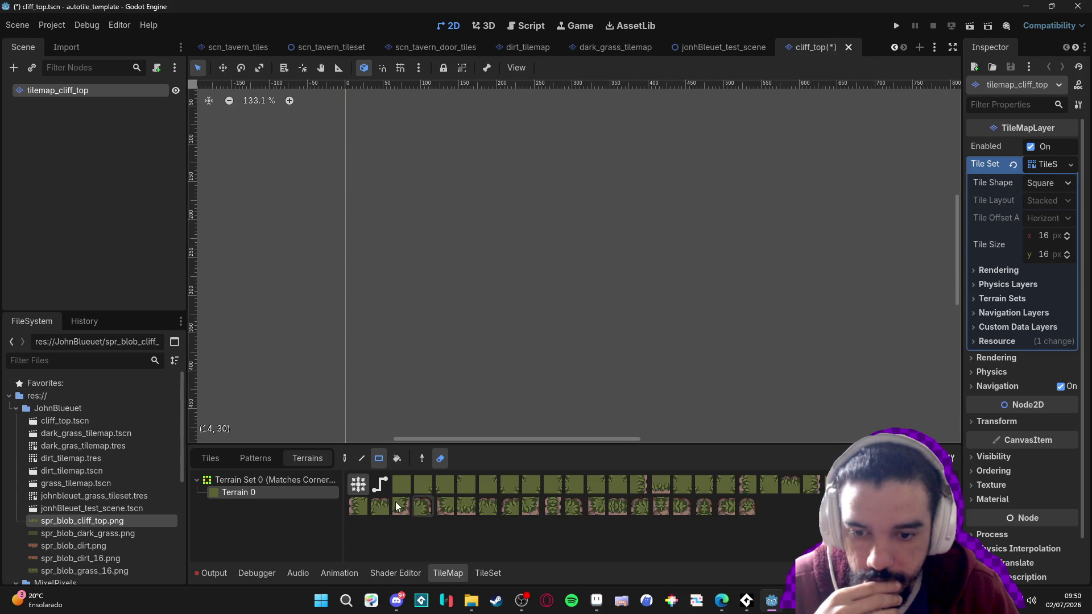
pyautogui.click(440, 458)
# Paint overlapping grass terrain rectangles to form the main blob, filling the inner corner notch
pyautogui.scroll(3, 451, 275)
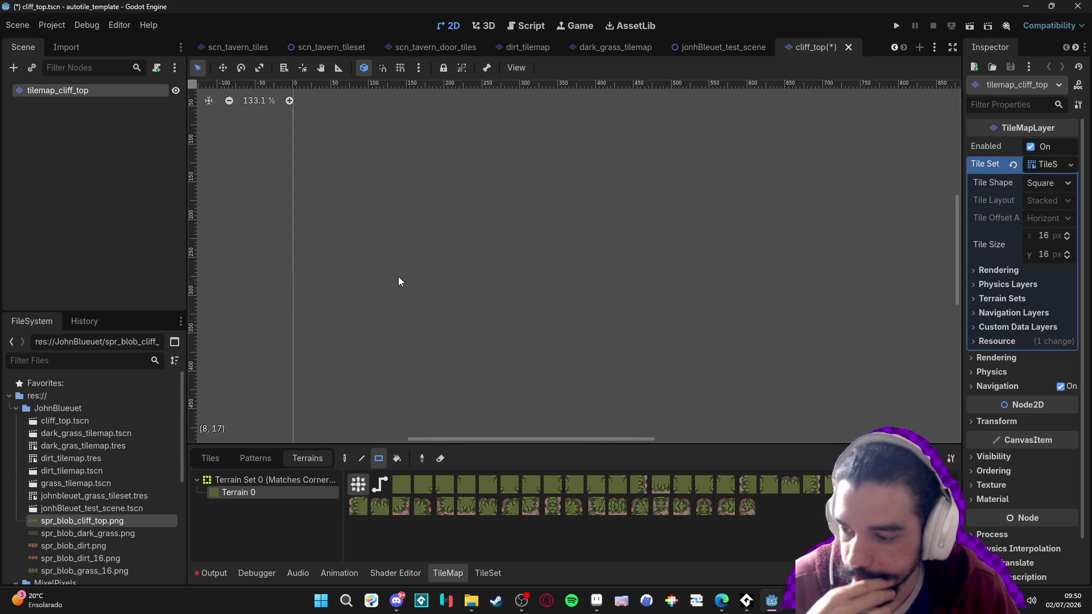
pyautogui.scroll(3, 443, 312)
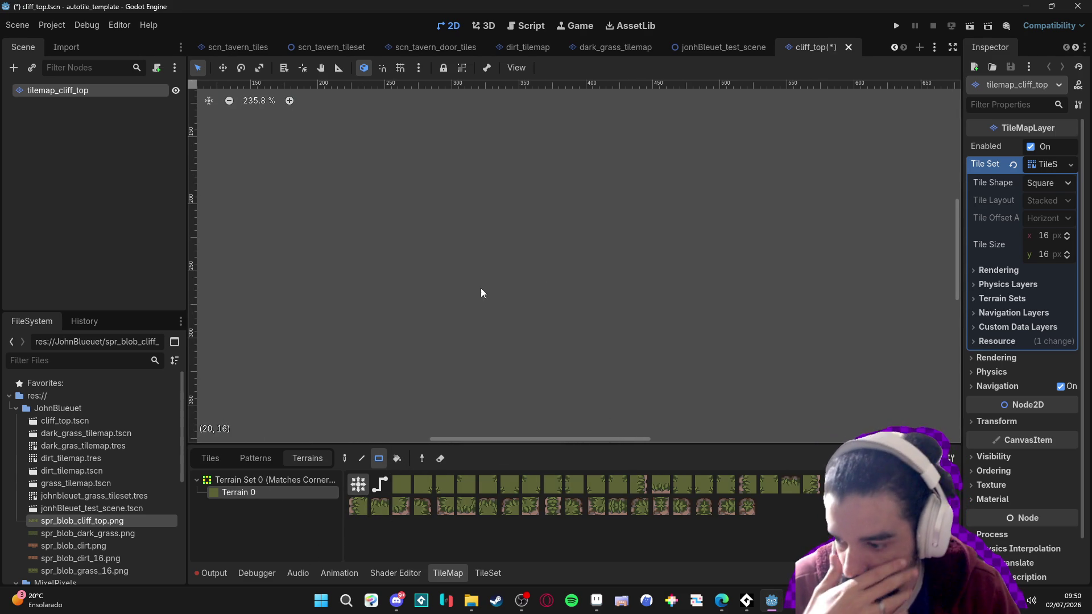
pyautogui.scroll(1, 474, 292)
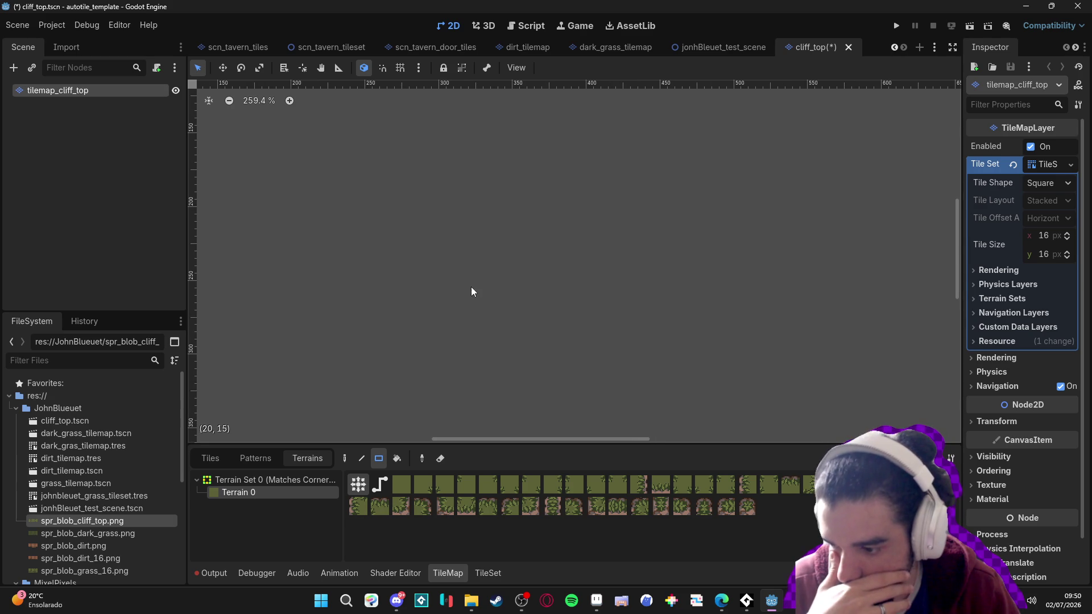
pyautogui.moveTo(478, 194)
pyautogui.mouseDown()
pyautogui.moveTo(539, 231)
pyautogui.moveTo(600, 233)
pyautogui.moveTo(541, 247)
pyautogui.moveTo(498, 281)
pyautogui.mouseUp()
pyautogui.moveTo(597, 193); pyautogui.dragTo(691, 251)
pyautogui.moveTo(551, 231); pyautogui.dragTo(631, 256)
pyautogui.moveTo(537, 192)
pyautogui.mouseDown()
pyautogui.moveTo(442, 244)
pyautogui.moveTo(423, 319)
pyautogui.moveTo(403, 333)
pyautogui.mouseUp()
pyautogui.moveTo(544, 273); pyautogui.dragTo(517, 330)
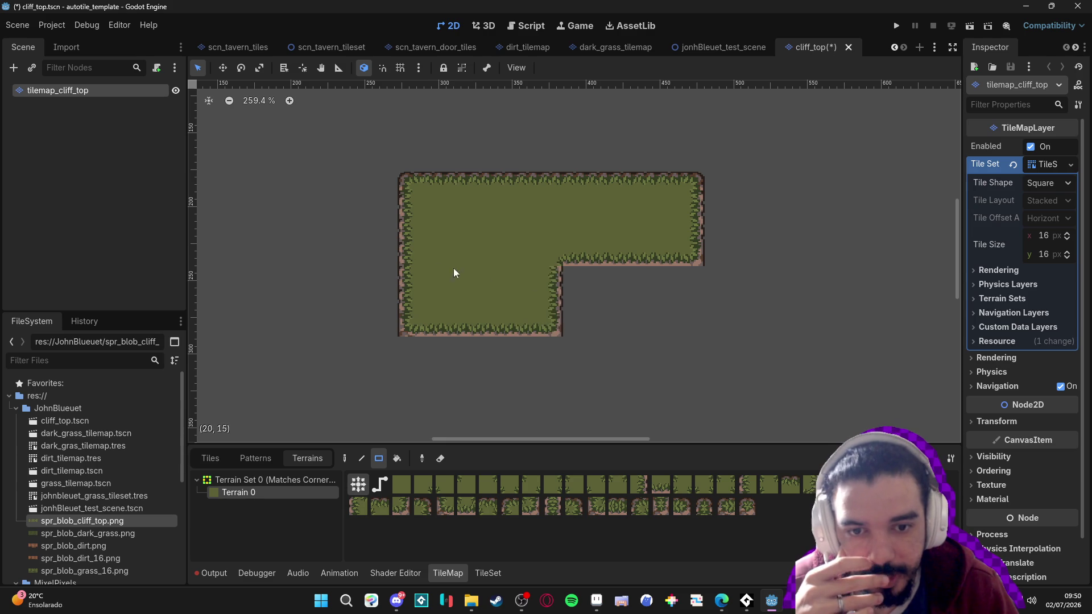
# Extend the grass blob with blocks on the left, lower right and along the top
pyautogui.moveTo(440, 200); pyautogui.dragTo(313, 253)
pyautogui.moveTo(417, 250); pyautogui.dragTo(429, 308)
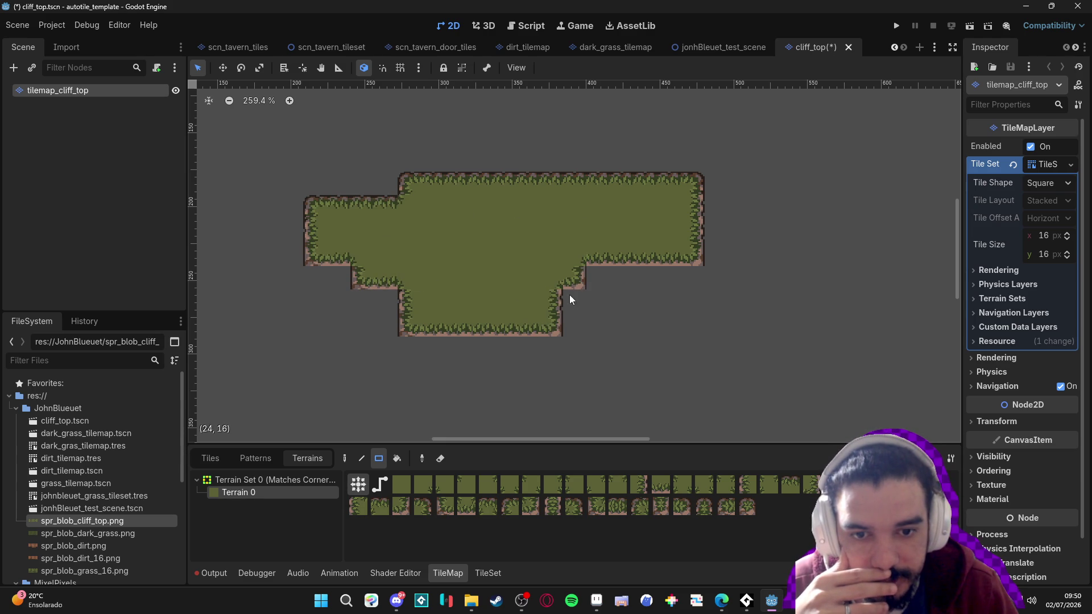
pyautogui.moveTo(600, 284); pyautogui.dragTo(658, 343)
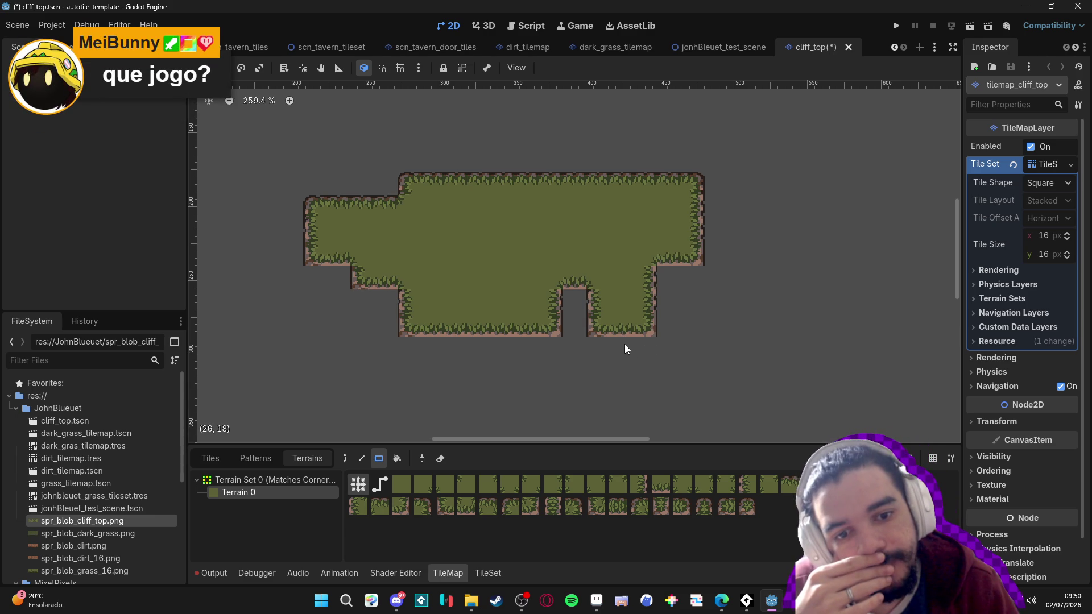
pyautogui.moveTo(496, 128); pyautogui.dragTo(575, 208)
pyautogui.moveTo(591, 150)
pyautogui.mouseDown()
pyautogui.moveTo(622, 171)
pyautogui.moveTo(654, 219)
pyautogui.mouseUp()
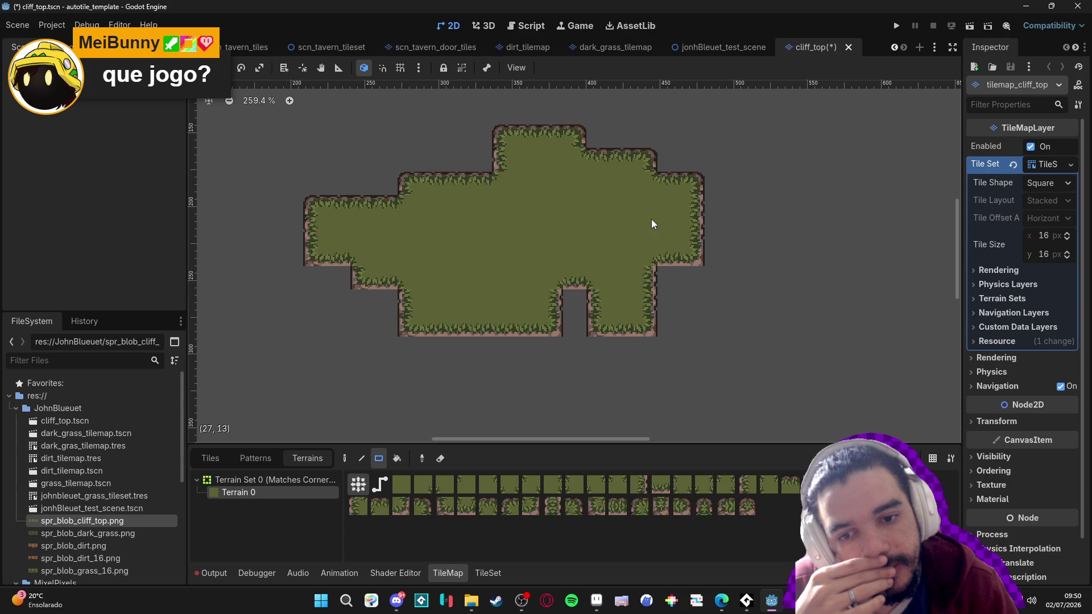
pyautogui.moveTo(433, 136); pyautogui.dragTo(505, 171)
pyautogui.moveTo(359, 153); pyautogui.dragTo(500, 292)
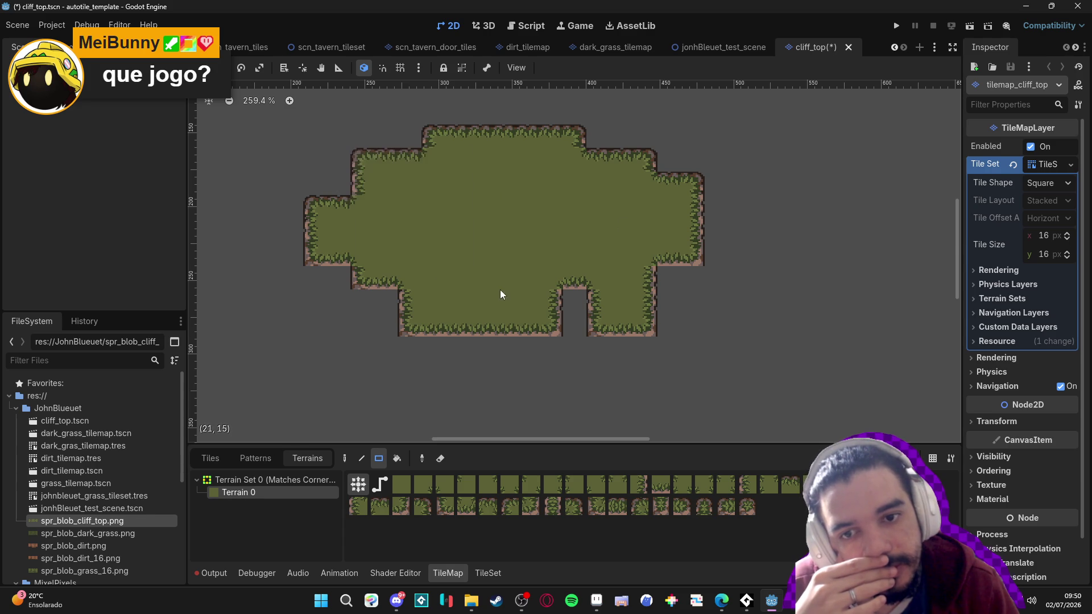
pyautogui.click(597, 600)
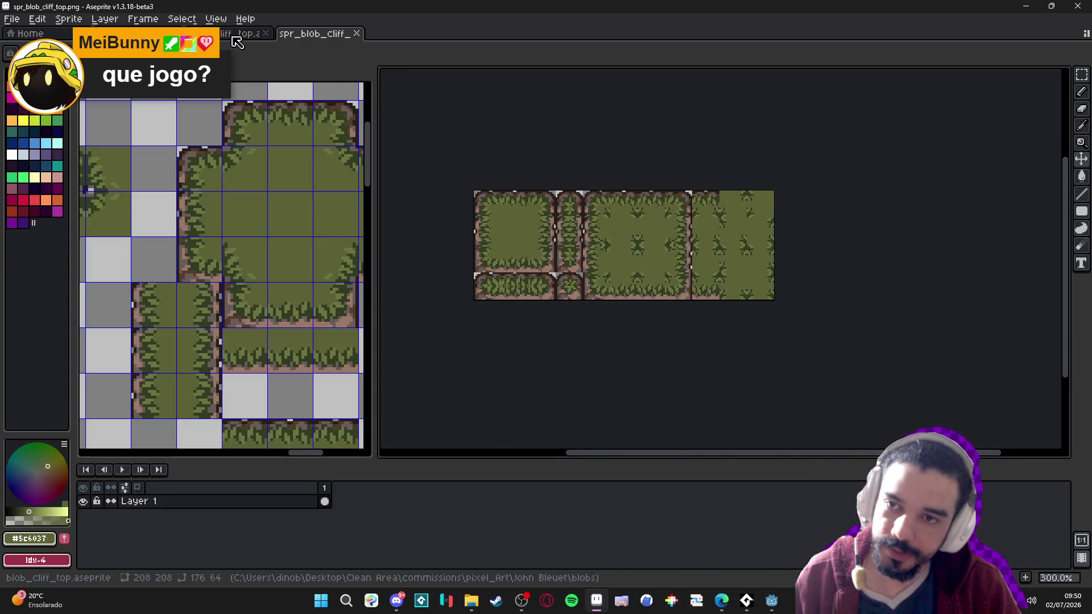
# Copy the blob_cliff_top tiles and paste them into a new sprite, Sprite-0003
pyautogui.click(234, 35)
pyautogui.moveTo(493, 178)
pyautogui.mouseDown()
pyautogui.moveTo(759, 335)
pyautogui.moveTo(836, 333)
pyautogui.mouseUp()
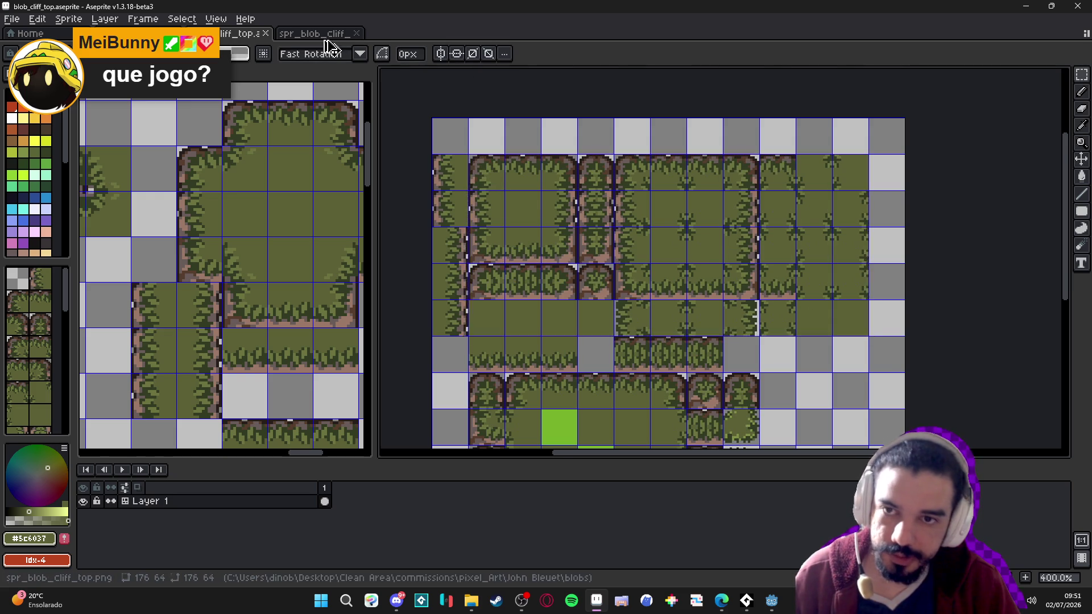
pyautogui.click(318, 33)
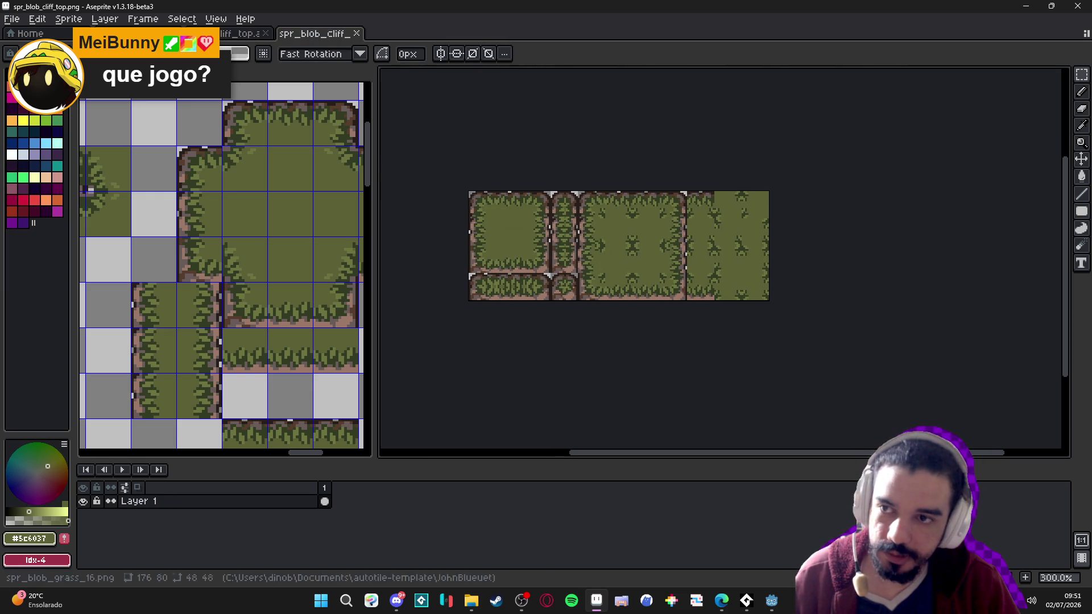
pyautogui.click(12, 19)
pyautogui.click(25, 34)
pyautogui.click(507, 426)
pyautogui.hotkey('ctrl', 'v')
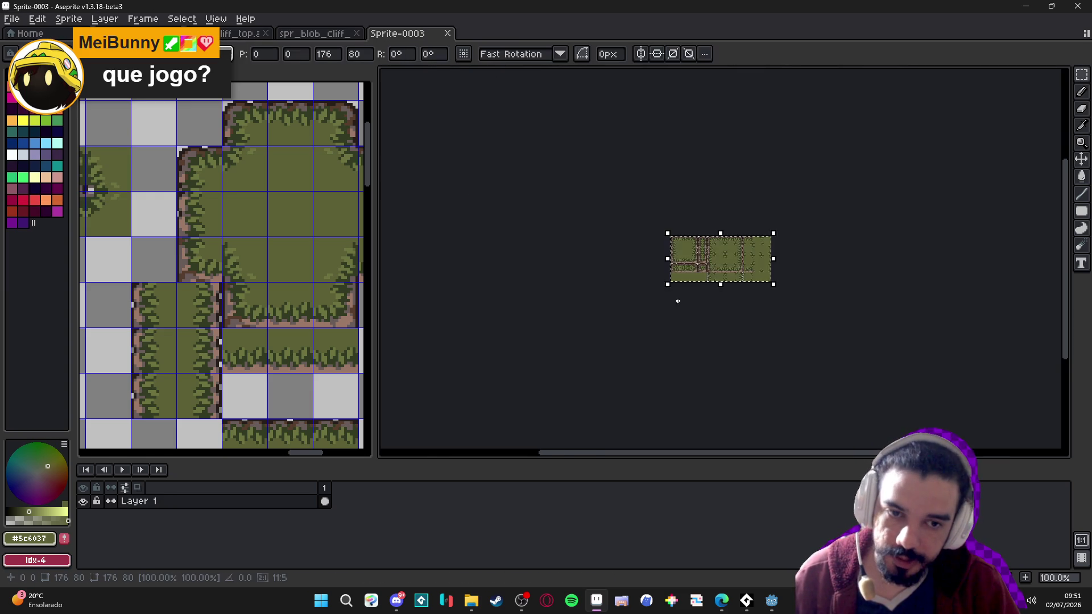
pyautogui.scroll(2, 675, 302)
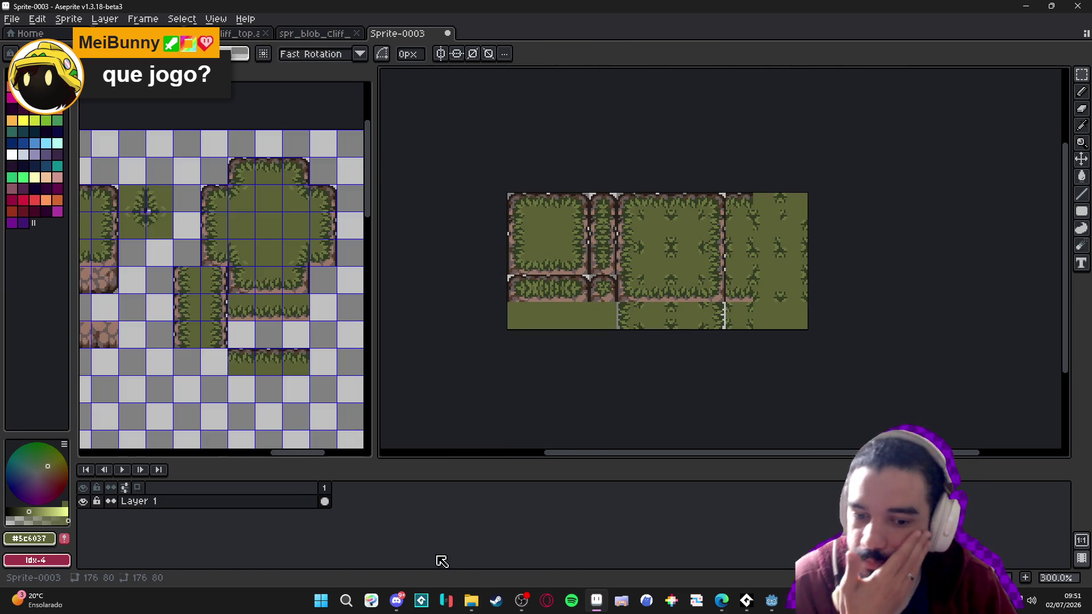
pyautogui.moveTo(471, 601)
pyautogui.moveTo(441, 554)
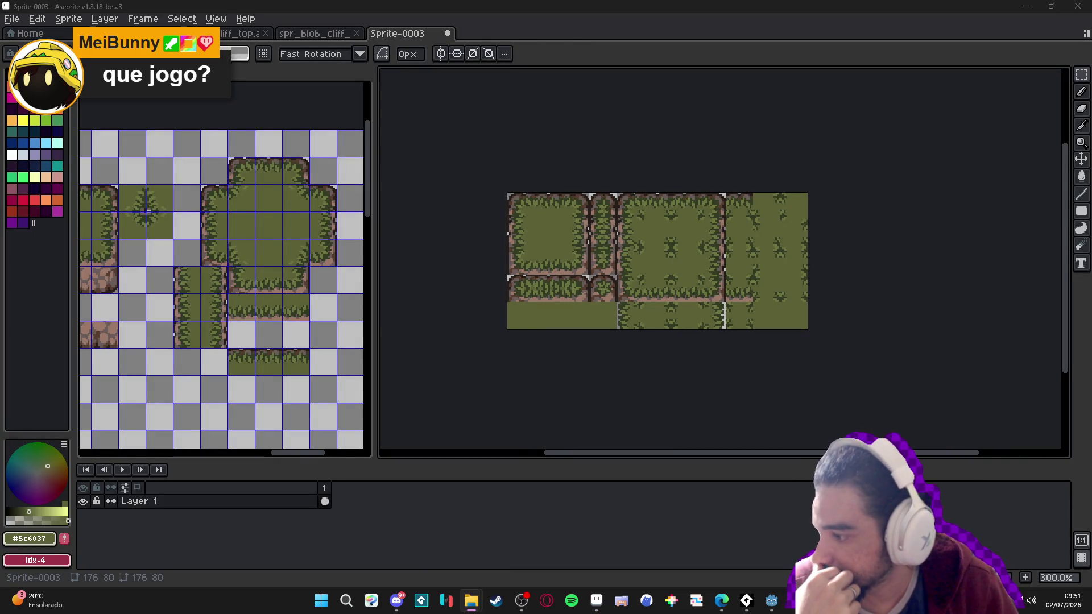
# Try moving the bottom-row tile, undo it, and select the four bottom-left tiles
pyautogui.scroll(2, 641, 242)
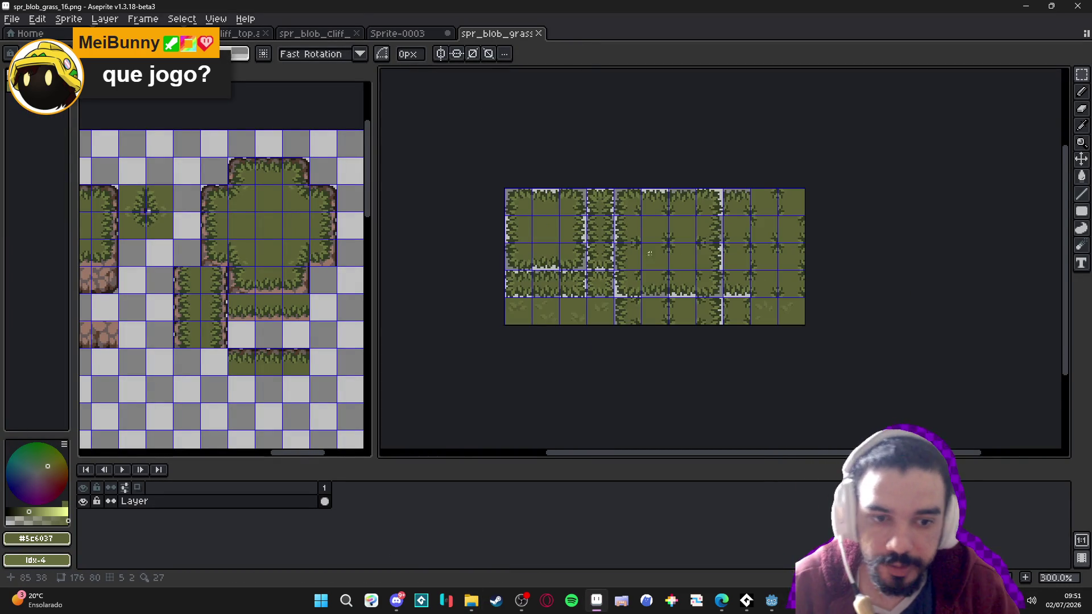
pyautogui.scroll(1, 631, 302)
pyautogui.scroll(1, 618, 333)
pyautogui.click(586, 317)
pyautogui.moveTo(585, 317); pyautogui.dragTo(482, 322)
pyautogui.hotkey('ctrl', 'z')
pyautogui.moveTo(597, 314); pyautogui.dragTo(480, 327)
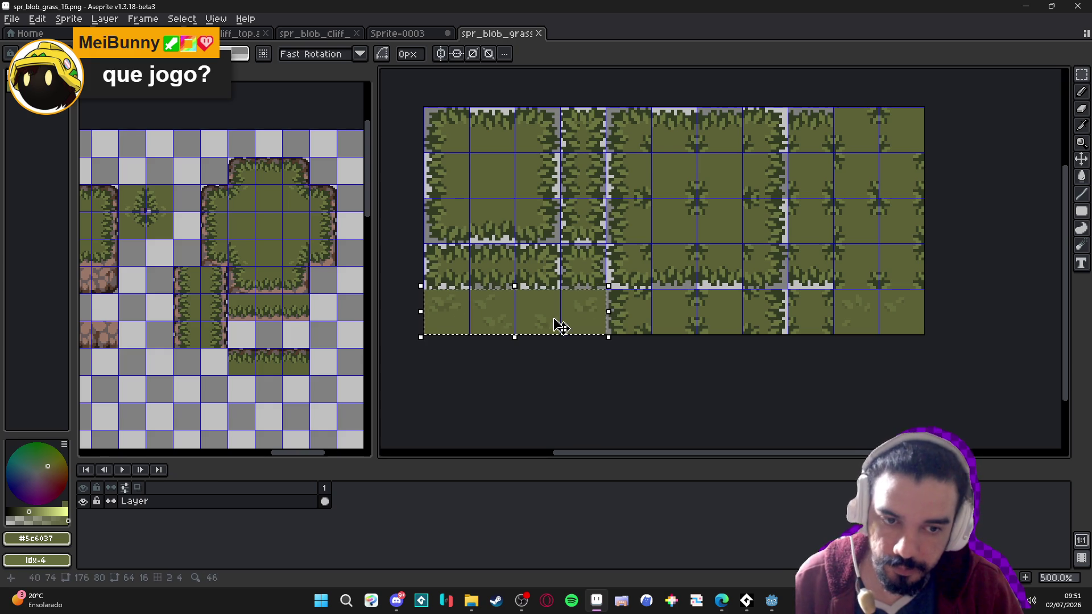
pyautogui.click(424, 34)
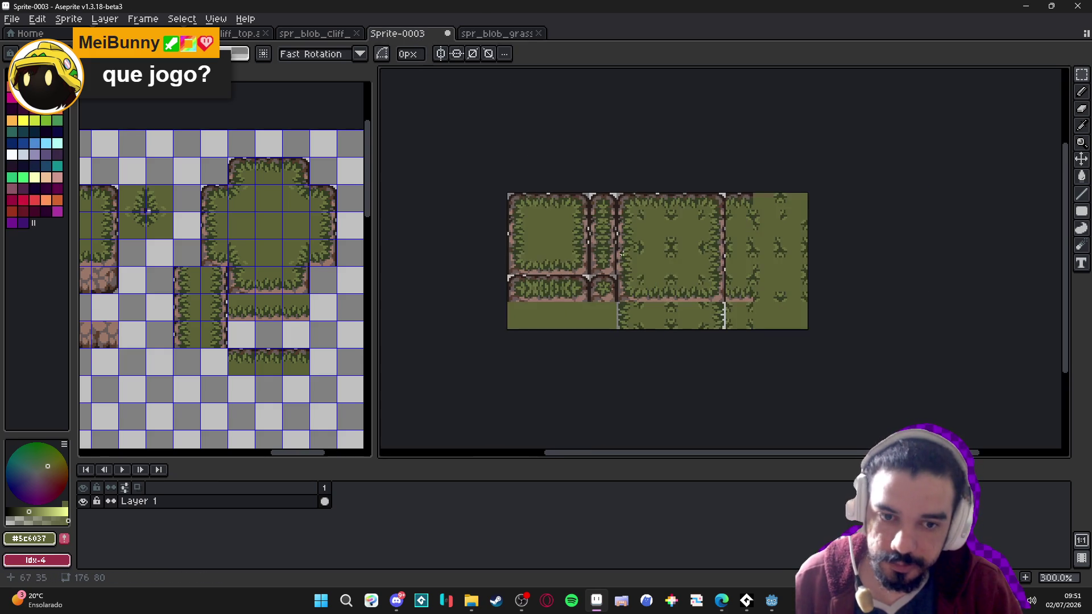
pyautogui.moveTo(429, 112); pyautogui.dragTo(420, 115)
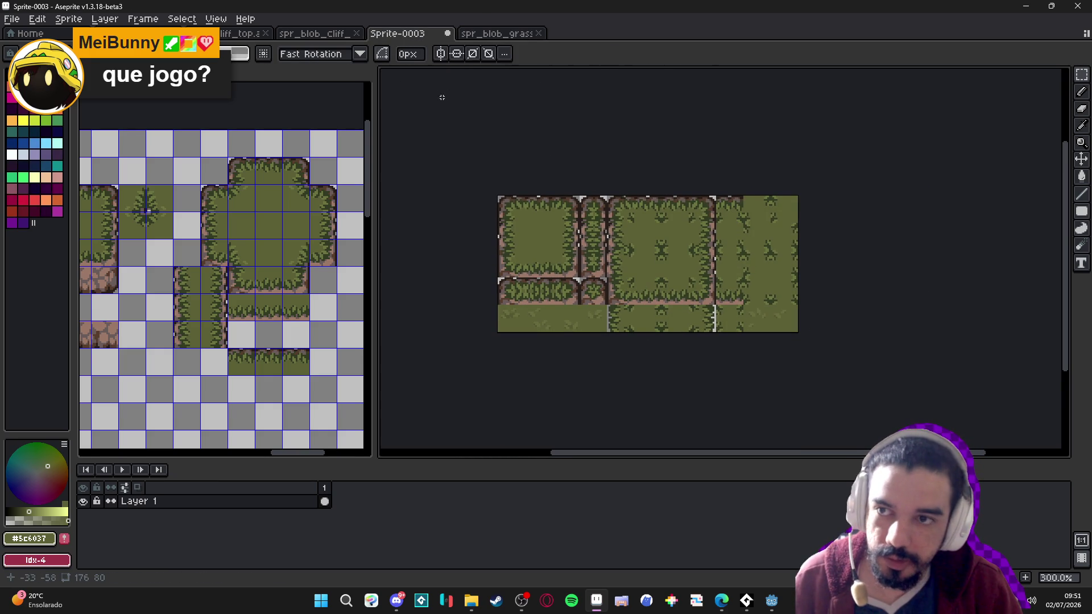
# Open spr_blob_grass_16.png for comparison, then start saving Sprite-0003 under a new name
pyautogui.click(11, 19)
pyautogui.press('Escape')
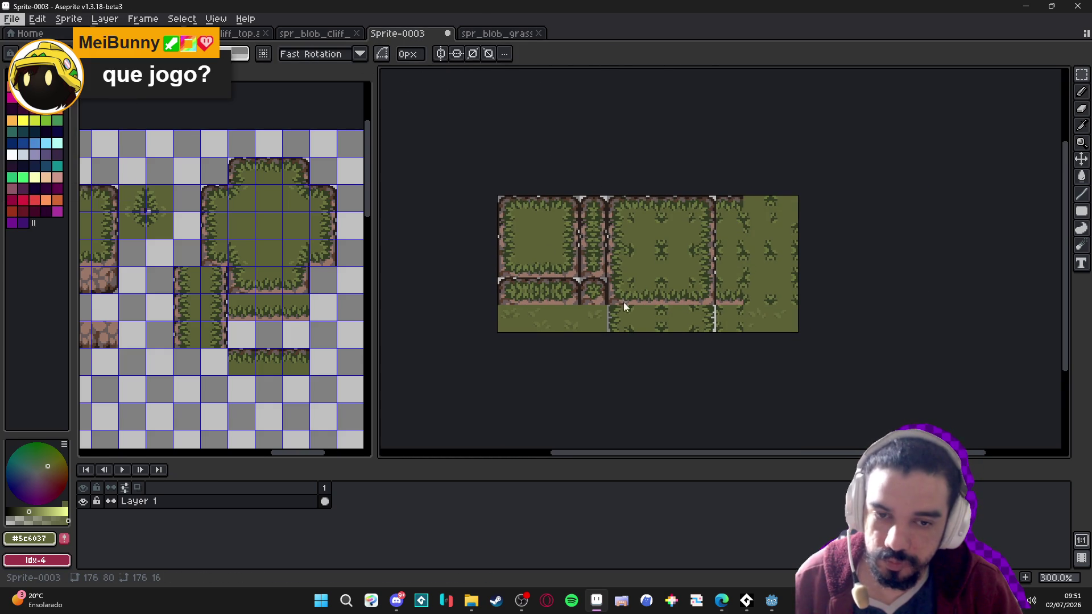
pyautogui.hotkey('ctrl', 'o')
pyautogui.press('Return')
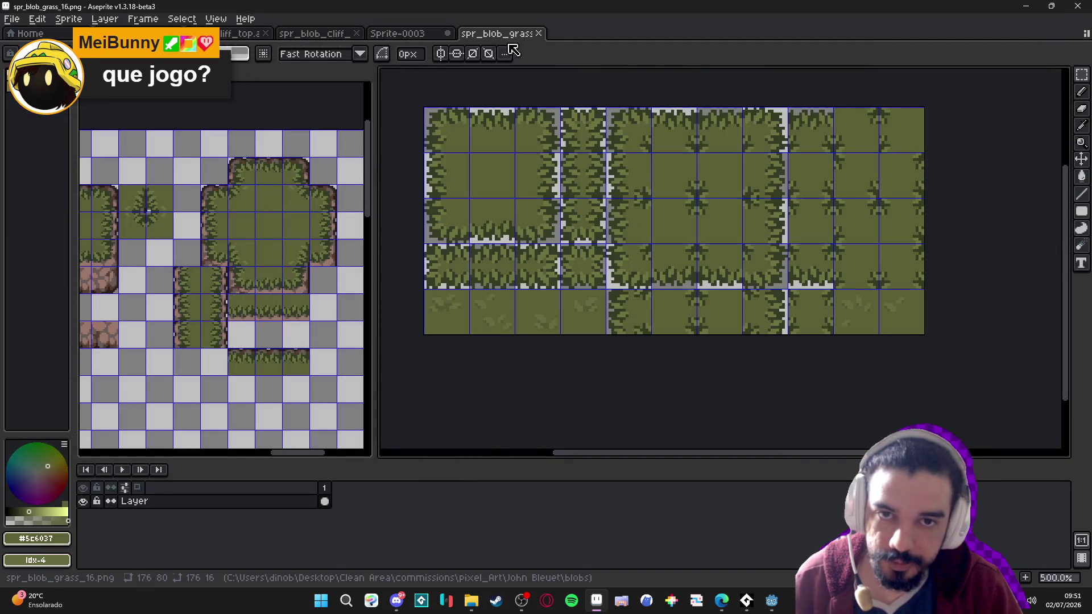
pyautogui.click(451, 32)
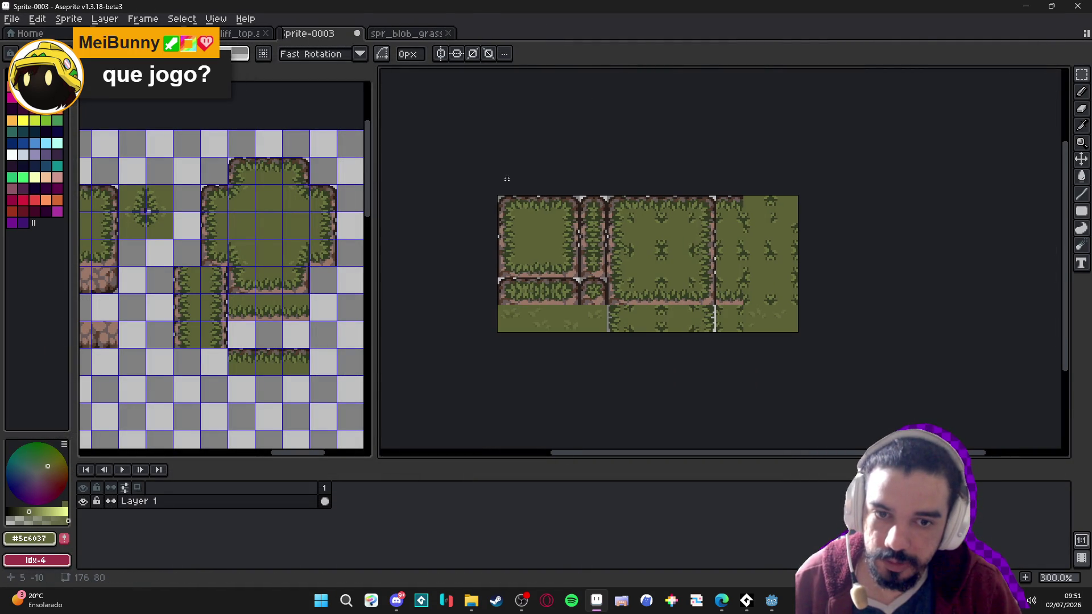
pyautogui.click(12, 18)
pyautogui.click(34, 114)
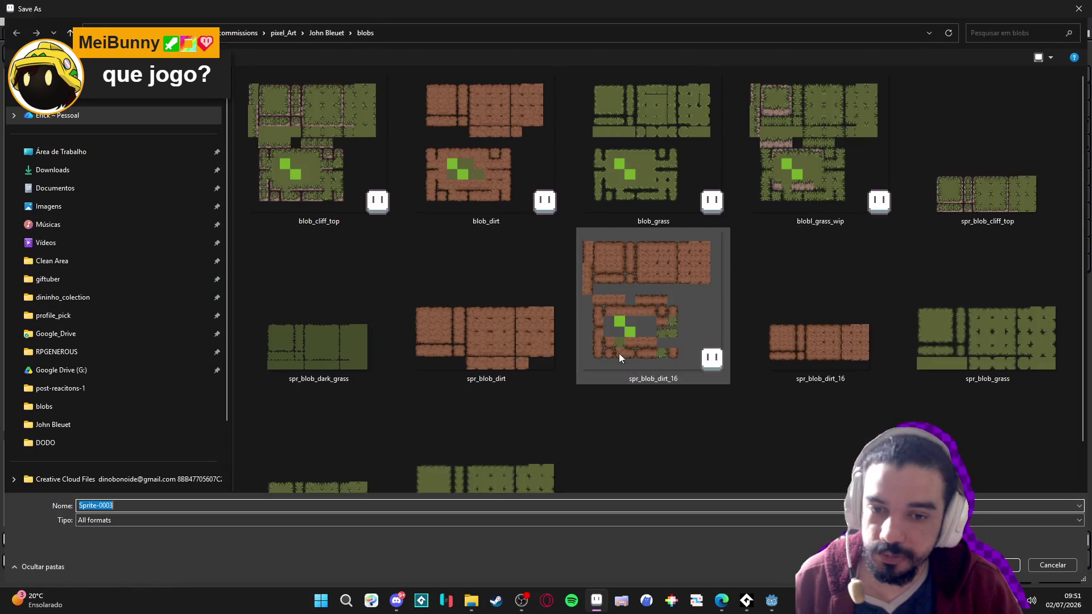
# Save the sheet as PNG over spr_blob_cliff_top.png, confirming the overwrite
pyautogui.scroll(-1, 610, 416)
pyautogui.click(202, 523)
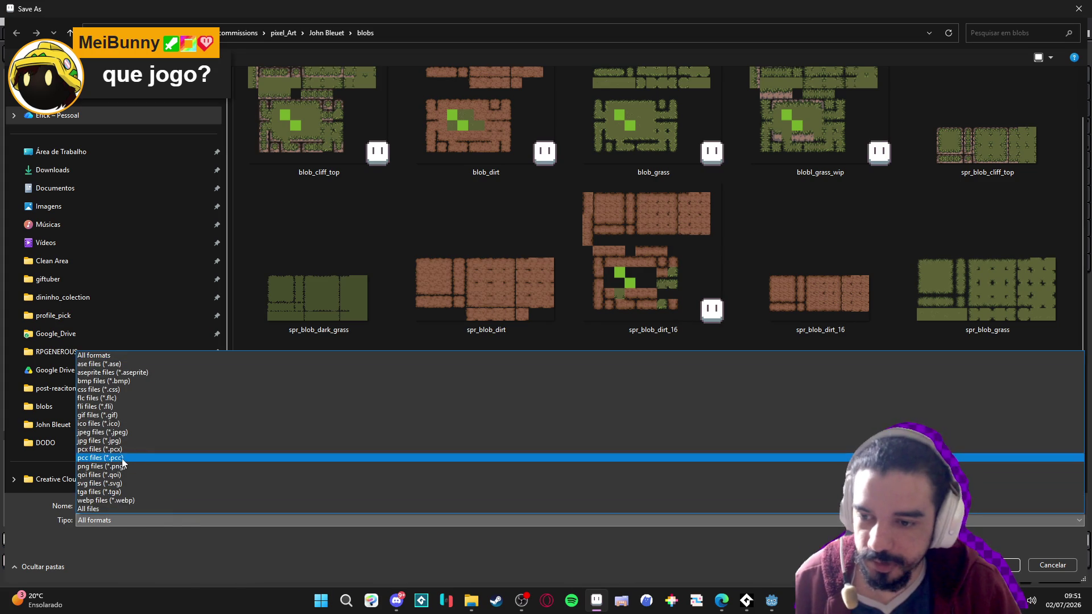
pyautogui.click(109, 467)
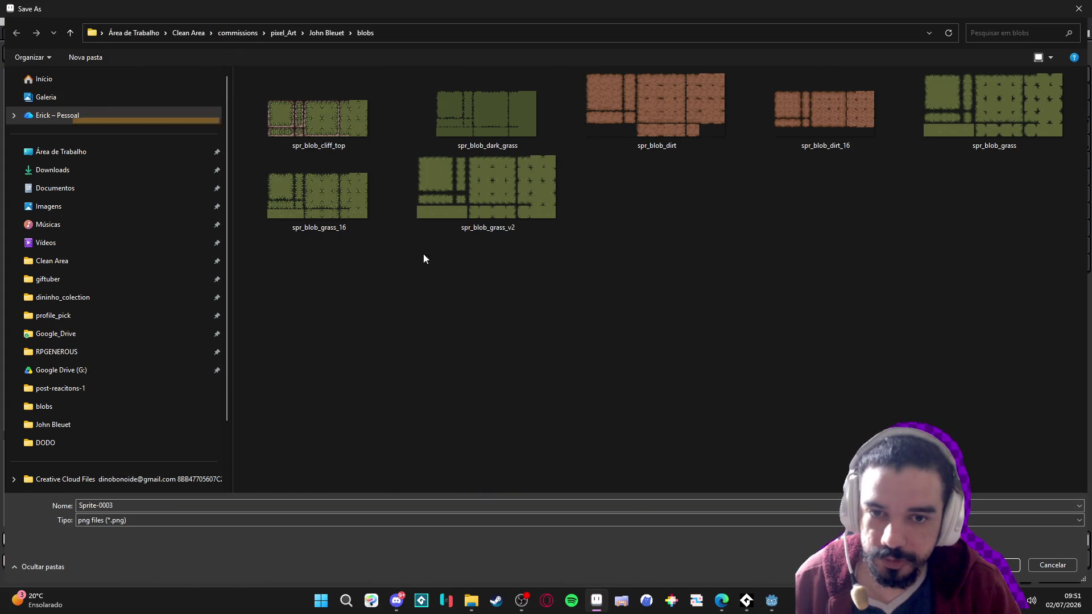
pyautogui.doubleClick(350, 123)
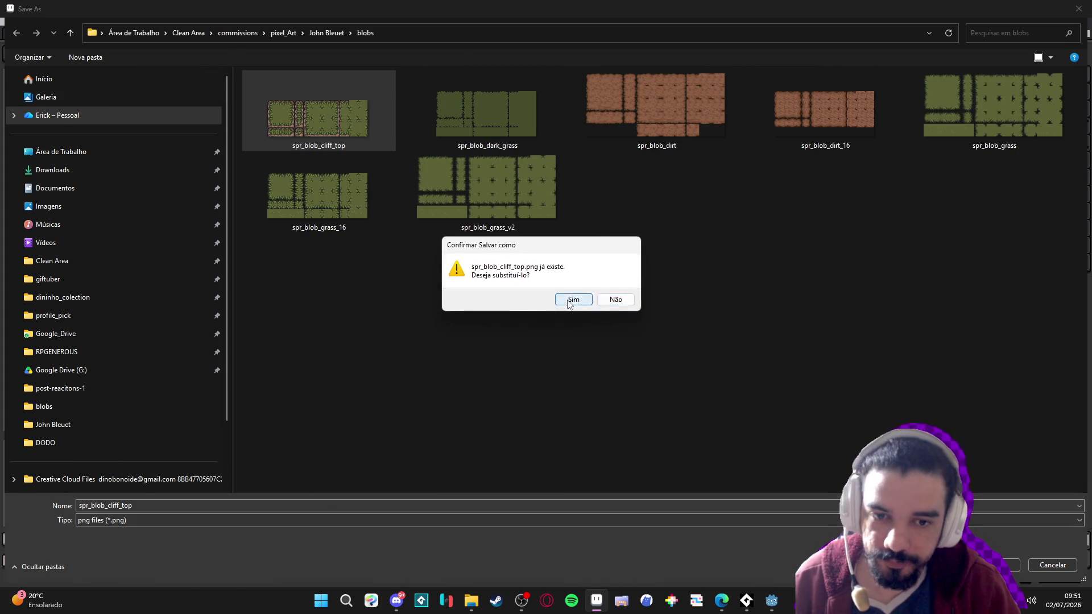
pyautogui.click(568, 297)
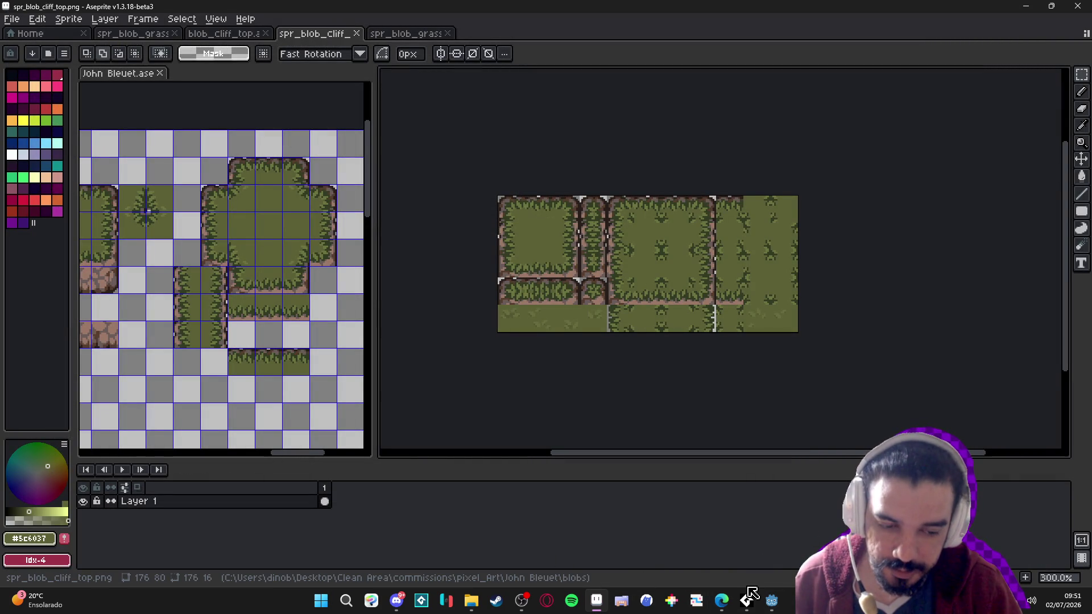
pyautogui.click(772, 600)
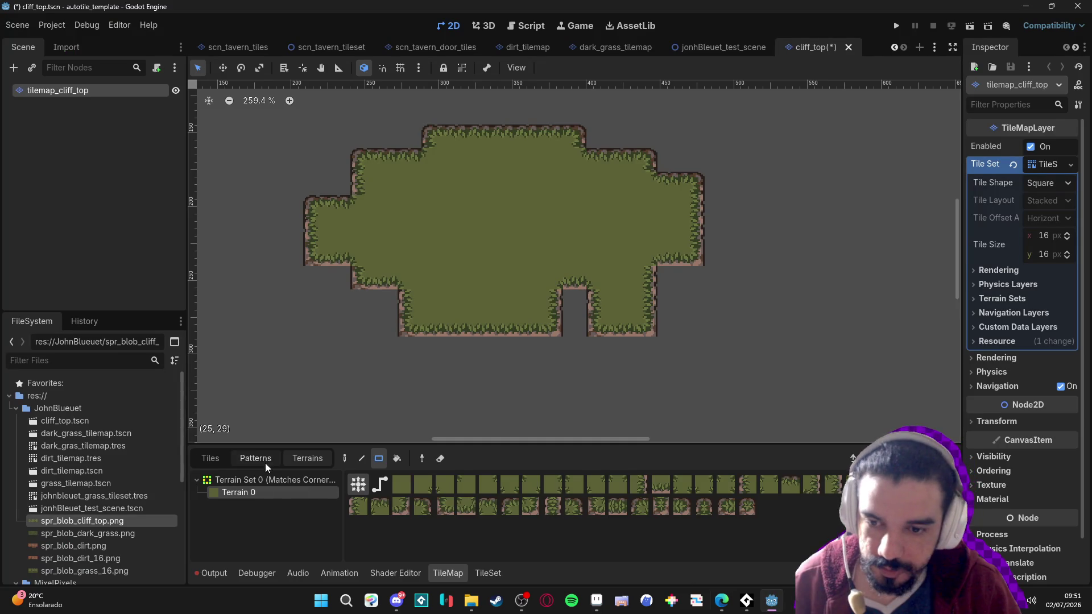
# Set the cliff tile set's atlas texture to spr_blob_cliff_top.png and accept auto-creating its tiles
pyautogui.click(210, 458)
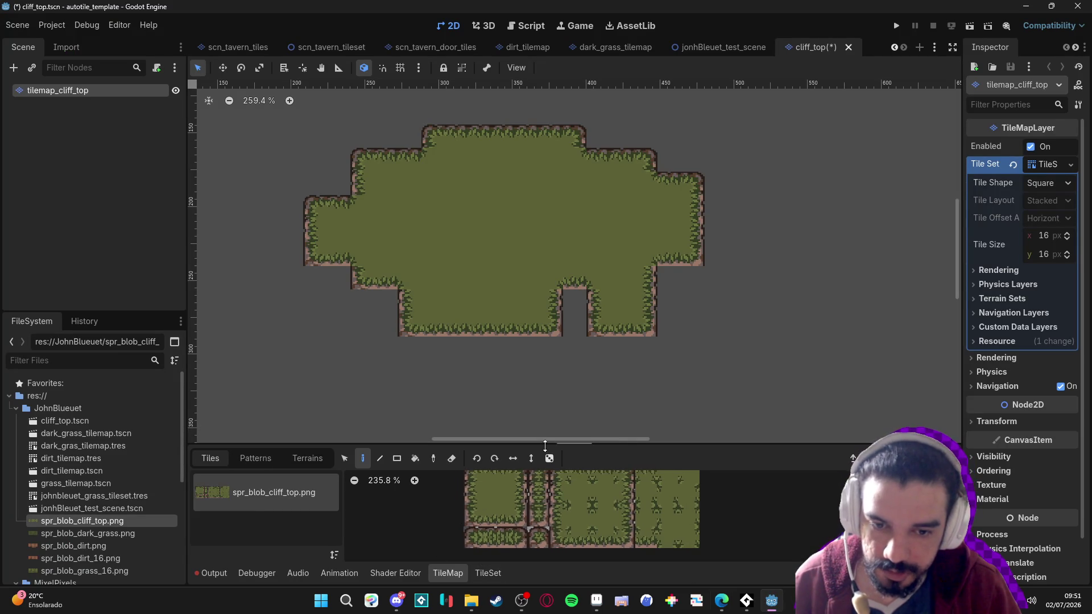
pyautogui.click(485, 573)
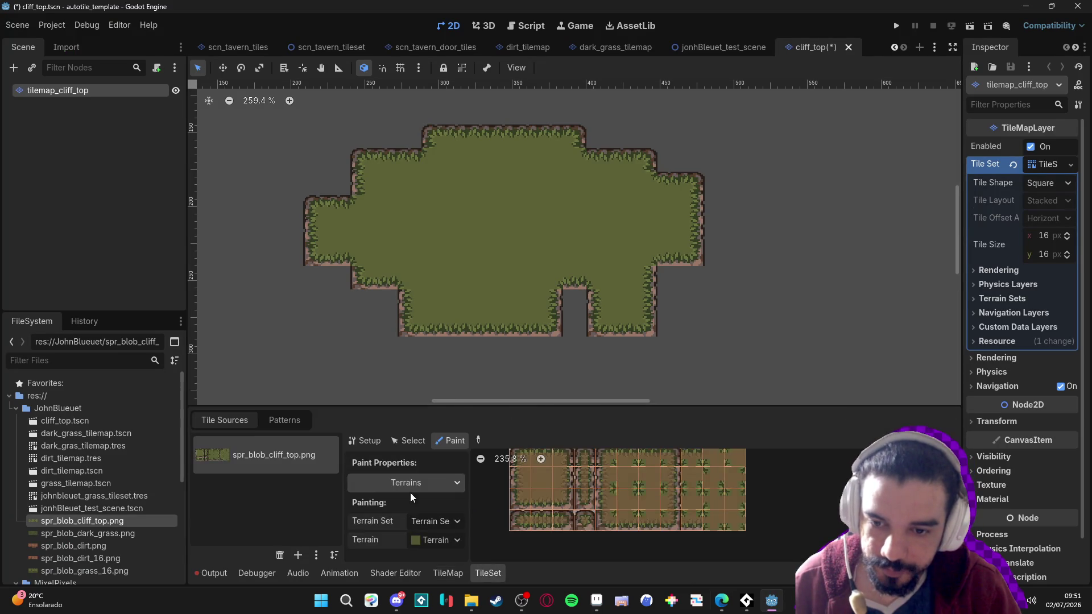
pyautogui.moveTo(568, 402); pyautogui.dragTo(547, 329)
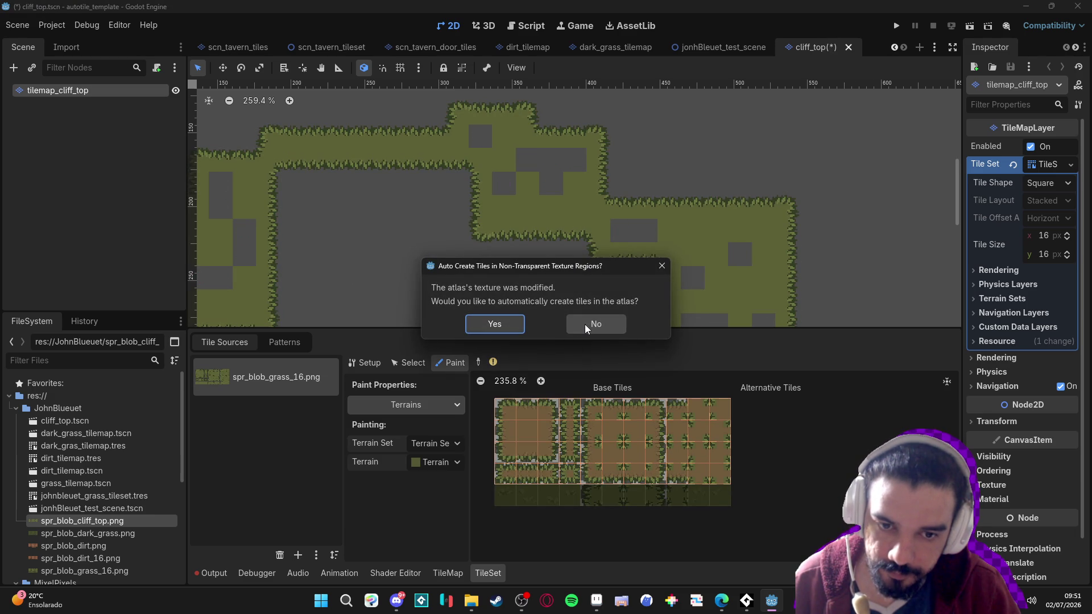
pyautogui.click(494, 324)
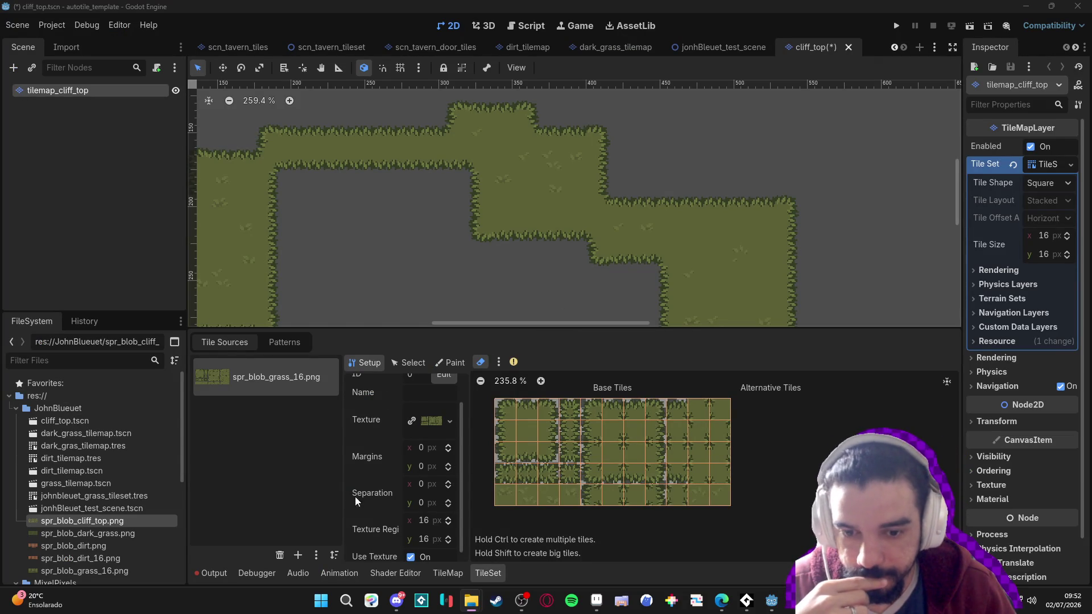
pyautogui.moveTo(86, 521); pyautogui.dragTo(432, 421)
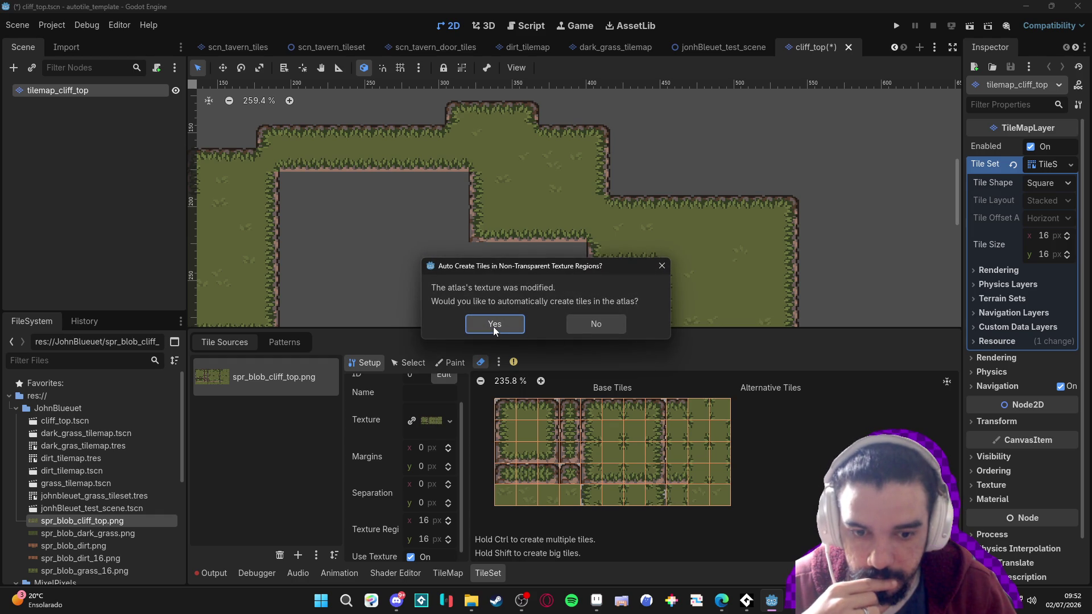
pyautogui.click(494, 325)
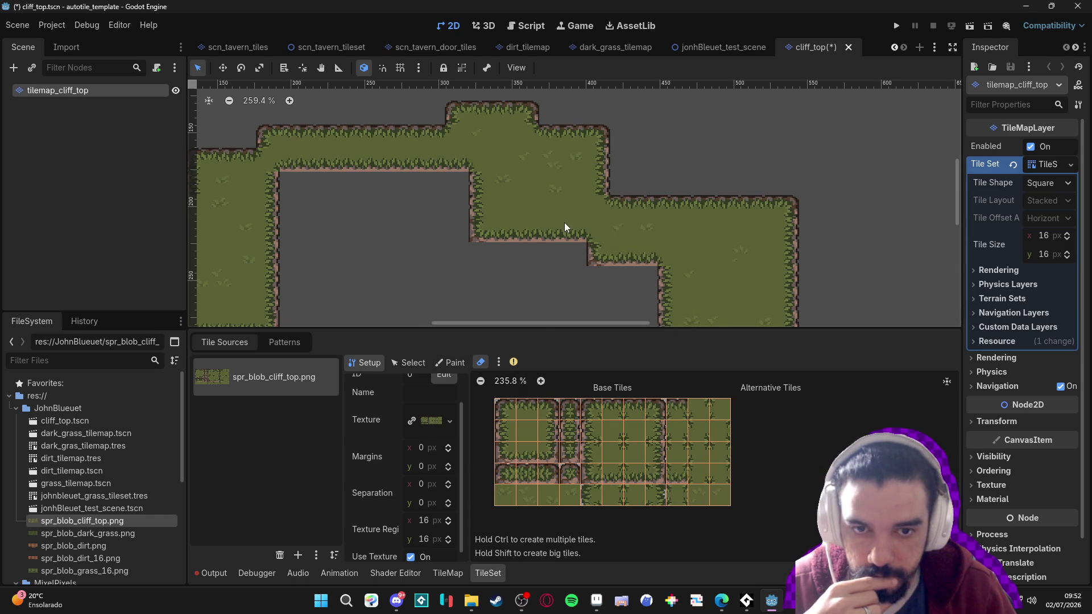
pyautogui.scroll(-3, 565, 222)
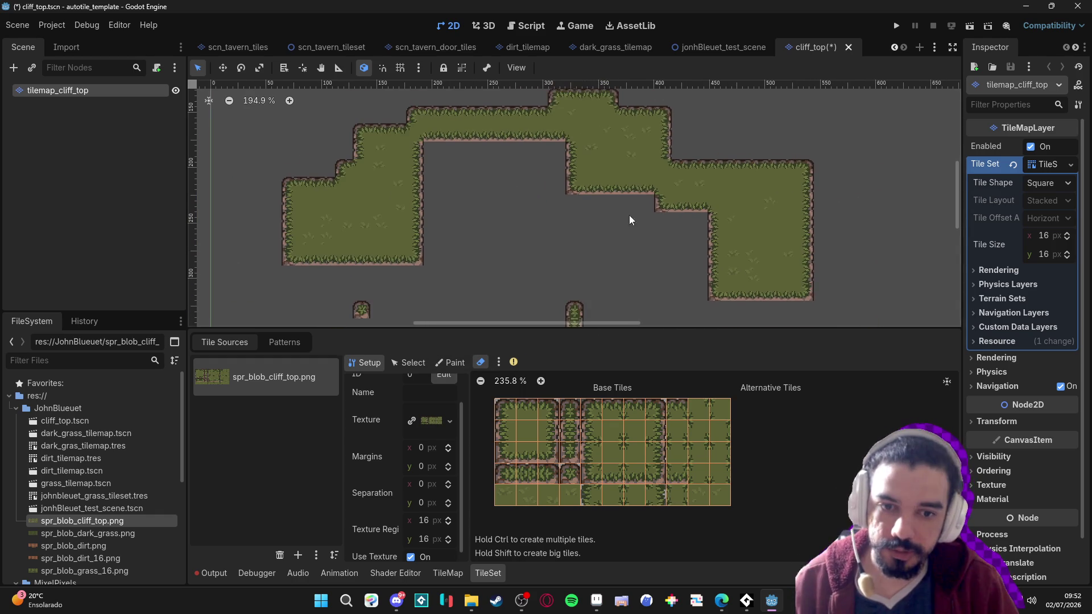
# Shrink the bottom panel and bring up the TileMap palette with the revised cliff atlas
pyautogui.moveTo(641, 329); pyautogui.dragTo(642, 409)
pyautogui.scroll(3, 571, 252)
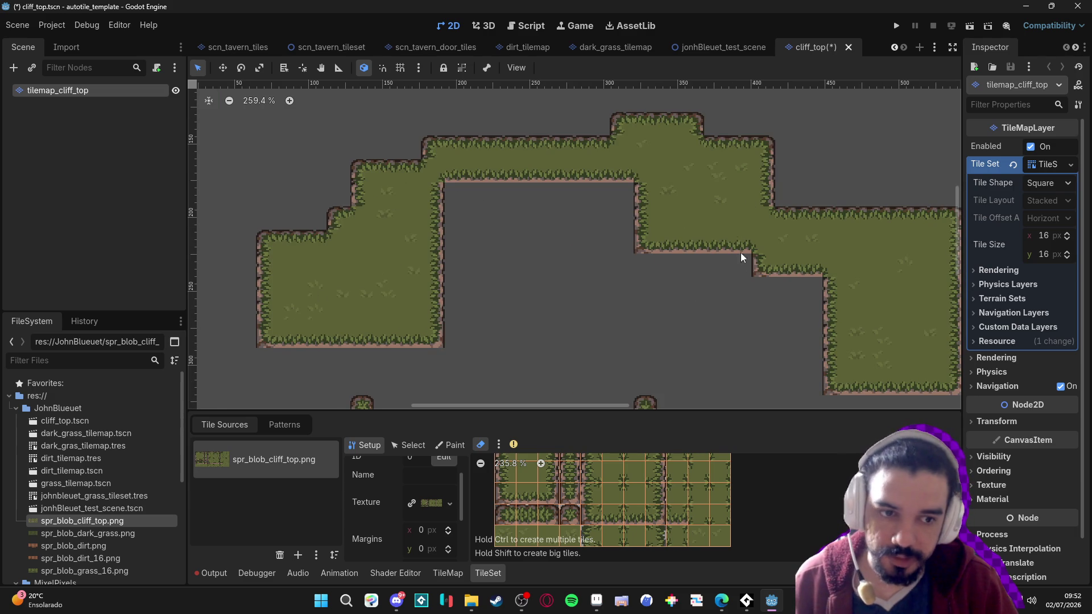
pyautogui.hscroll(2, 731, 229)
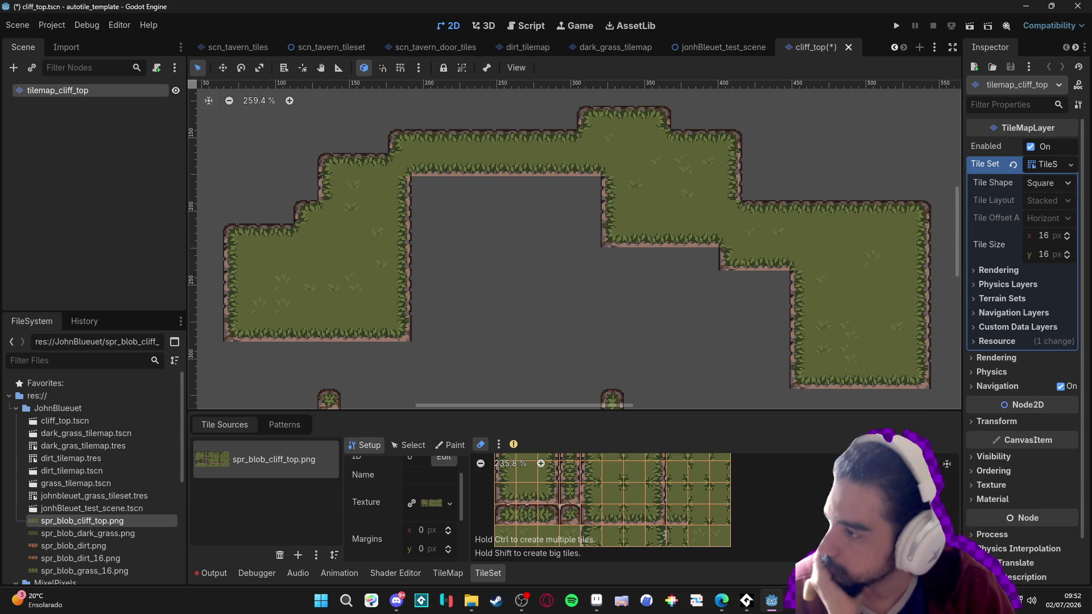
pyautogui.click(721, 600)
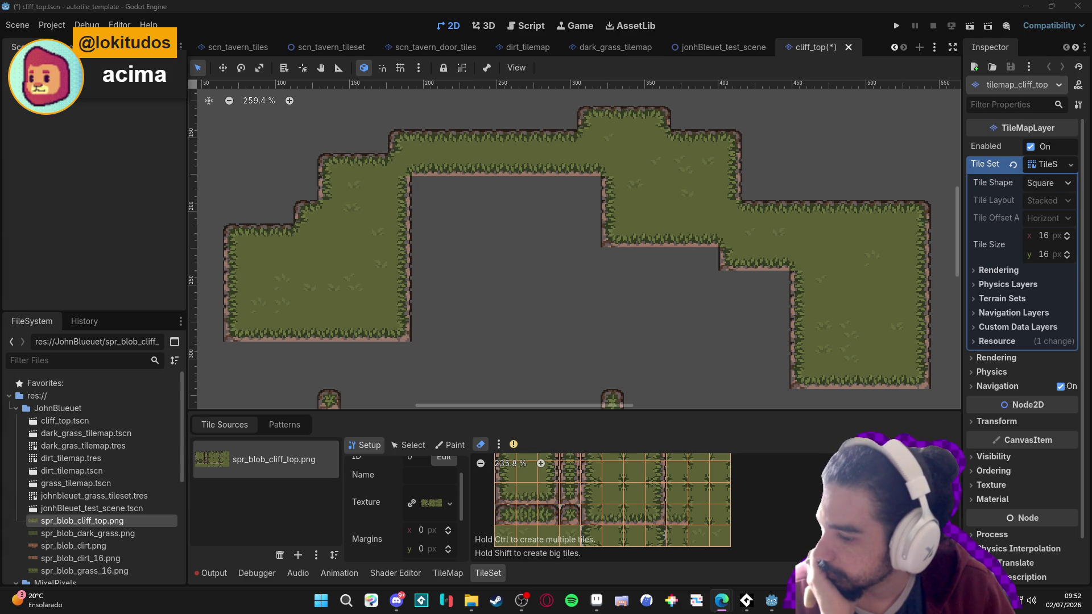
pyautogui.scroll(-3, 577, 302)
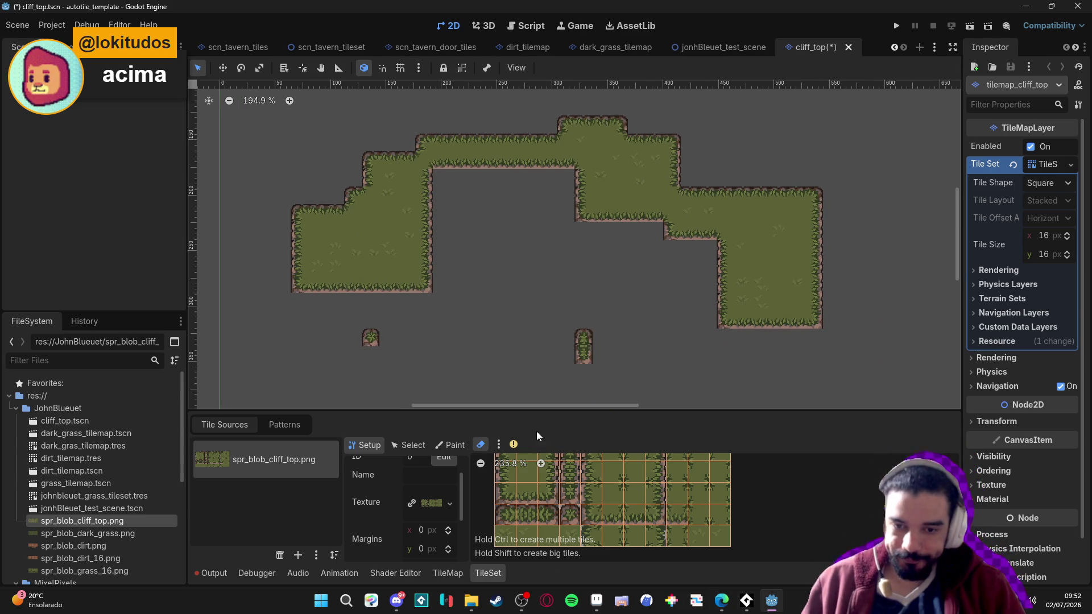
pyautogui.click(447, 573)
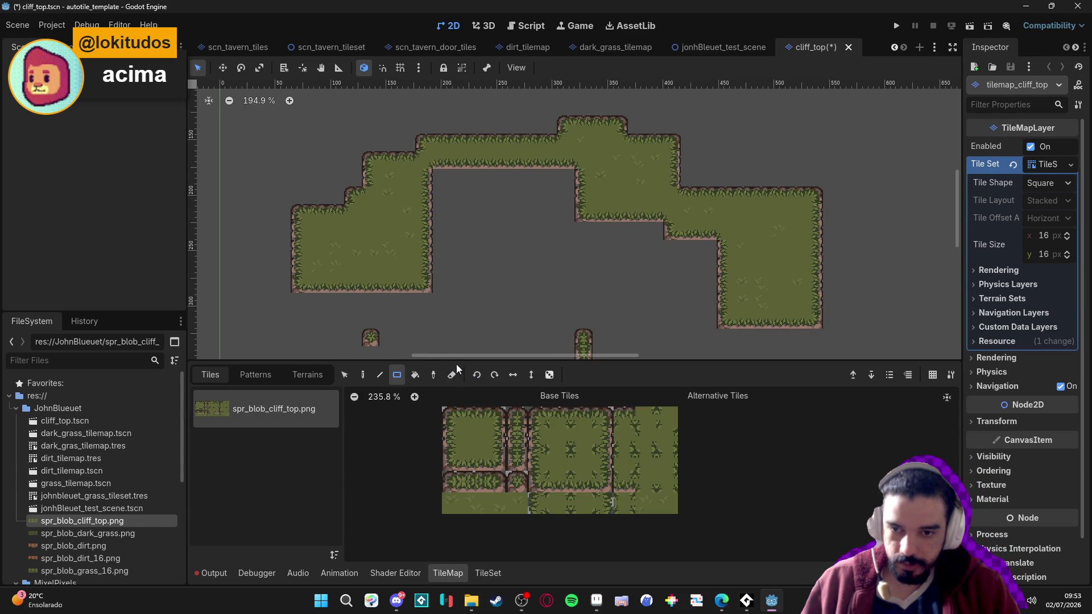
# Paint a large Terrain 0 test rectangle, then erase it with the terrain eraser
pyautogui.click(307, 374)
pyautogui.click(238, 408)
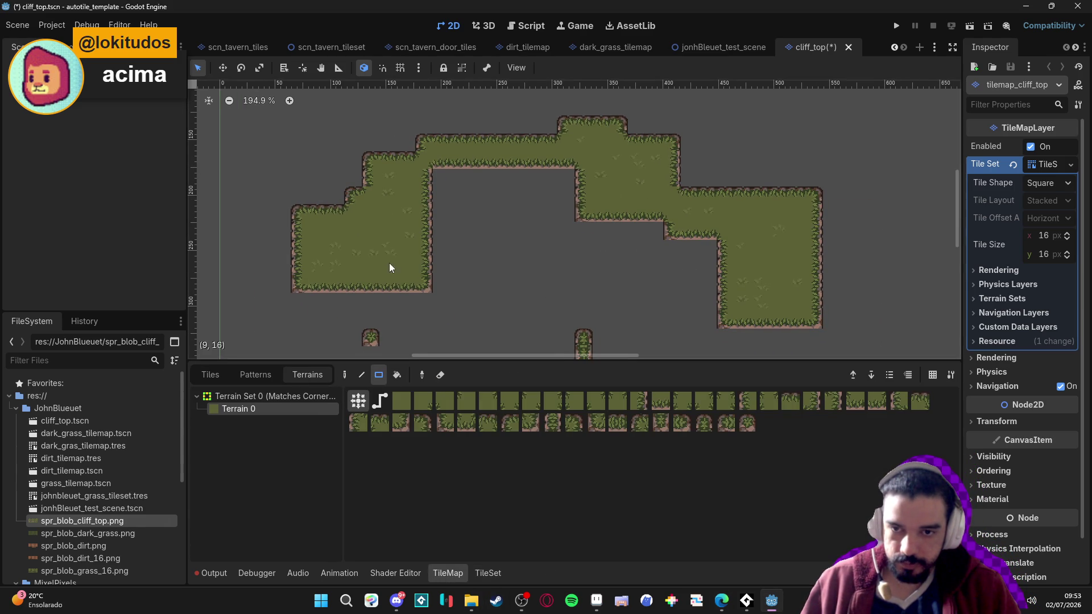
pyautogui.scroll(-1, 389, 263)
pyautogui.moveTo(289, 118)
pyautogui.mouseDown()
pyautogui.moveTo(752, 378)
pyautogui.moveTo(859, 382)
pyautogui.mouseUp()
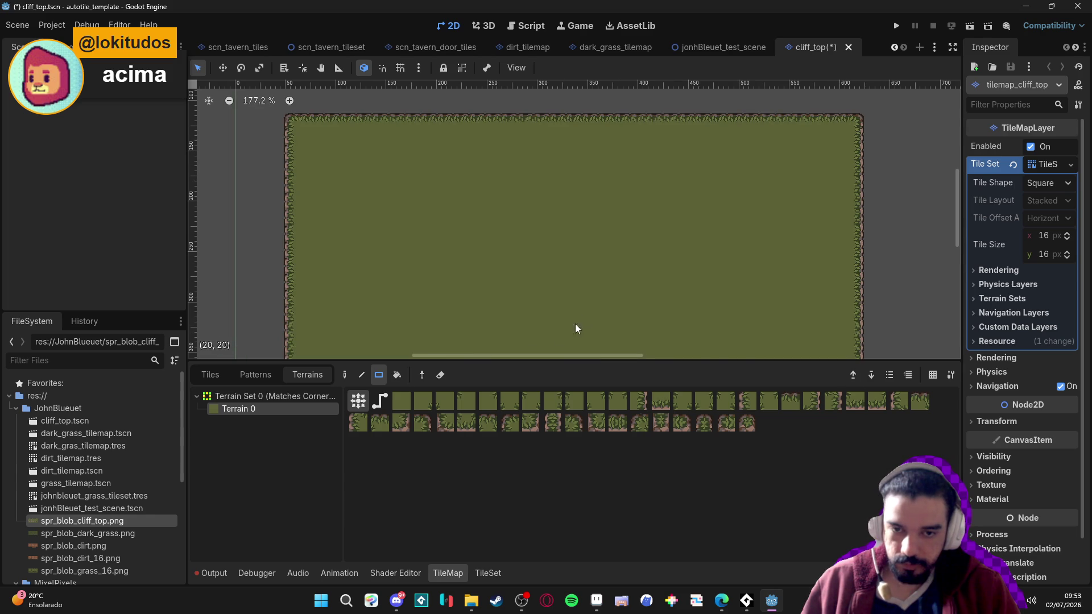
pyautogui.scroll(-1, 559, 335)
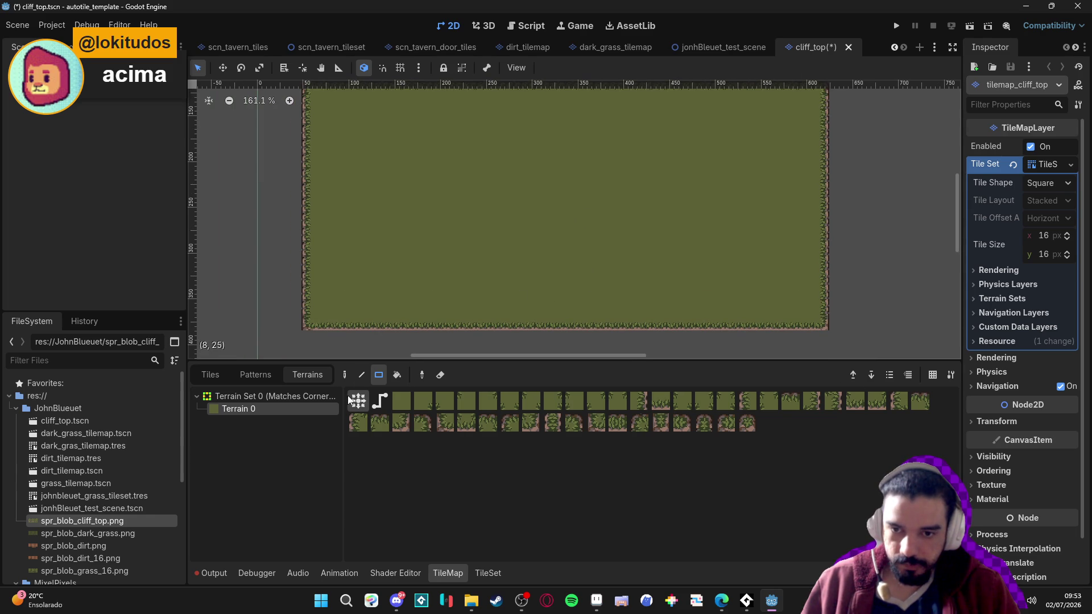
pyautogui.click(441, 375)
pyautogui.moveTo(300, 340)
pyautogui.mouseDown()
pyautogui.moveTo(815, 86)
pyautogui.moveTo(873, 85)
pyautogui.mouseUp()
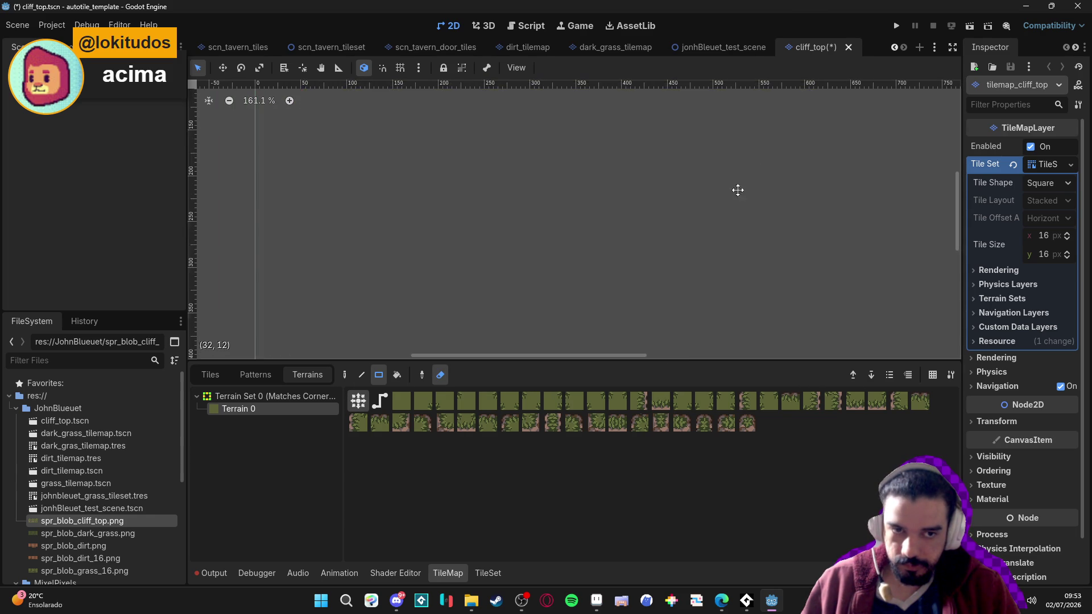
pyautogui.click(440, 376)
# Paint an L-shaped test cliff, undo it, and save the cliff_top scene
pyautogui.moveTo(464, 153)
pyautogui.mouseDown()
pyautogui.moveTo(537, 223)
pyautogui.moveTo(591, 236)
pyautogui.moveTo(567, 265)
pyautogui.mouseUp()
pyautogui.moveTo(636, 167); pyautogui.dragTo(574, 253)
pyautogui.hotkey('ctrl', 'z')
pyautogui.hotkey('ctrl', 'z')
pyautogui.hotkey('ctrl', 'z')
pyautogui.hotkey('ctrl', 's')
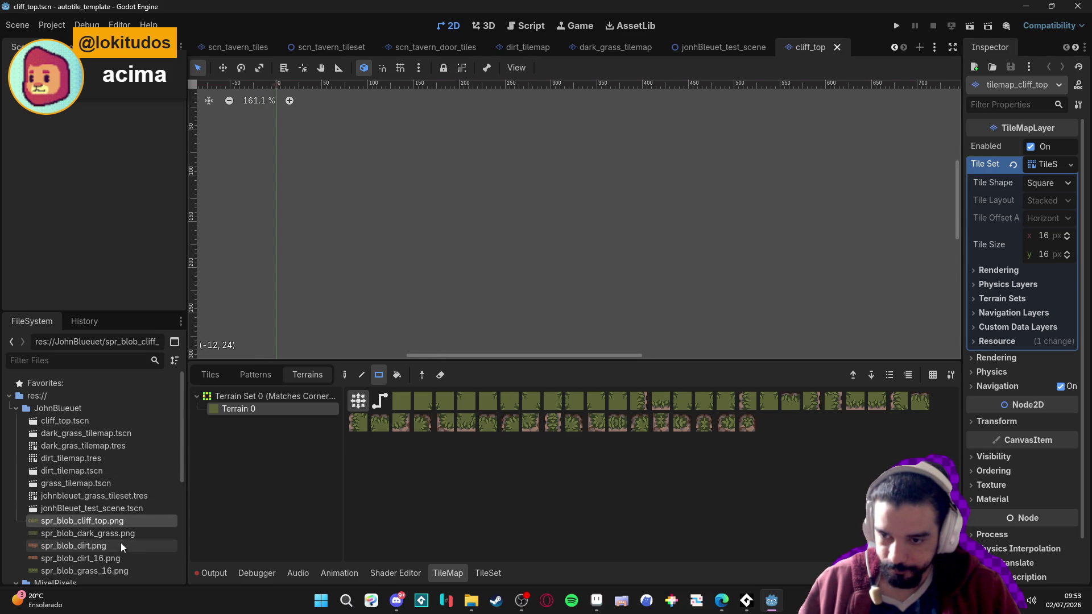
pyautogui.doubleClick(130, 511)
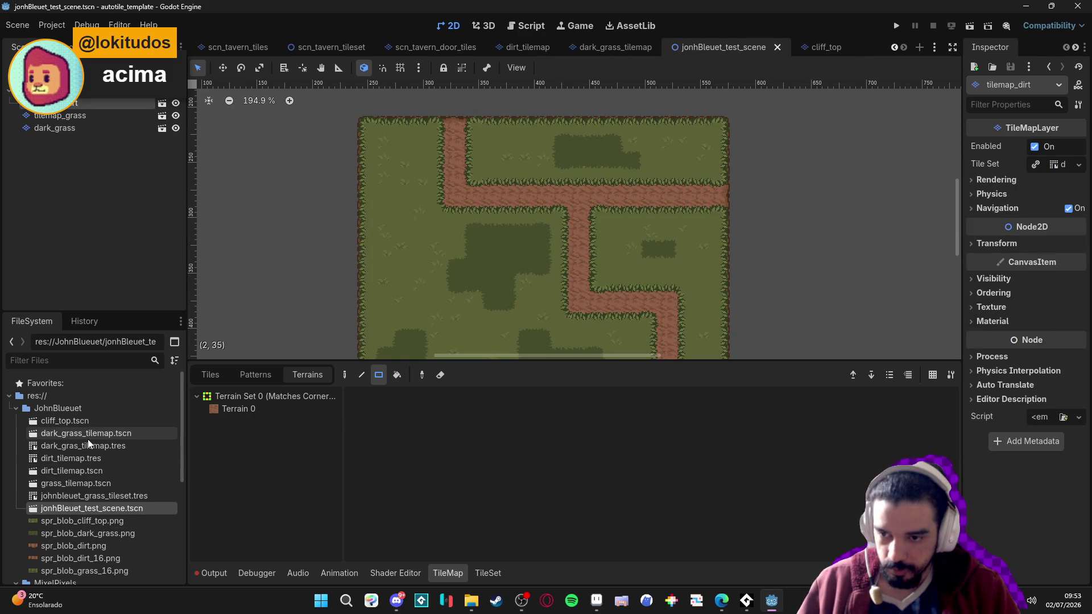
# Add cliff_top.tscn to jonhBleuet_test_scene and paint the first Terrain 0 cliff patches
pyautogui.moveTo(100, 424)
pyautogui.mouseDown()
pyautogui.moveTo(111, 419)
pyautogui.moveTo(100, 102)
pyautogui.moveTo(88, 97)
pyautogui.moveTo(102, 114)
pyautogui.mouseUp()
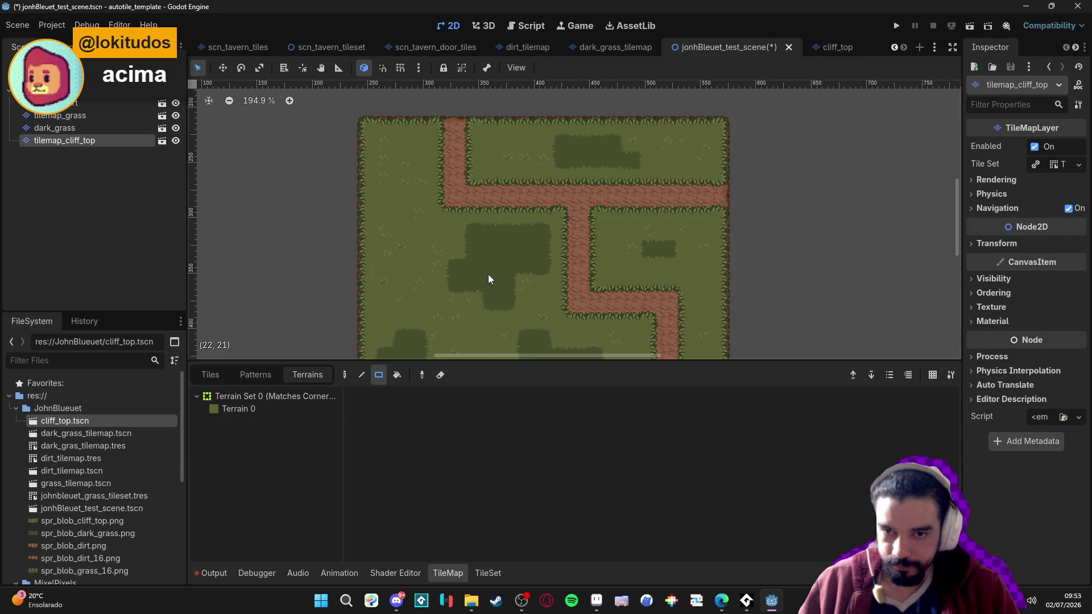
pyautogui.click(252, 409)
pyautogui.moveTo(431, 240); pyautogui.dragTo(489, 291)
pyautogui.moveTo(483, 250); pyautogui.dragTo(465, 285)
pyautogui.moveTo(481, 238); pyautogui.dragTo(517, 287)
# Paint cliff patches right of the dirt path and near the top, then save
pyautogui.scroll(-2, 626, 230)
pyautogui.scroll(2, 626, 230)
pyautogui.moveTo(574, 242); pyautogui.dragTo(625, 276)
pyautogui.moveTo(514, 122); pyautogui.dragTo(580, 160)
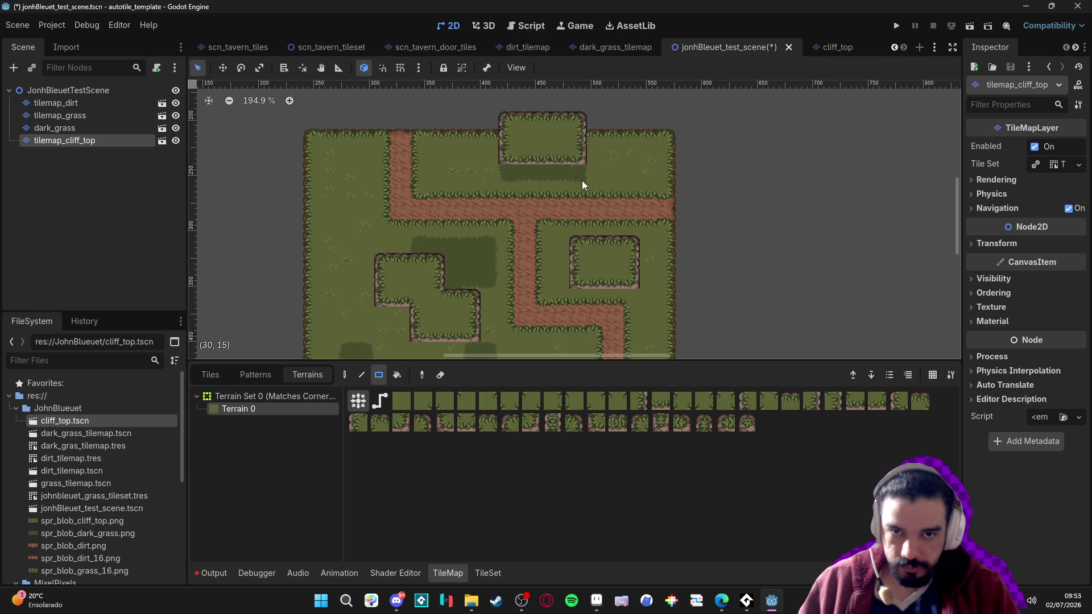
pyautogui.scroll(-2, 563, 239)
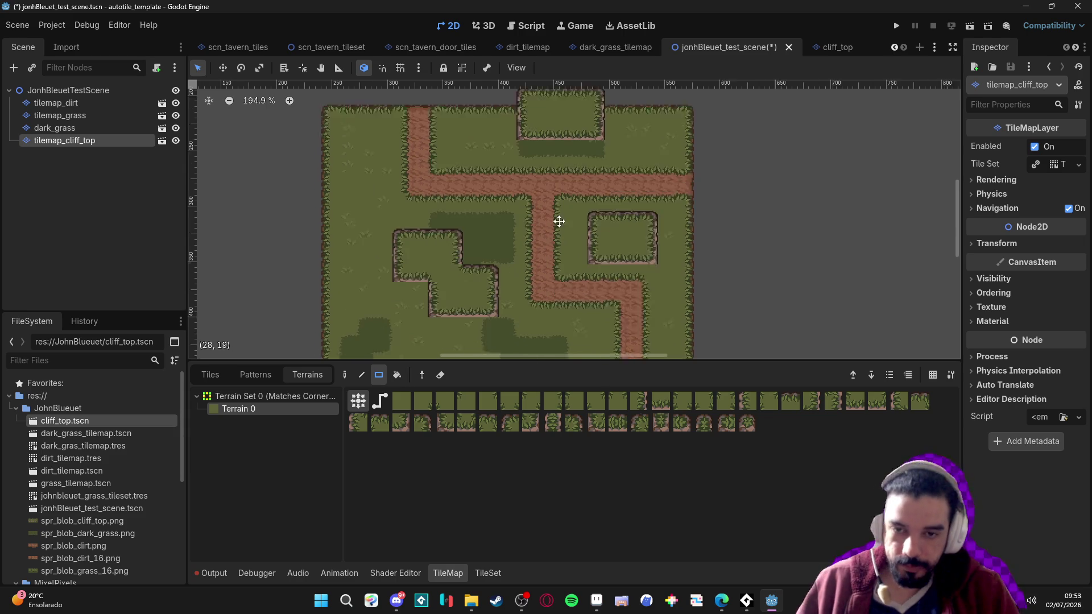
pyautogui.scroll(1, 514, 259)
pyautogui.hotkey('ctrl', 's')
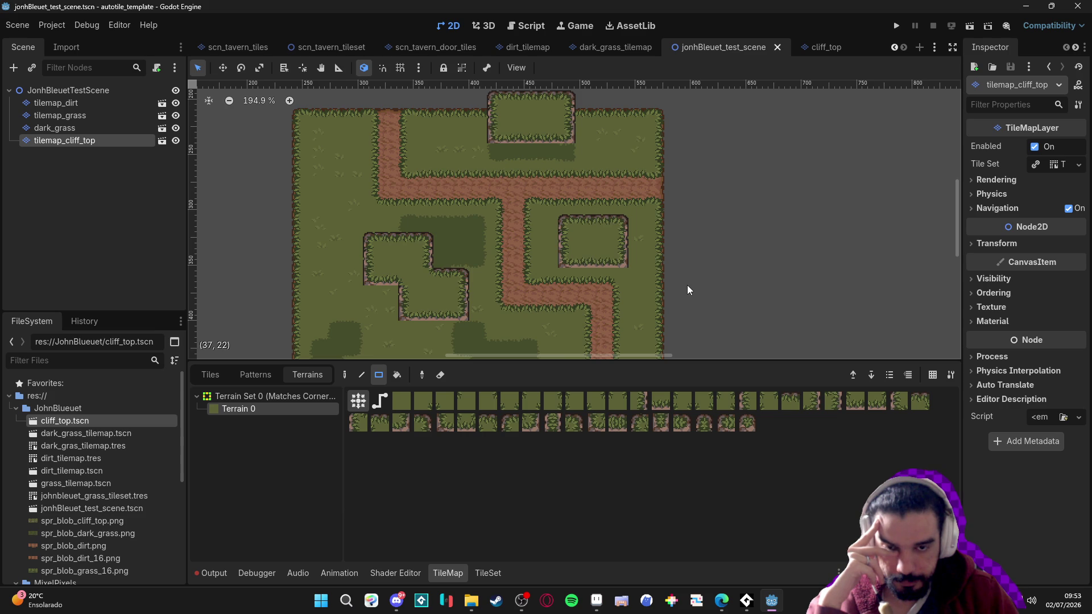
pyautogui.click(596, 600)
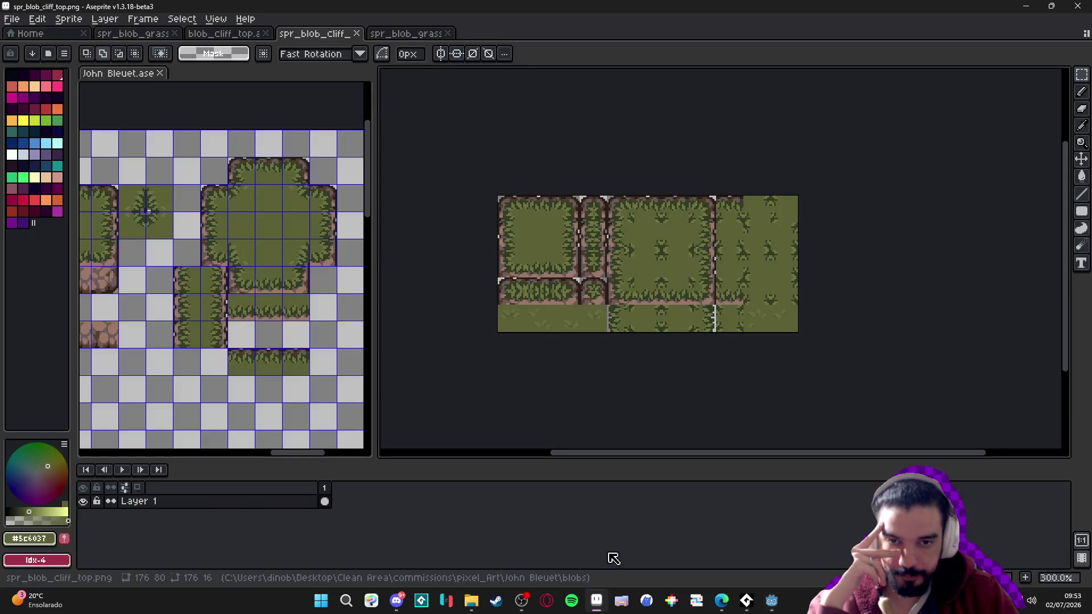
# Show the pixel grid and move a strip of cliff-top tiles to a new spot
pyautogui.hotkey('ctrl', "'")
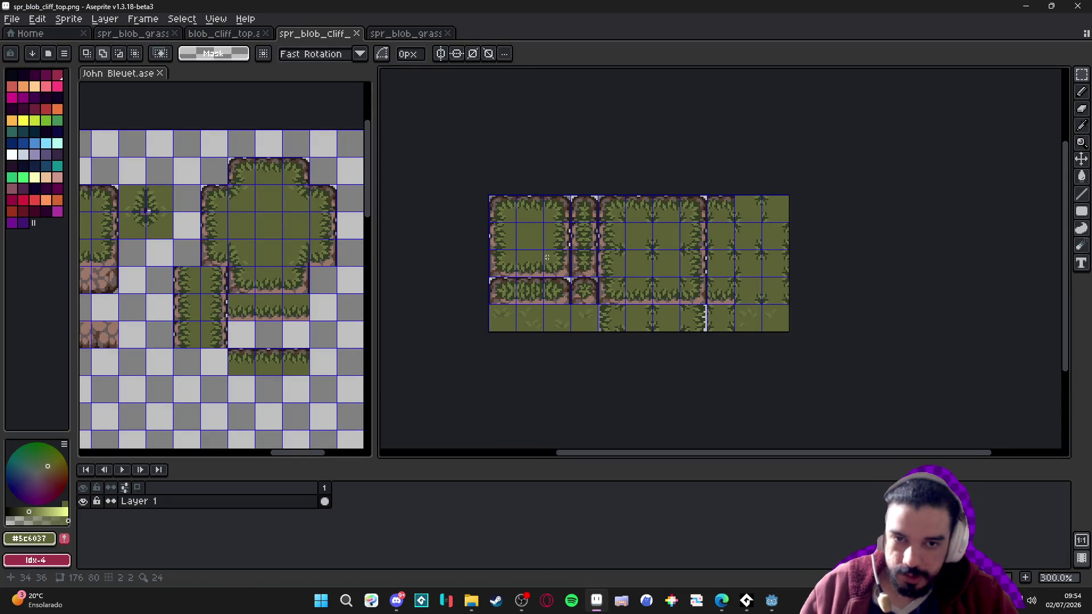
pyautogui.press('v')
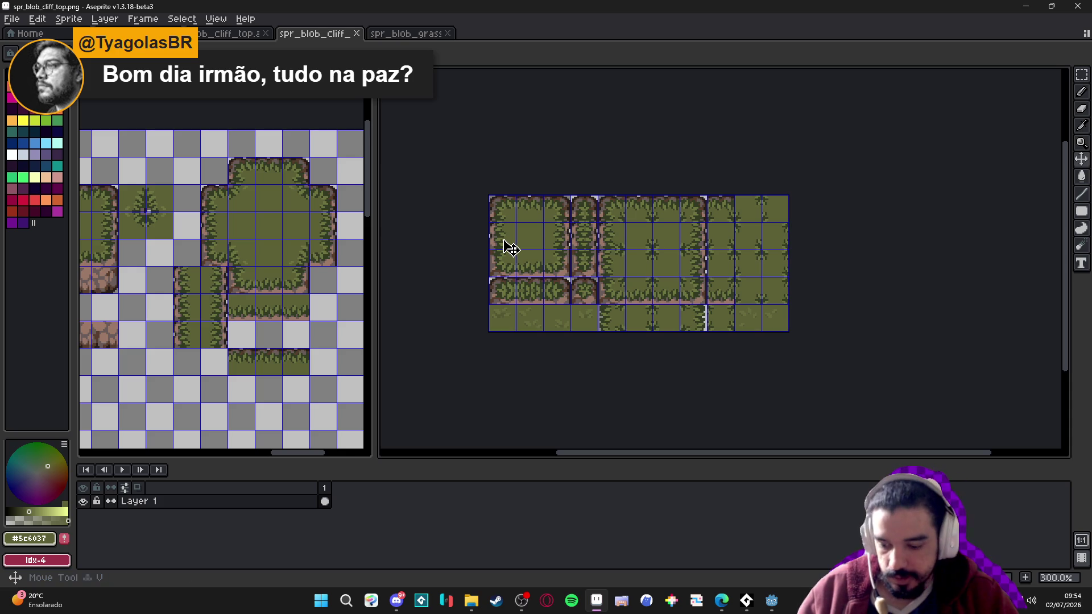
pyautogui.press('m')
pyautogui.moveTo(540, 248)
pyautogui.mouseDown()
pyautogui.moveTo(502, 239)
pyautogui.moveTo(568, 245)
pyautogui.moveTo(489, 273)
pyautogui.moveTo(493, 261)
pyautogui.mouseUp()
pyautogui.click(493, 260)
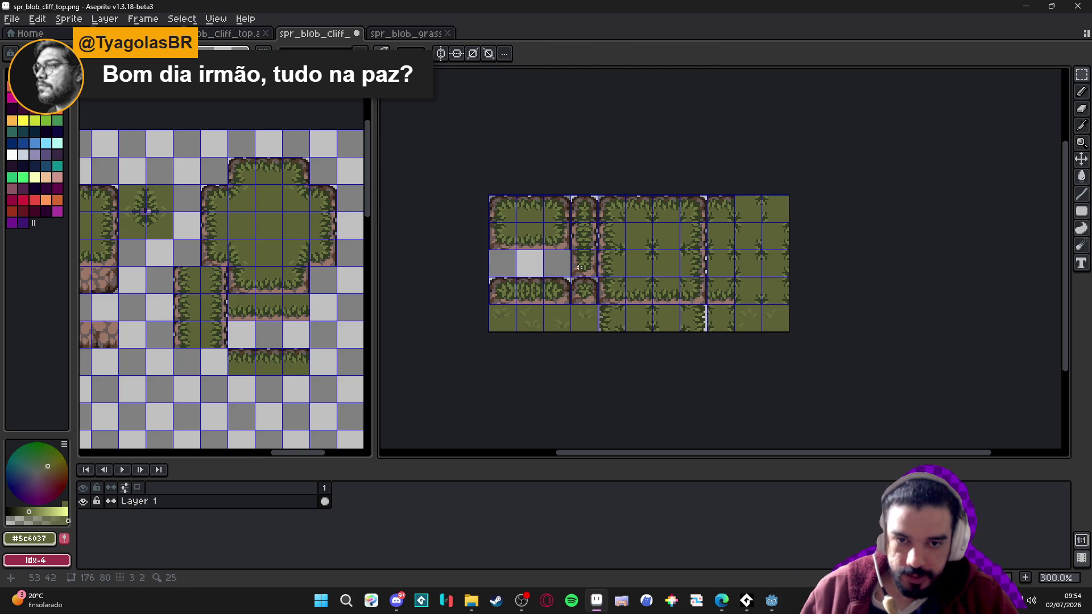
# Reposition single grass tiles and the lower row's left tiles, undoing and redoing the last move
pyautogui.moveTo(587, 238); pyautogui.dragTo(581, 265)
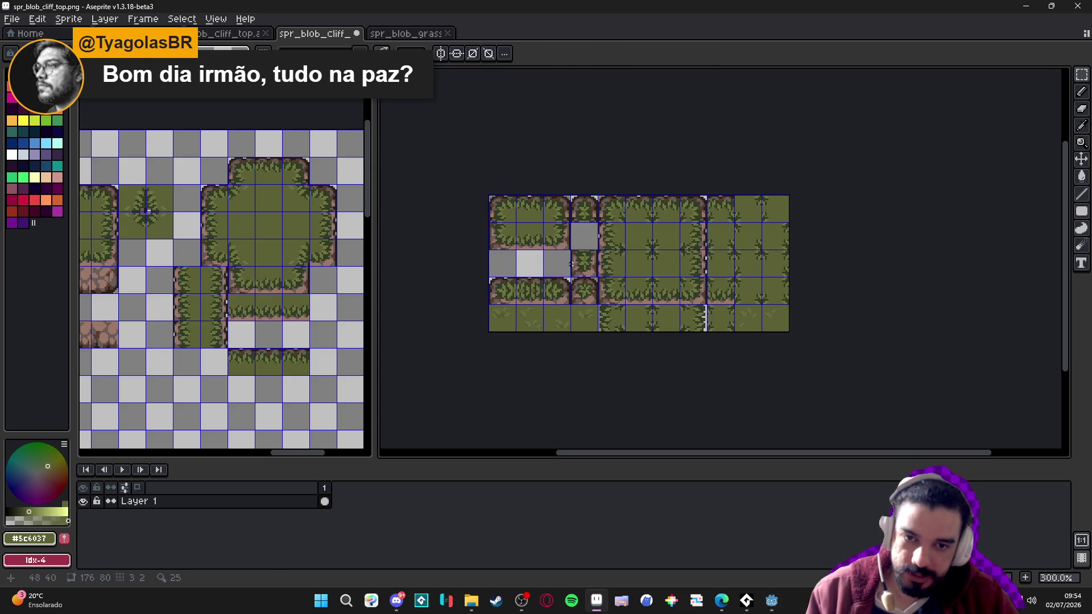
pyautogui.click(581, 265)
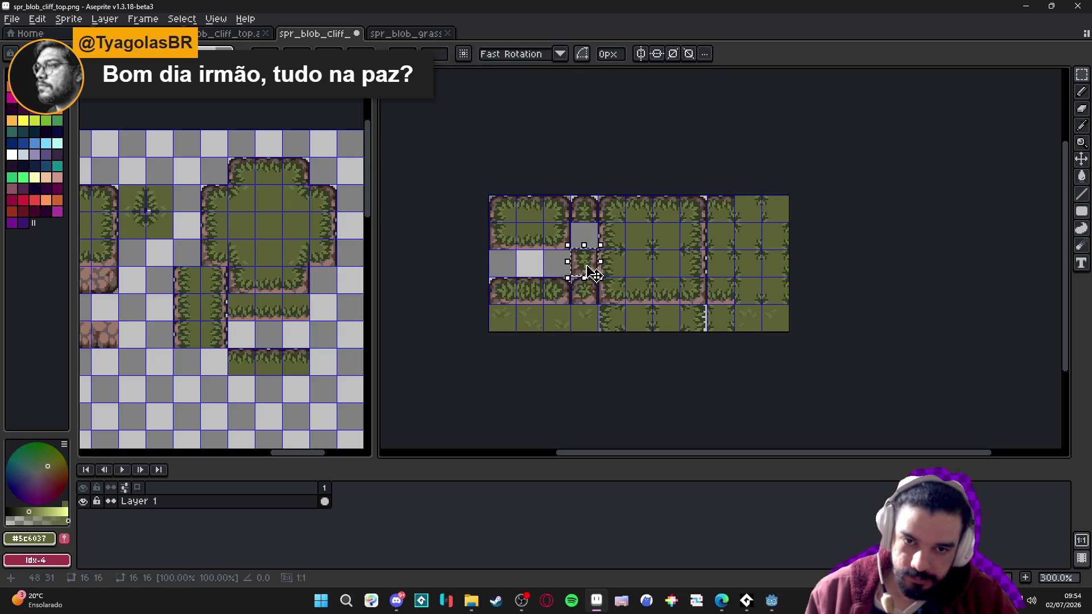
pyautogui.moveTo(592, 273); pyautogui.dragTo(590, 246)
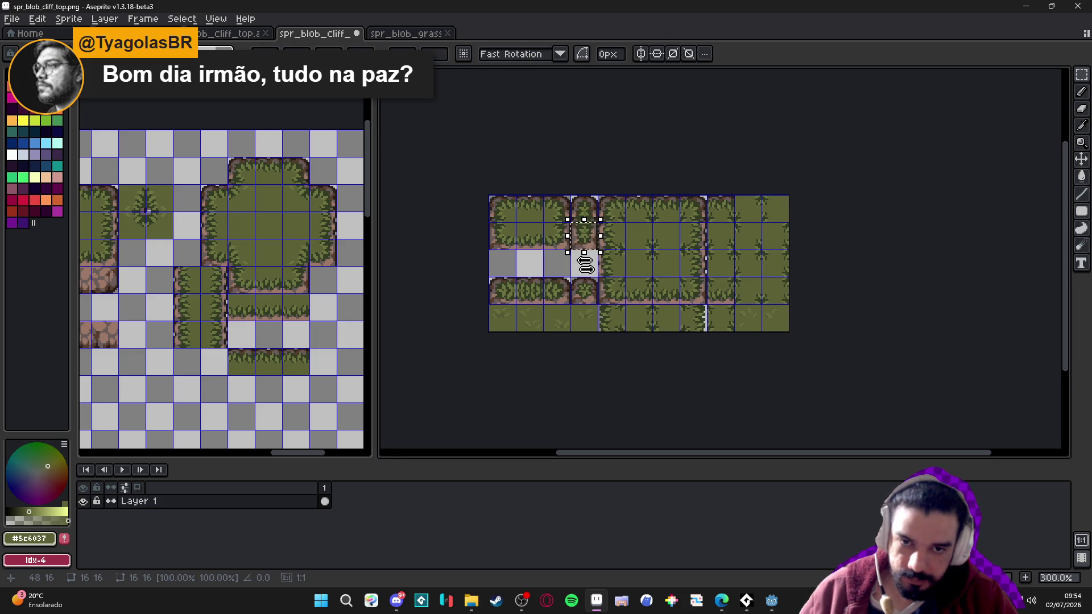
pyautogui.click(589, 292)
pyautogui.click(589, 297)
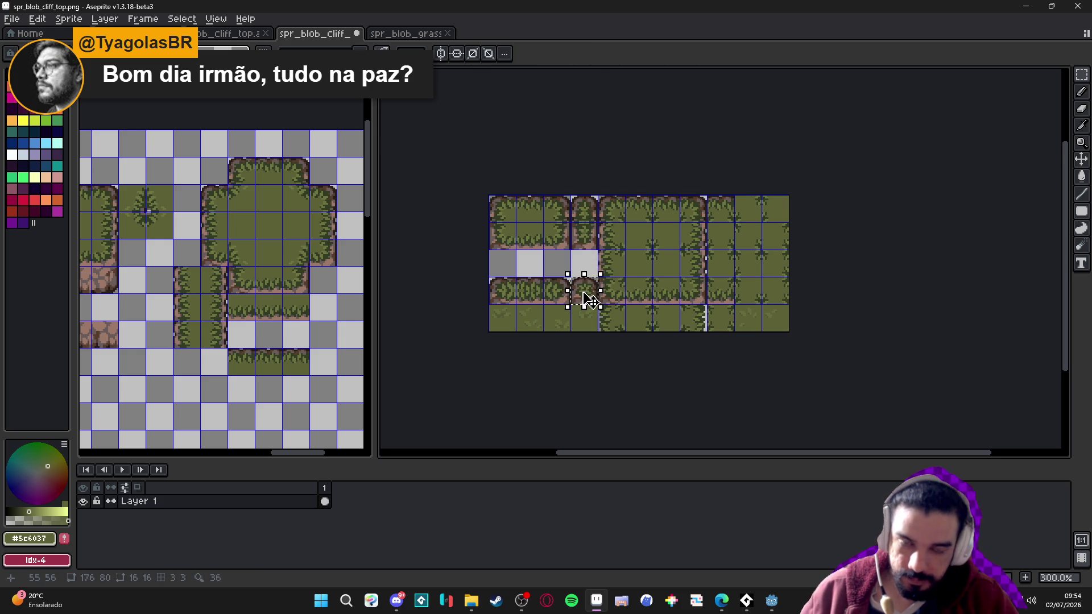
pyautogui.moveTo(496, 284); pyautogui.dragTo(562, 293)
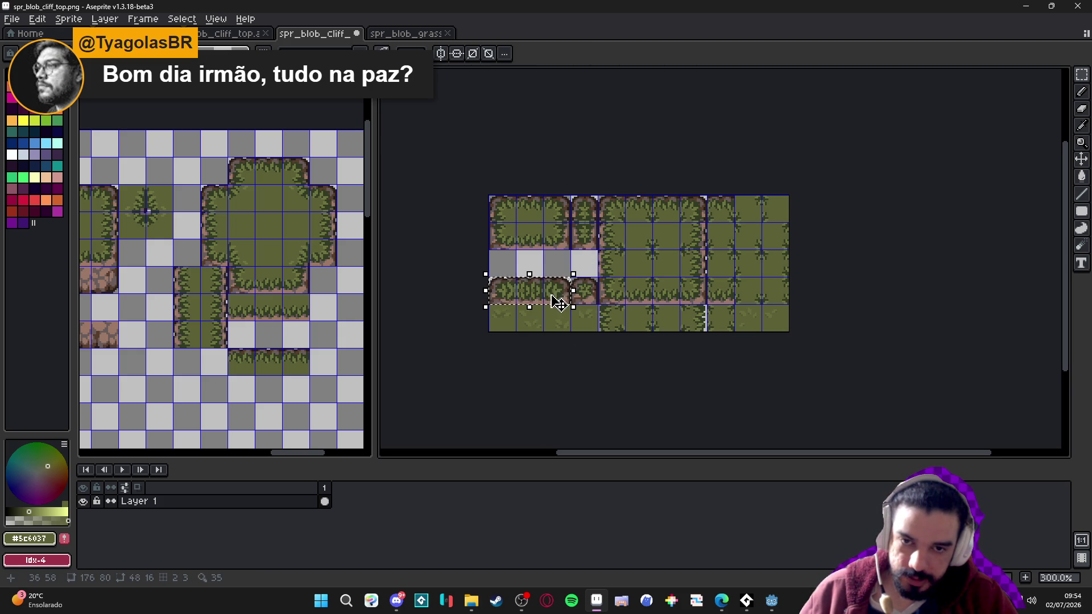
pyautogui.scroll(1, 554, 297)
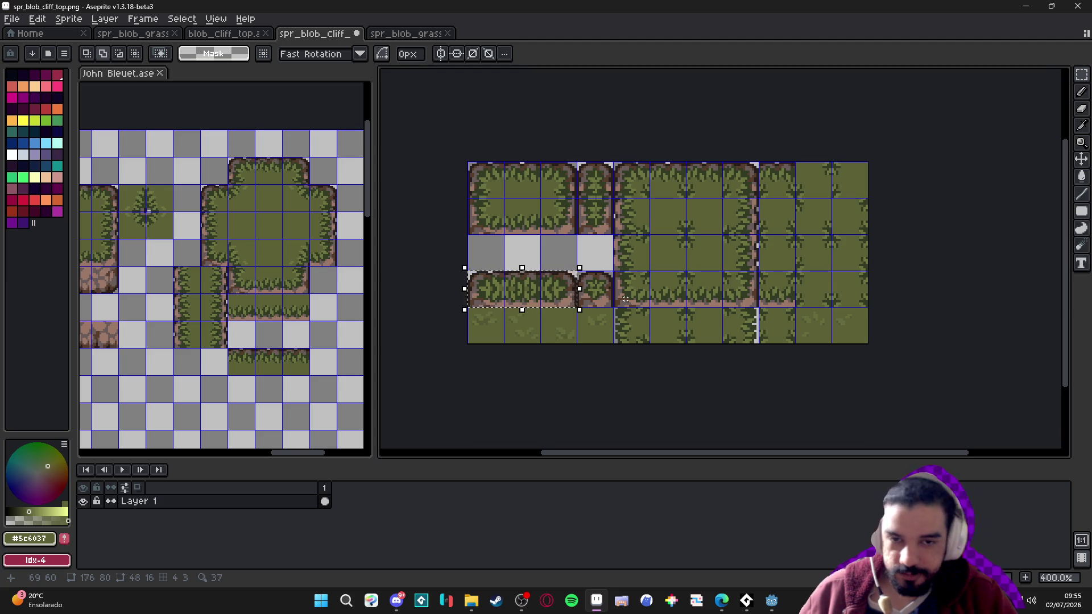
pyautogui.hotkey('ctrl', 'z')
pyautogui.hotkey('ctrl', 'z')
pyautogui.hotkey('ctrl', 'z')
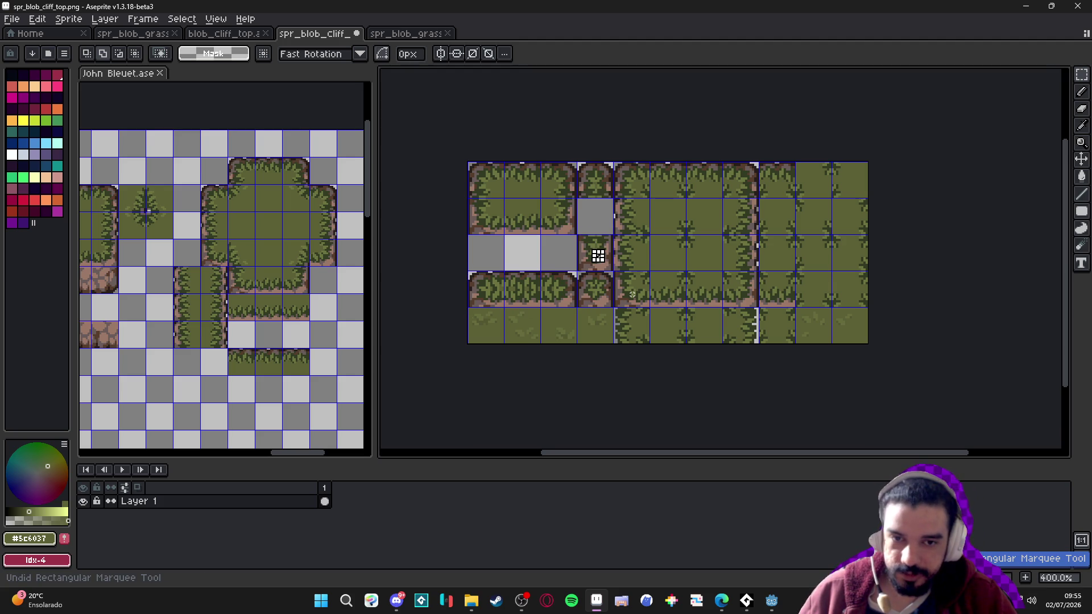
pyautogui.hotkey('ctrl', 'y')
pyautogui.hotkey('ctrl', 'y')
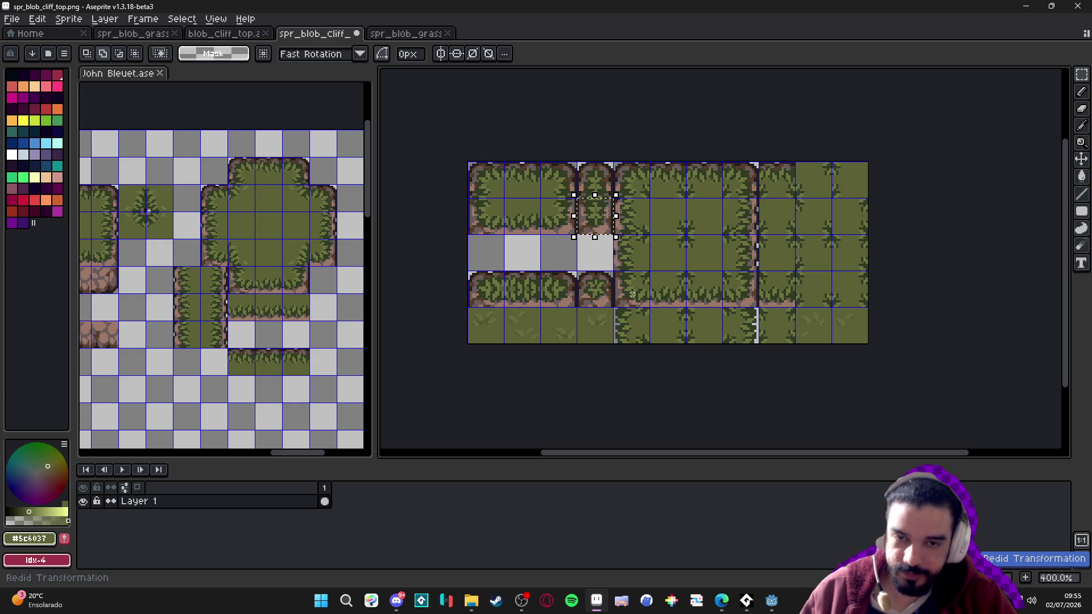
pyautogui.click(405, 35)
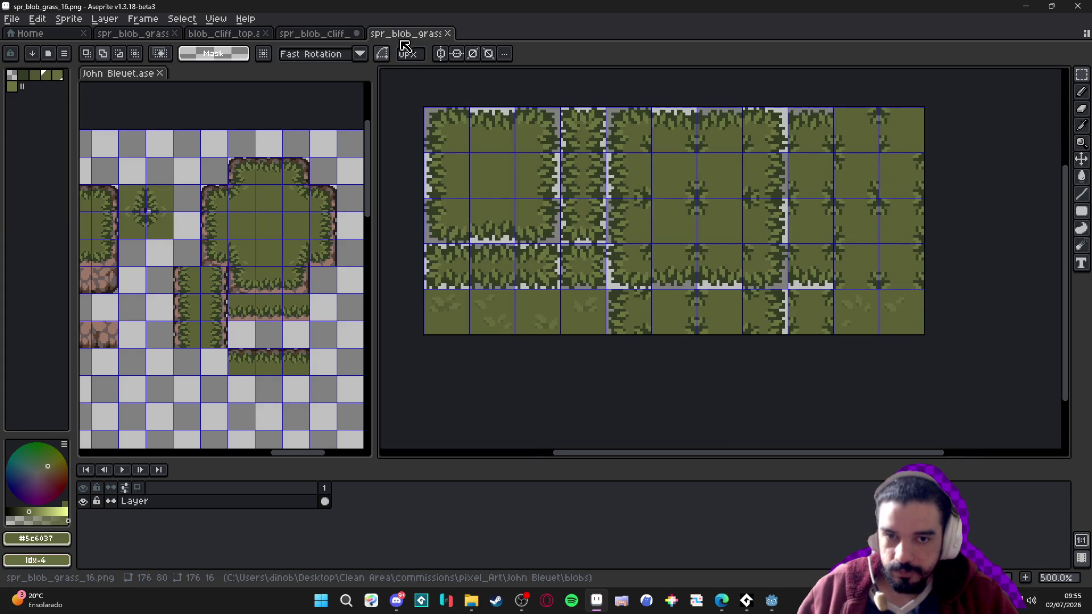
# Save the cliff-top sheet as spr_blob_cliff_base in the .pcc format
pyautogui.click(347, 35)
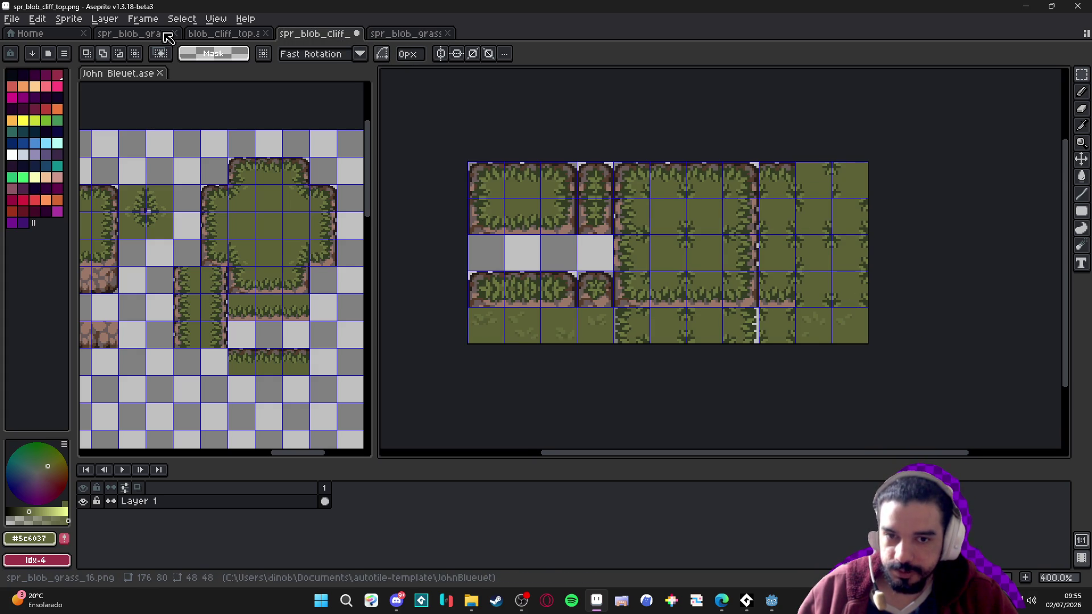
pyautogui.click(11, 19)
pyautogui.click(26, 103)
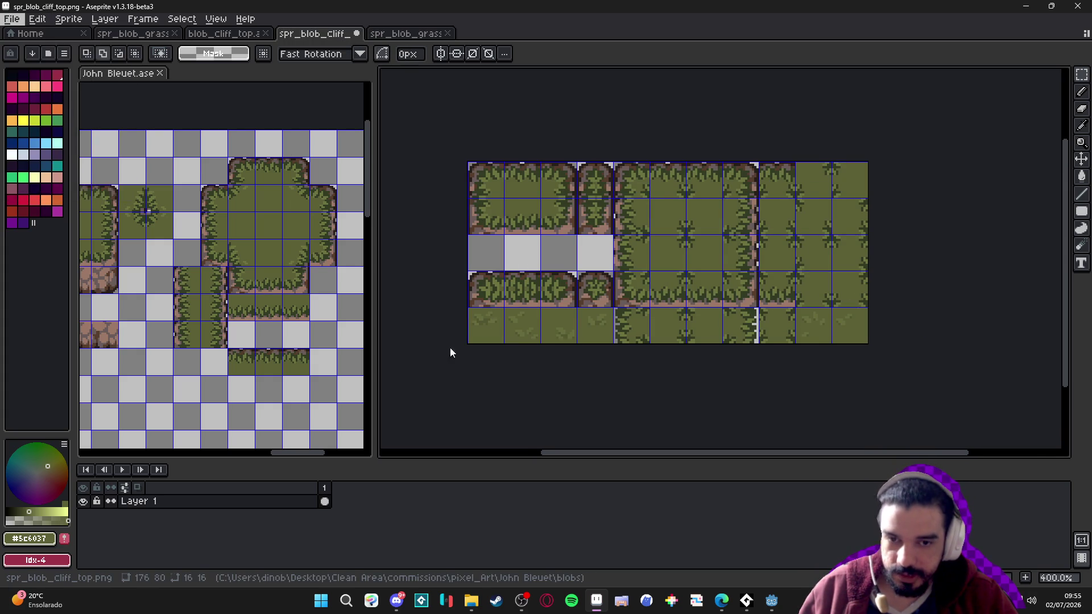
pyautogui.click(122, 519)
pyautogui.click(123, 459)
pyautogui.click(171, 505)
pyautogui.press('BackSpace')
pyautogui.press('BackSpace')
pyautogui.press('BackSpace')
pyautogui.write('ba')
pyautogui.press('Return')
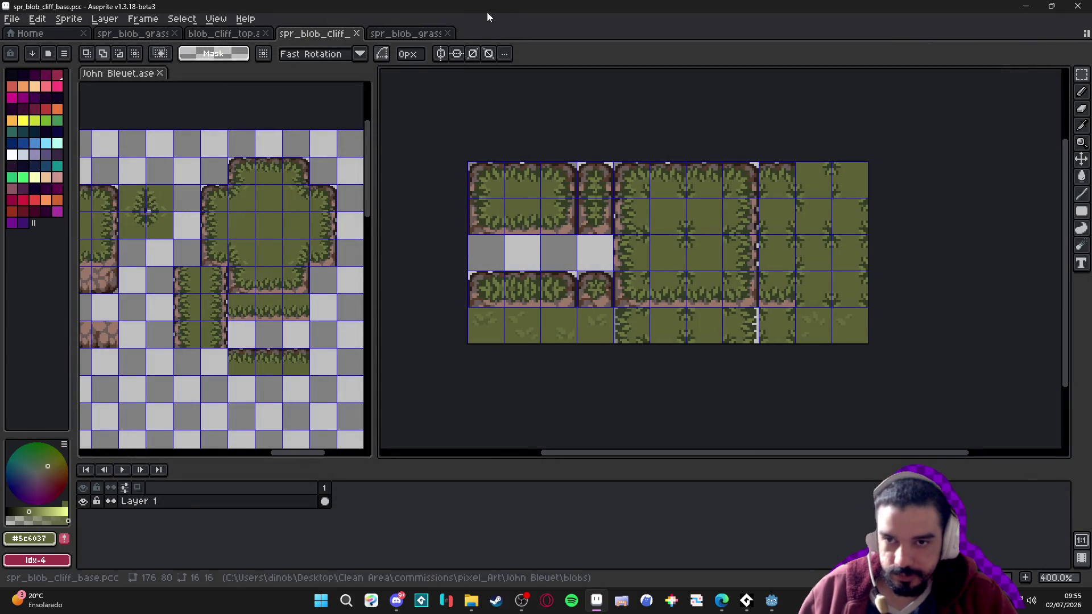
# Paste two copied rock tiles into the empty grey cells of the cliff sheet
pyautogui.scroll(2, 216, 267)
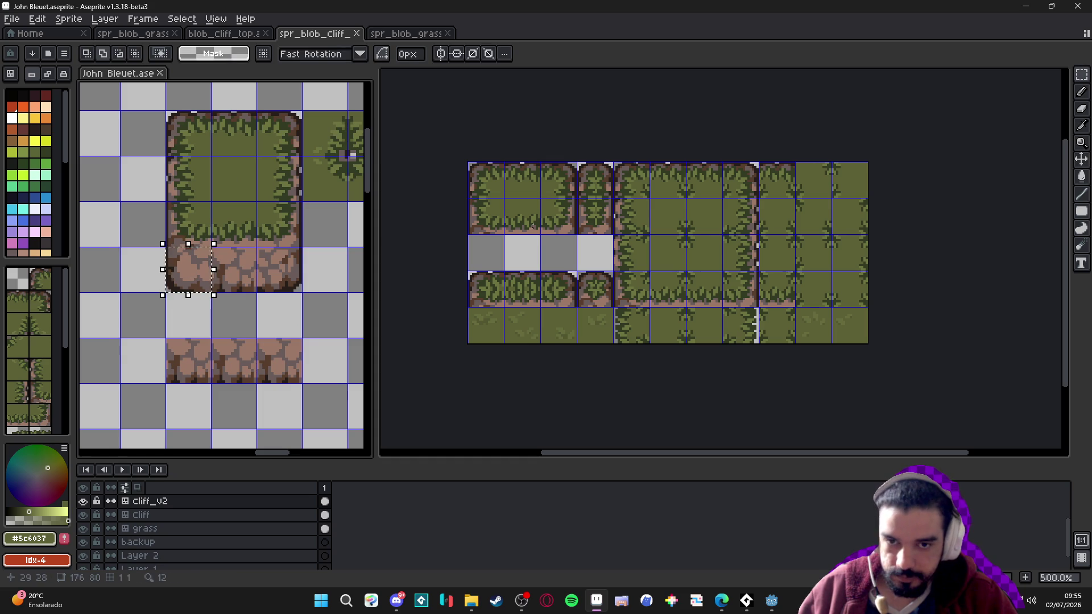
pyautogui.scroll(1, 487, 227)
pyautogui.hotkey('ctrl', 'v')
pyautogui.moveTo(720, 424); pyautogui.dragTo(500, 263)
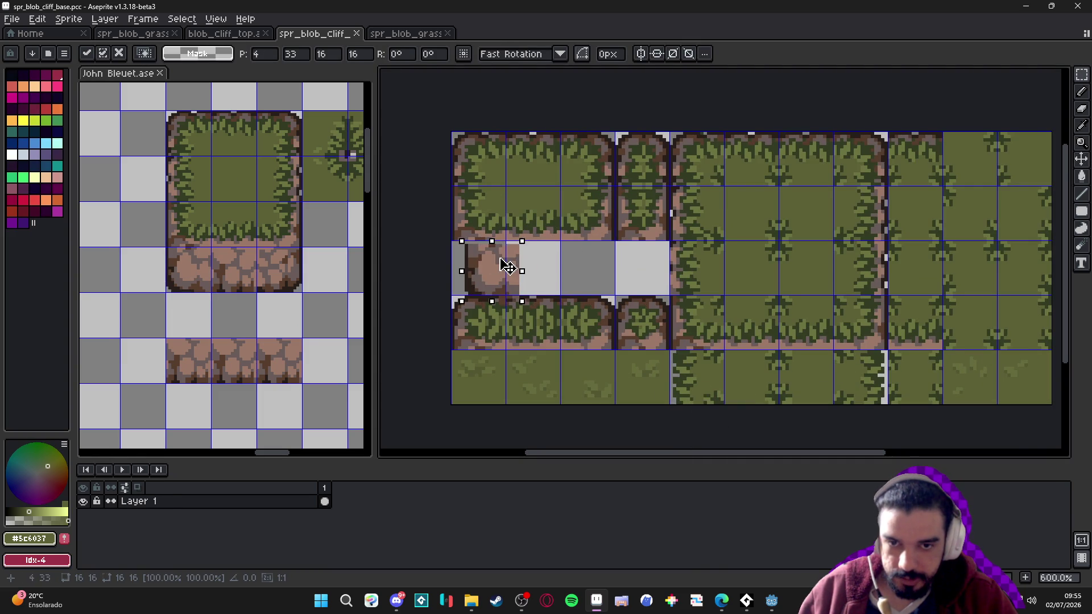
pyautogui.scroll(3, 488, 261)
pyautogui.scroll(-4, 466, 255)
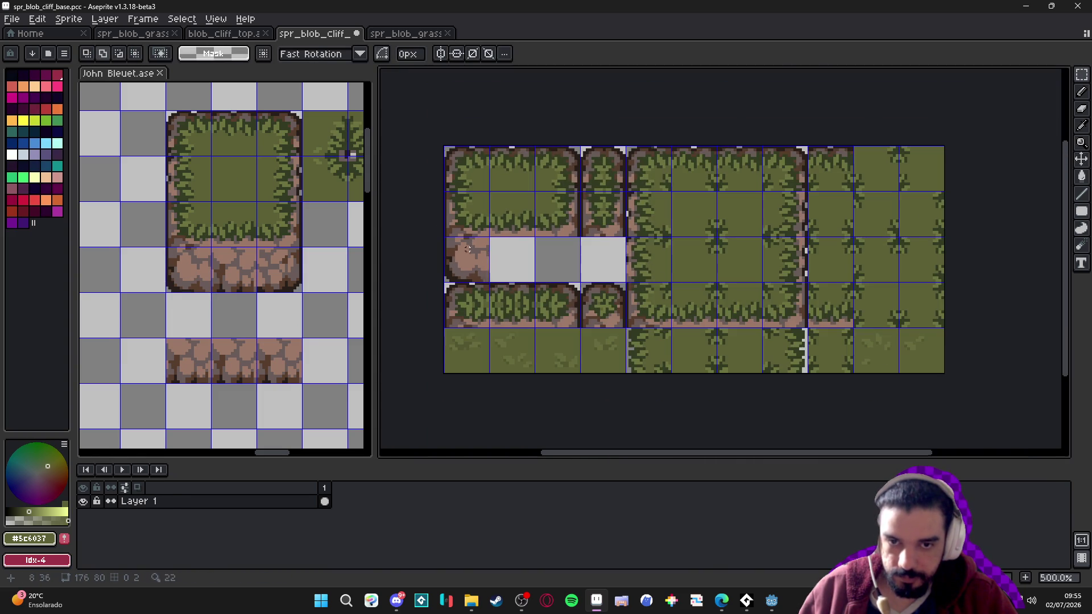
pyautogui.scroll(1, 239, 282)
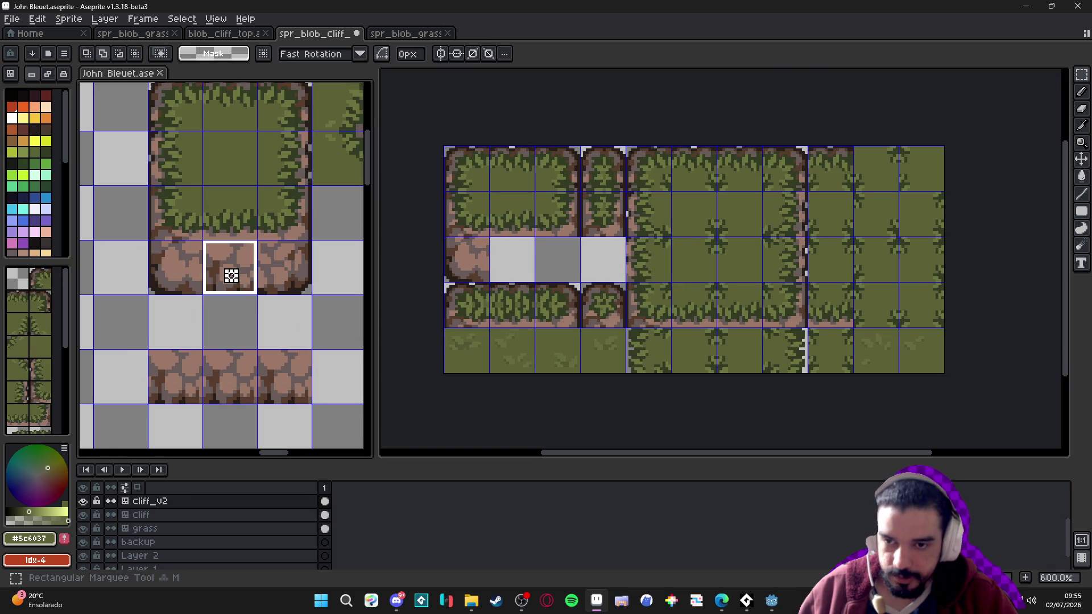
pyautogui.scroll(1, 477, 276)
pyautogui.click(476, 277)
pyautogui.hotkey('ctrl', 'v')
pyautogui.moveTo(732, 430)
pyautogui.mouseDown()
pyautogui.moveTo(527, 261)
pyautogui.moveTo(531, 292)
pyautogui.mouseUp()
pyautogui.scroll(4, 528, 263)
pyautogui.scroll(-2, 531, 295)
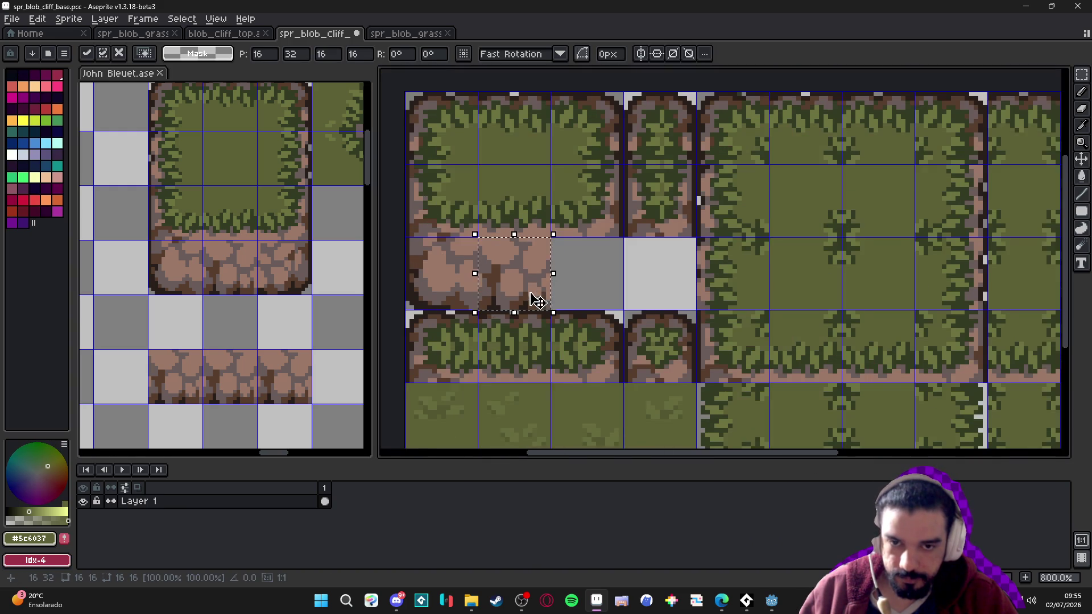
pyautogui.press('Return')
# Copy another rock tile from the reference sheet into the cliff sheet's rock row
pyautogui.click(298, 280)
pyautogui.hotkey('ctrl', 'c')
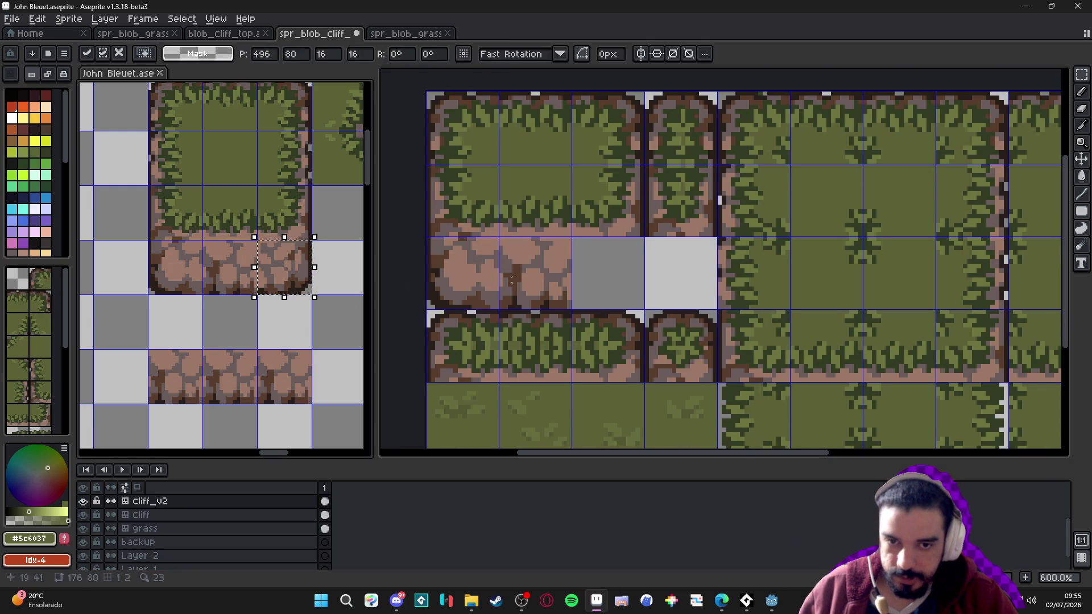
pyautogui.click(641, 284)
pyautogui.hotkey('ctrl', 'v')
pyautogui.moveTo(701, 271); pyautogui.dragTo(591, 285)
pyautogui.press('Return')
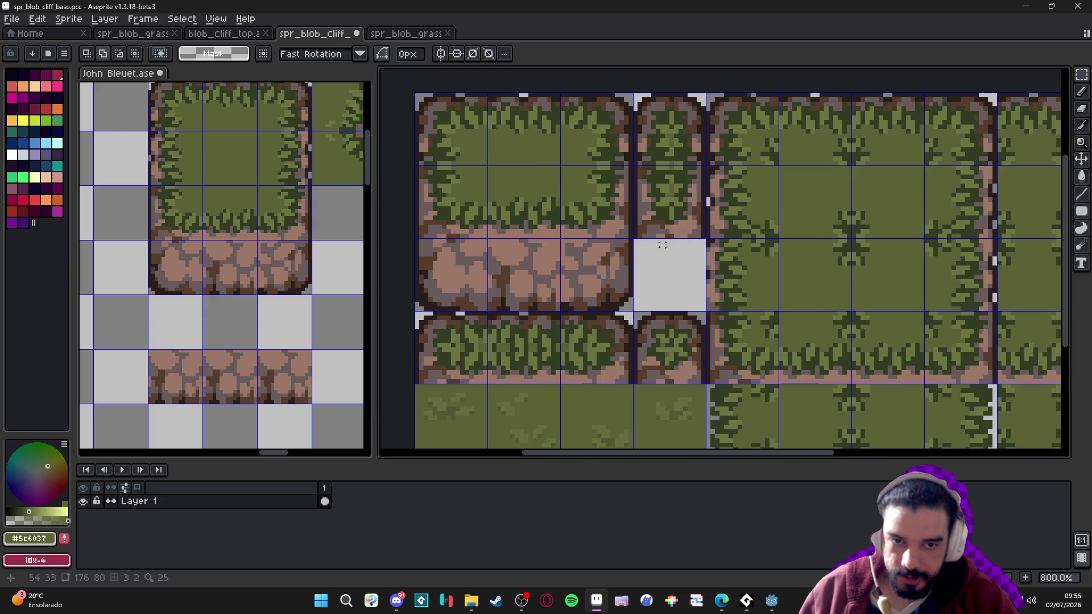
# Select and reposition strips of rock edge pixels at the rock row's left end
pyautogui.scroll(2, 662, 245)
pyautogui.press('b')
pyautogui.moveTo(565, 284); pyautogui.dragTo(683, 282)
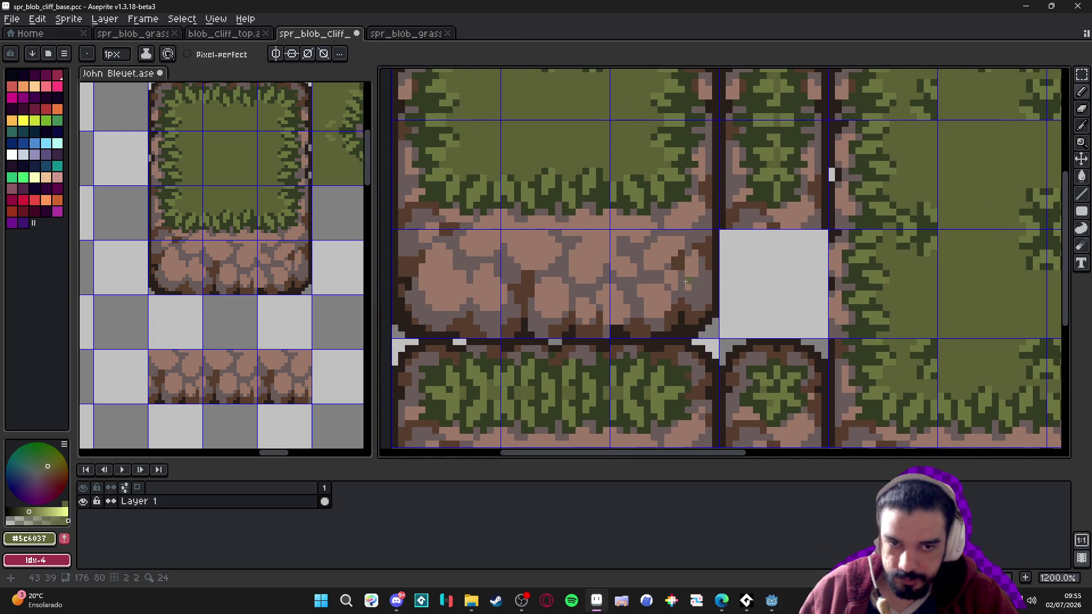
pyautogui.hscroll(-3, 568, 284)
pyautogui.hscroll(-1, 519, 288)
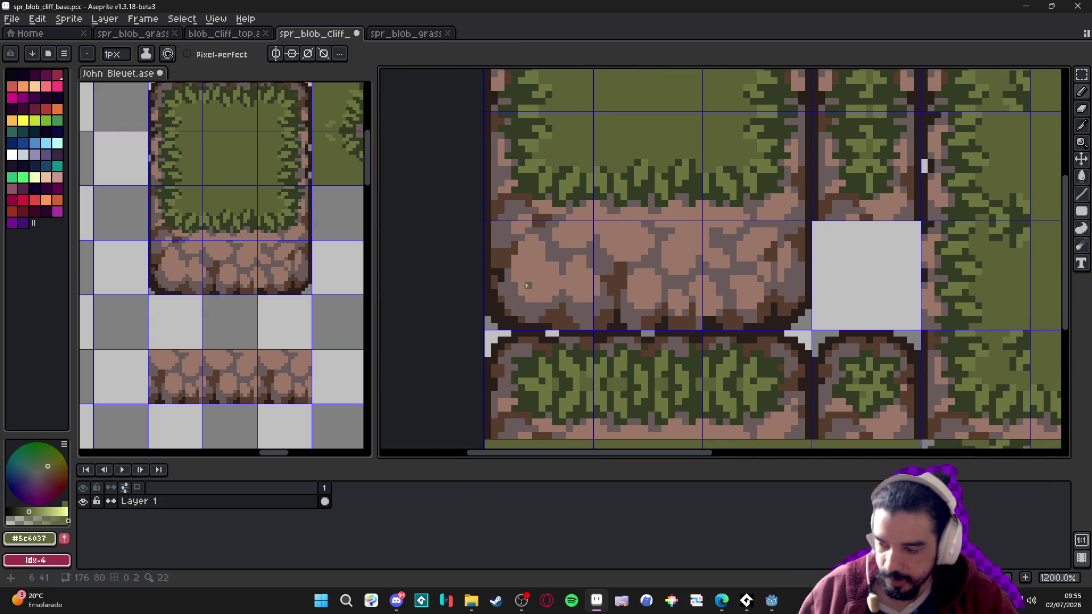
pyautogui.scroll(1, 505, 312)
pyautogui.press('m')
pyautogui.moveTo(477, 341)
pyautogui.mouseDown()
pyautogui.moveTo(529, 200)
pyautogui.moveTo(545, 193)
pyautogui.moveTo(509, 195)
pyautogui.moveTo(460, 297)
pyautogui.moveTo(815, 254)
pyautogui.mouseUp()
pyautogui.scroll(-1, 515, 230)
pyautogui.moveTo(728, 193)
pyautogui.mouseDown()
pyautogui.moveTo(785, 305)
pyautogui.moveTo(871, 280)
pyautogui.mouseUp()
pyautogui.press('Return')
pyautogui.scroll(-3, 868, 281)
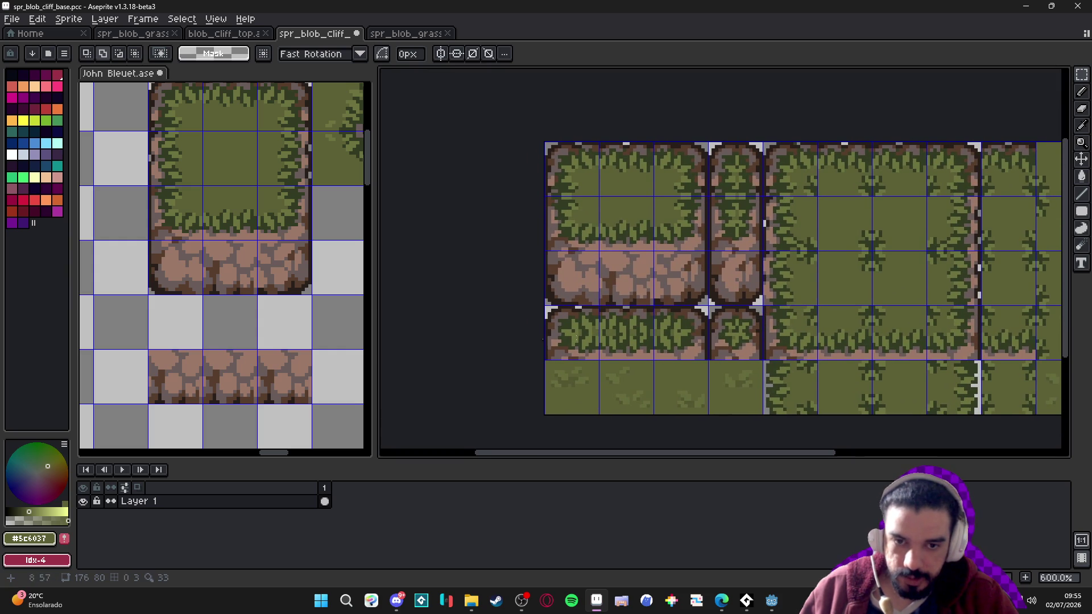
pyautogui.scroll(-1, 650, 330)
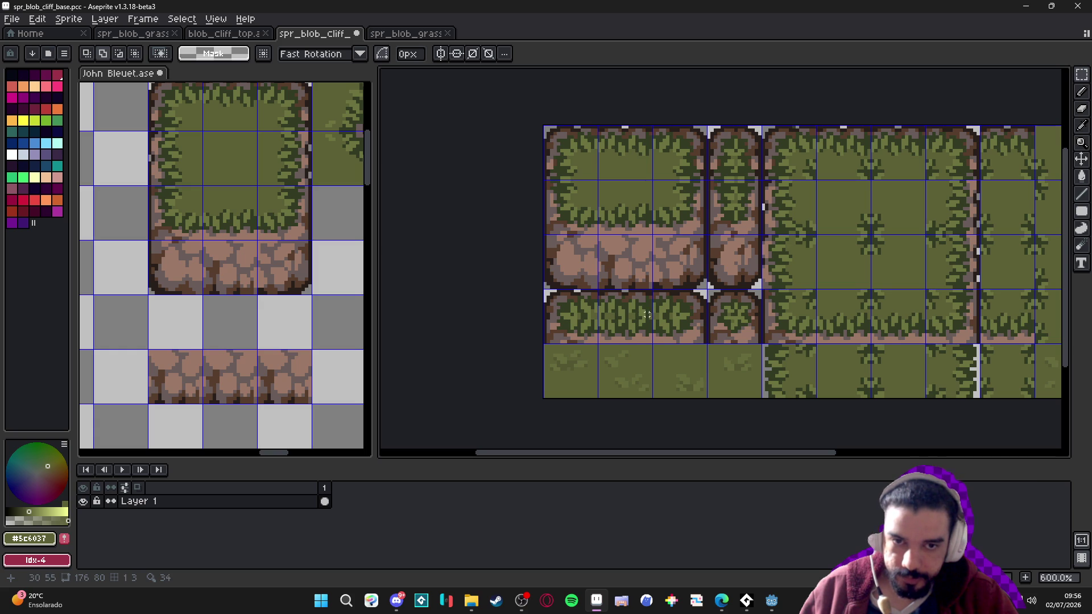
pyautogui.hscroll(1, 676, 307)
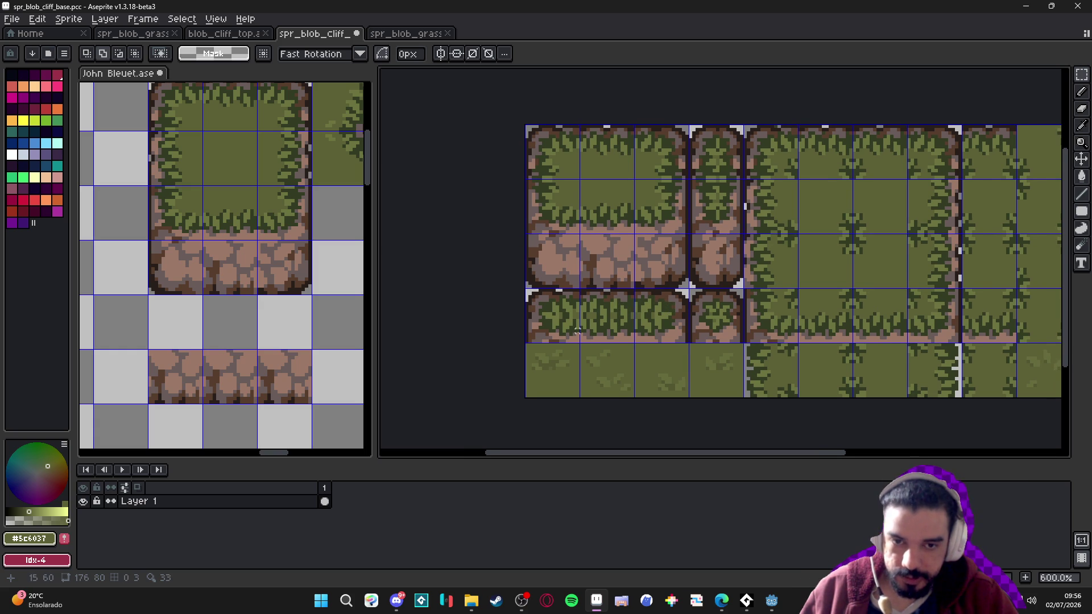
pyautogui.hscroll(1, 577, 330)
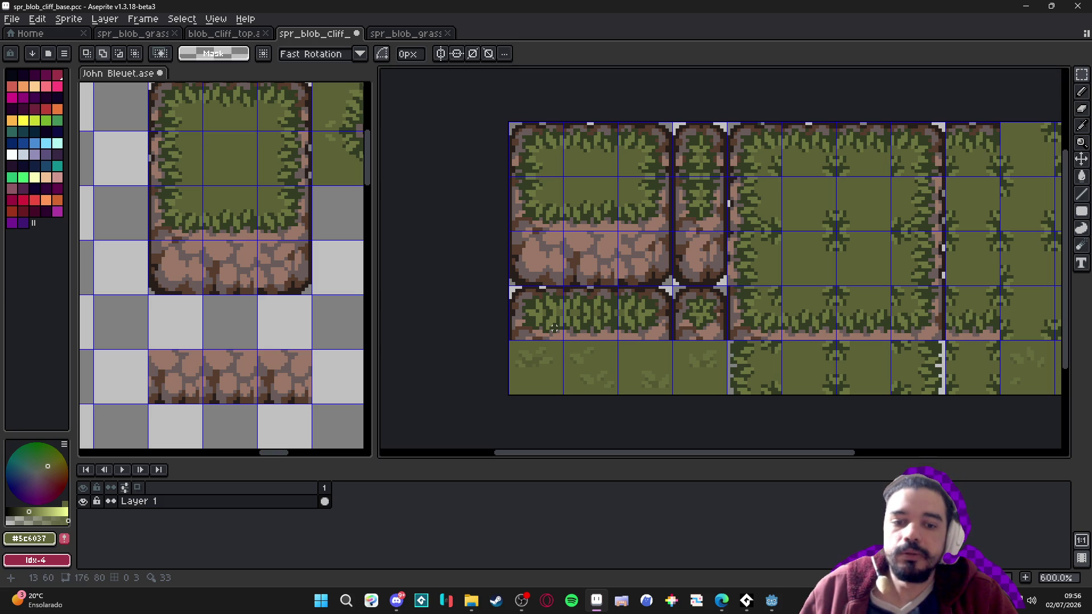
pyautogui.scroll(1, 536, 296)
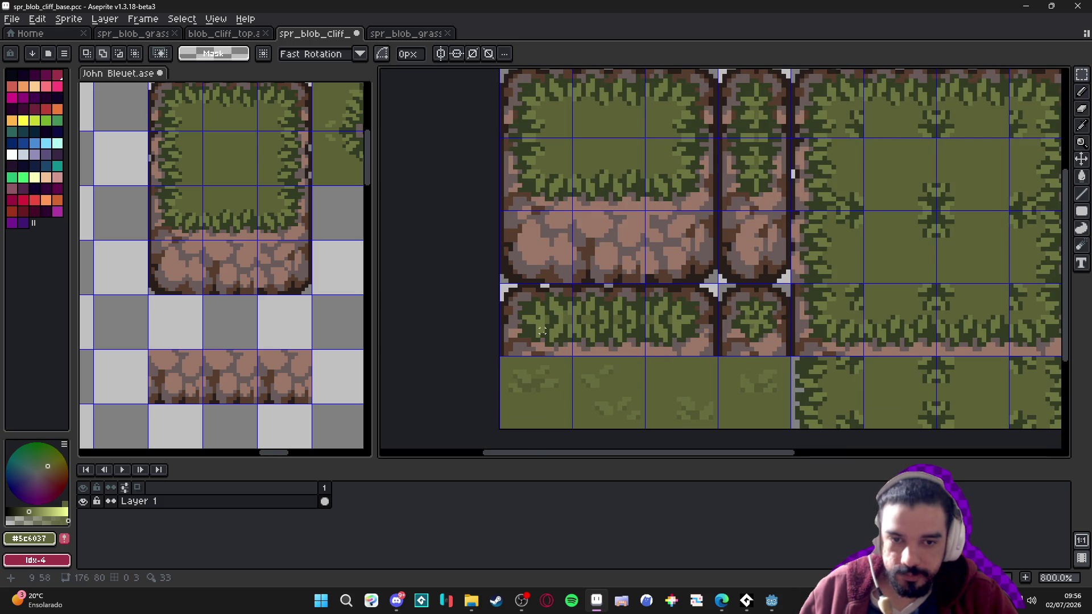
# Duplicate the row of rocky tiles and the narrow-column rock tile one row down
pyautogui.press('v')
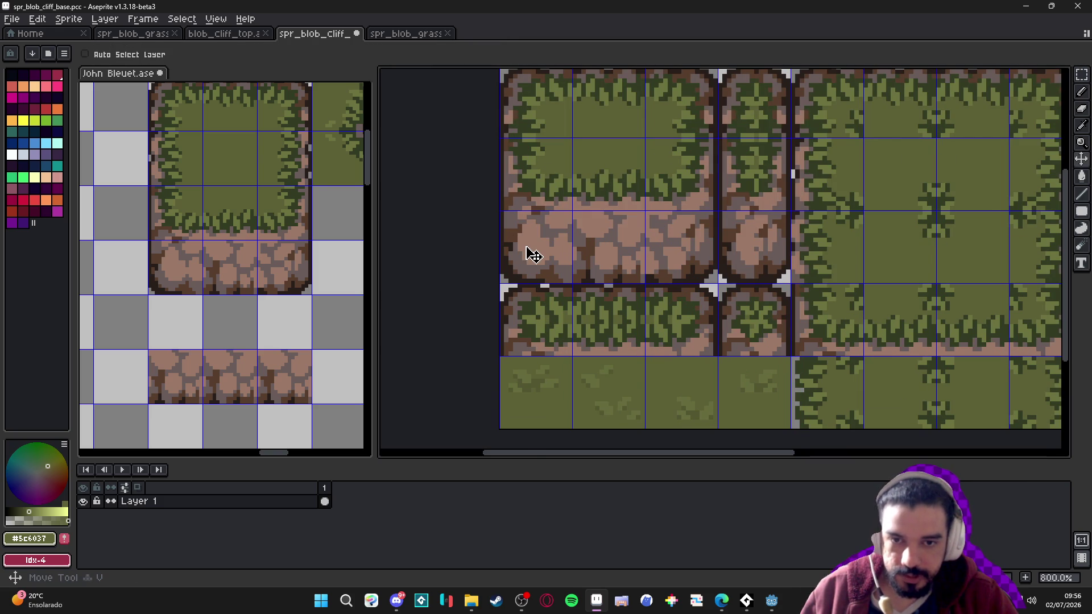
pyautogui.press('m')
pyautogui.moveTo(705, 250); pyautogui.dragTo(524, 244)
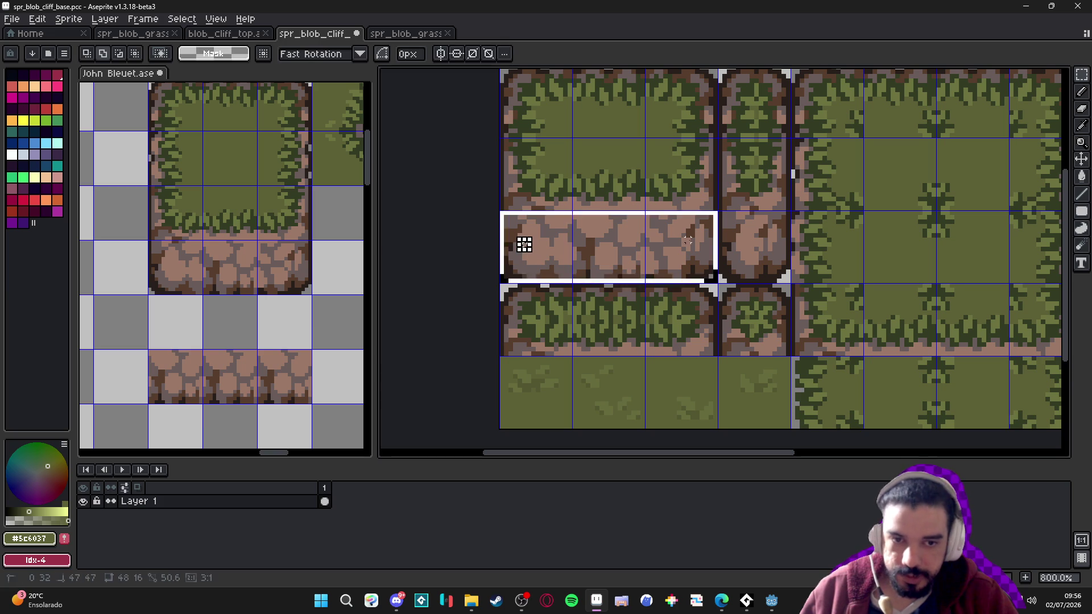
pyautogui.moveTo(691, 244); pyautogui.dragTo(726, 324)
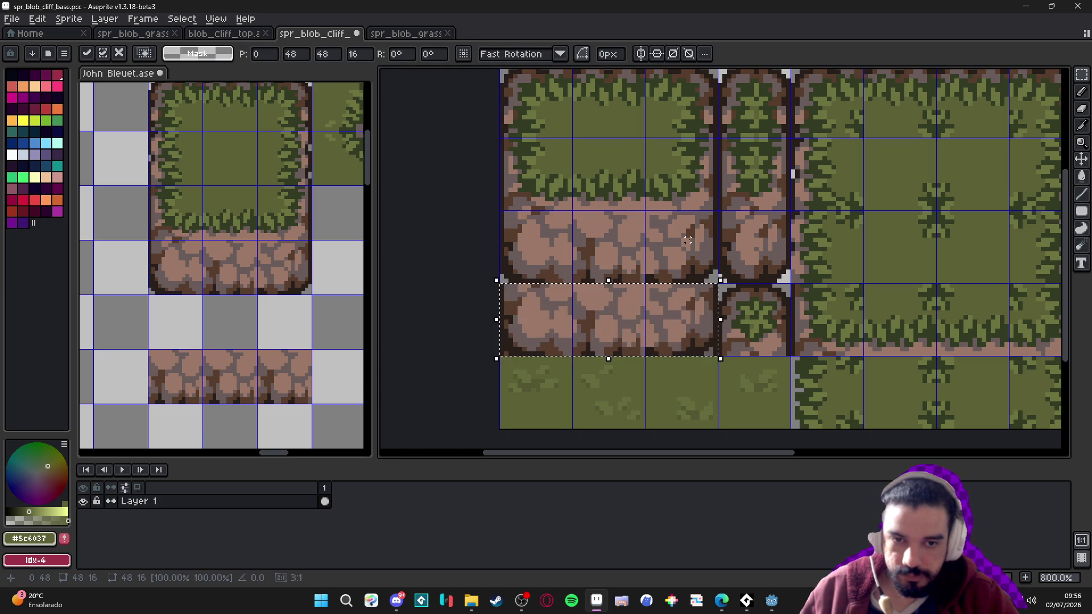
pyautogui.hscroll(2, 725, 324)
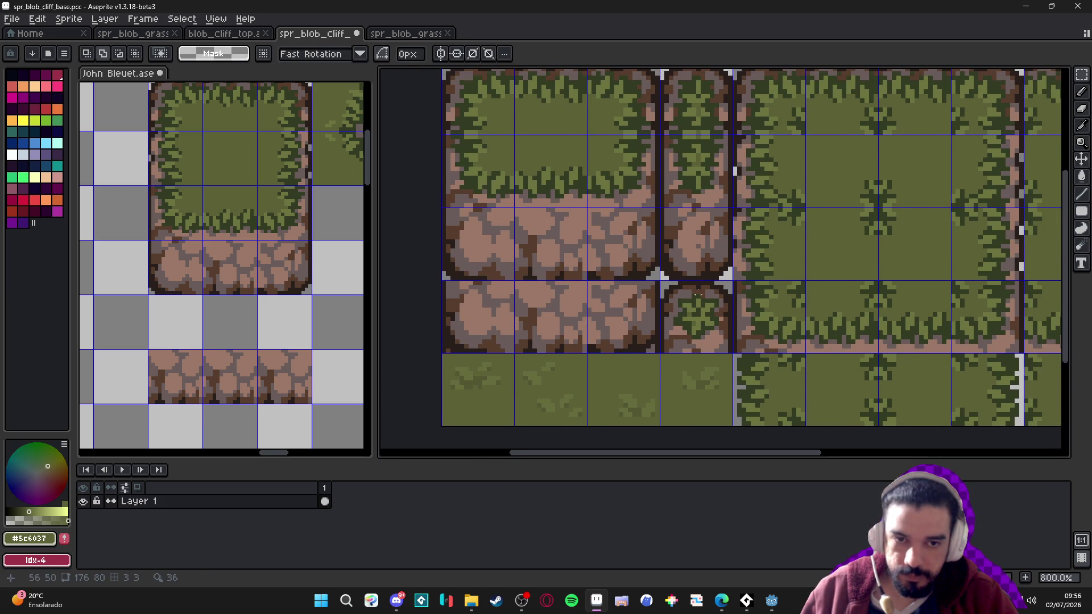
pyautogui.press('v')
pyautogui.press('m')
pyautogui.click(712, 251)
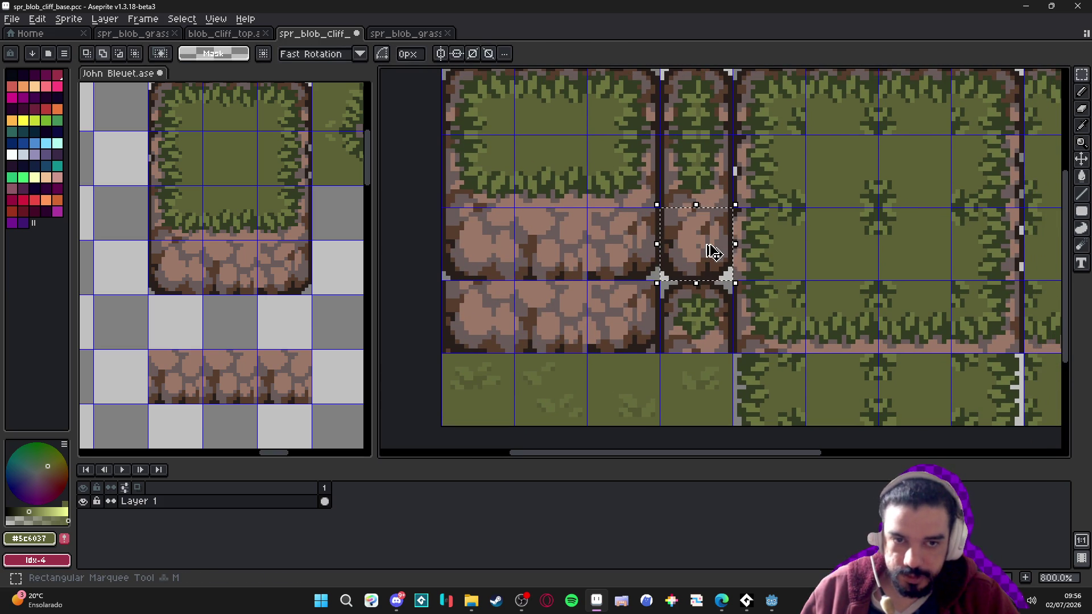
pyautogui.keyDown('ctrl'); pyautogui.moveTo(712, 251); pyautogui.dragTo(712, 324); pyautogui.keyUp('ctrl')
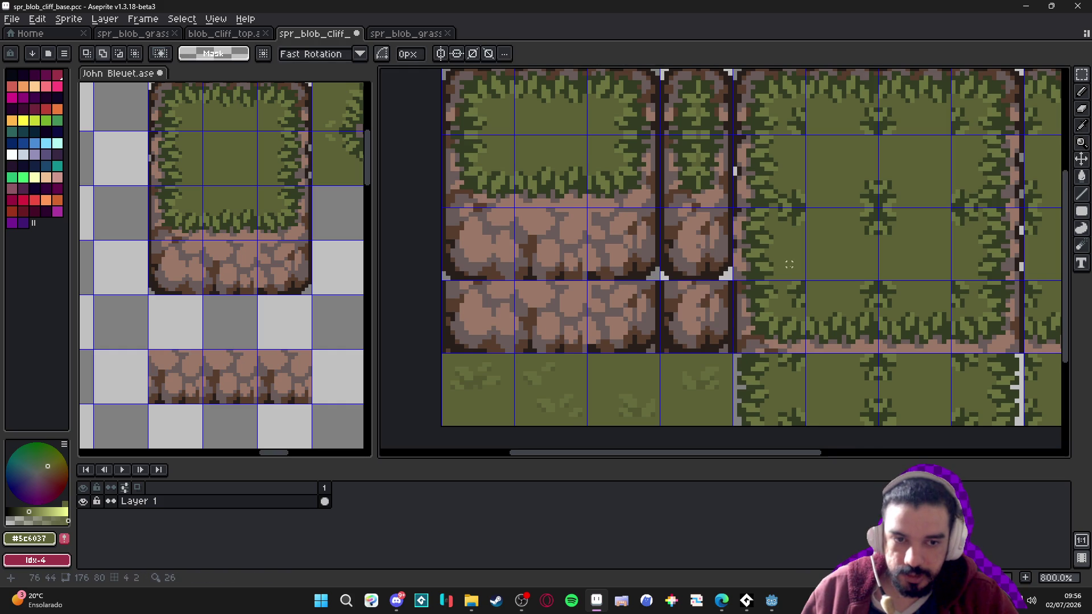
# Copy two adjacent left rock tiles into the lower row
pyautogui.hscroll(4, 635, 286)
pyautogui.hscroll(-4, 636, 286)
pyautogui.click(473, 243)
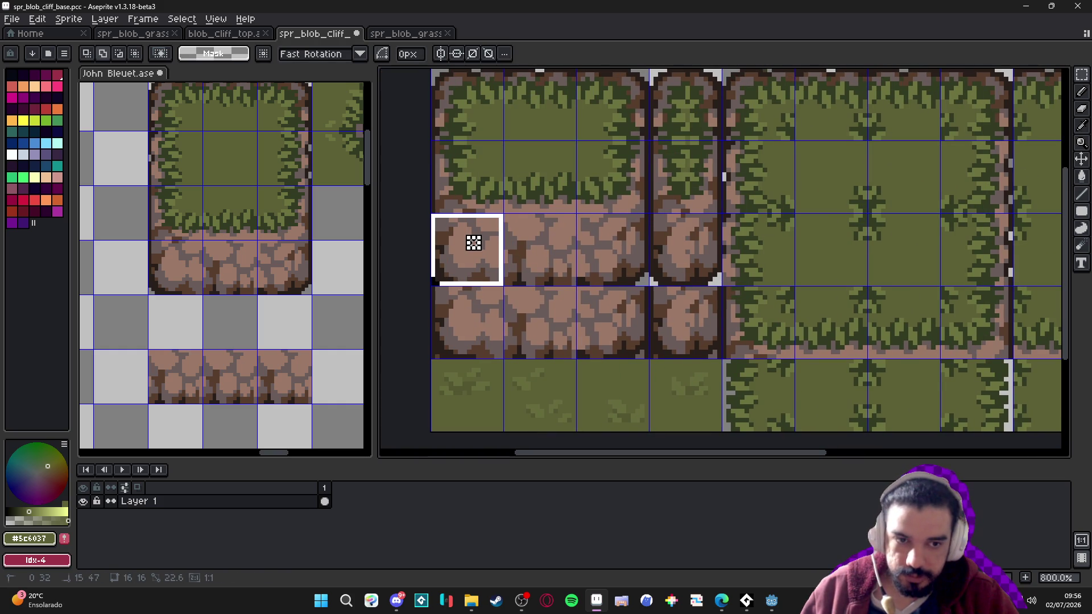
pyautogui.moveTo(473, 243); pyautogui.dragTo(519, 249)
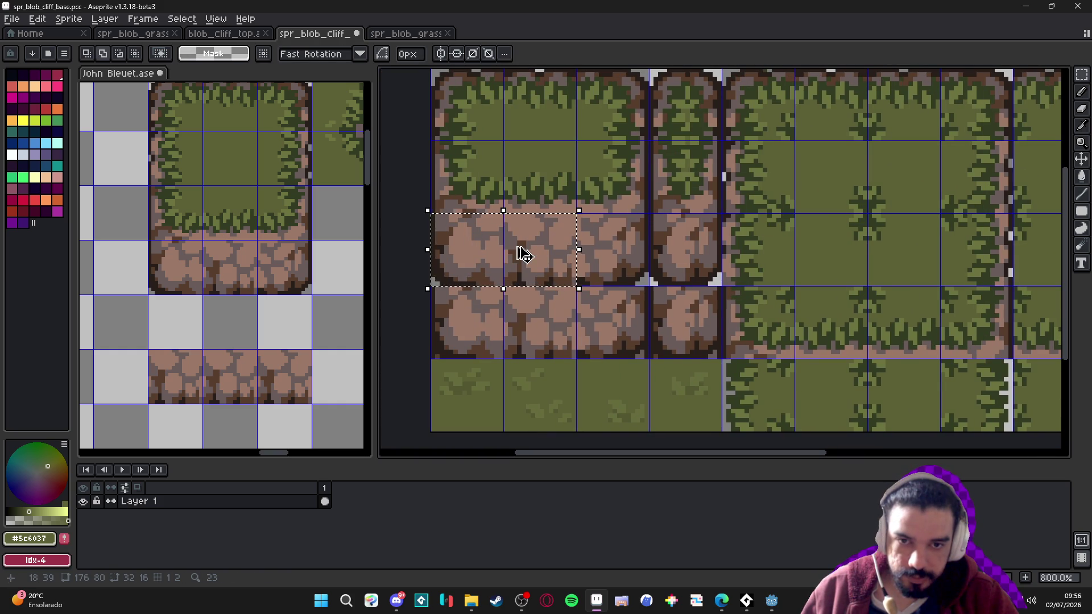
pyautogui.hotkey('ctrl', 'c')
pyautogui.hotkey('ctrl', 'v')
pyautogui.hotkey('shift', 'Right')
pyautogui.hotkey('shift', 'Right')
pyautogui.hotkey('shift', 'Right')
pyautogui.hotkey('shift', 'Down')
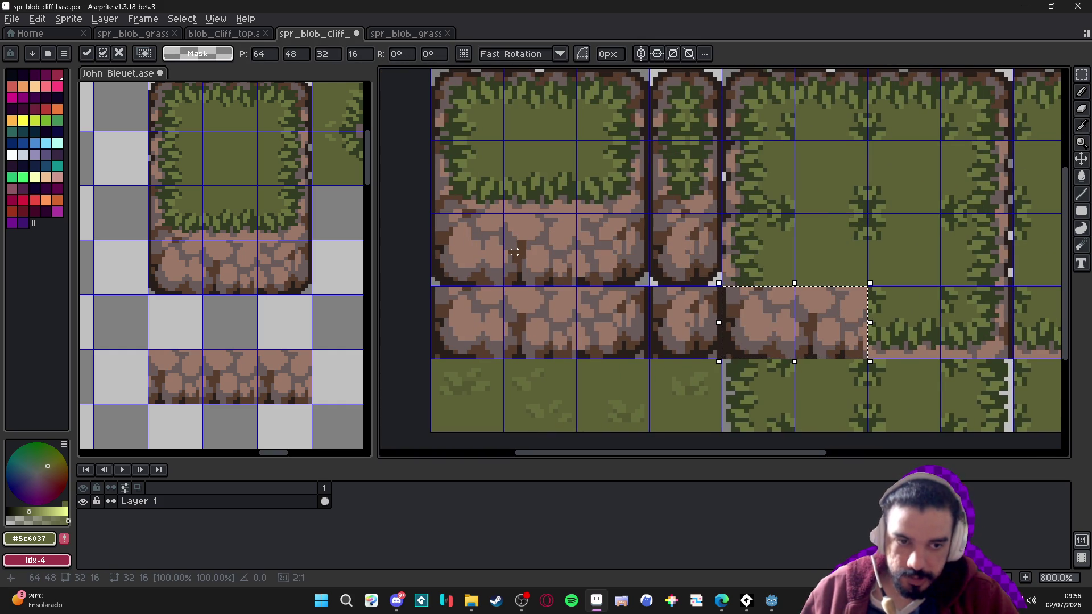
pyautogui.press('Return')
# Paste single rock tiles rightward along the lower row over the grass tiles
pyautogui.click(838, 316)
pyautogui.hotkey('ctrl', 'c')
pyautogui.hotkey('ctrl', 'v')
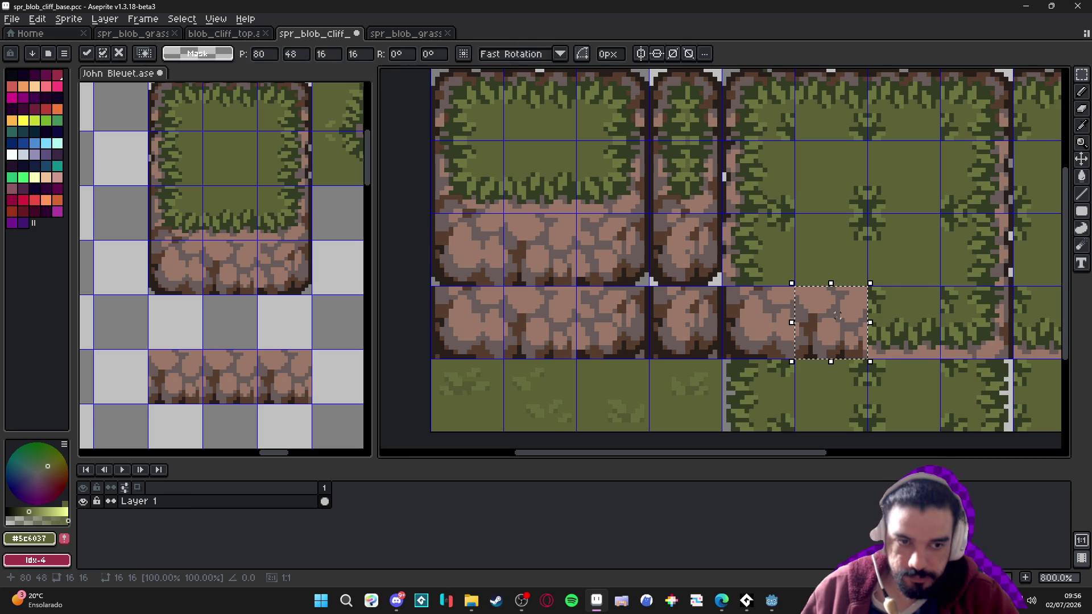
pyautogui.hotkey('shift', 'Right')
pyautogui.press('Return')
pyautogui.click(633, 259)
pyautogui.hotkey('ctrl', 'c')
pyautogui.hotkey('ctrl', 'v')
pyautogui.hotkey('shift', 'Right')
pyautogui.hotkey('shift', 'Right')
pyautogui.hotkey('shift', 'Right')
pyautogui.hotkey('shift', 'Down')
pyautogui.hotkey('shift', 'Right')
pyautogui.hotkey('shift', 'Right')
pyautogui.press('Return')
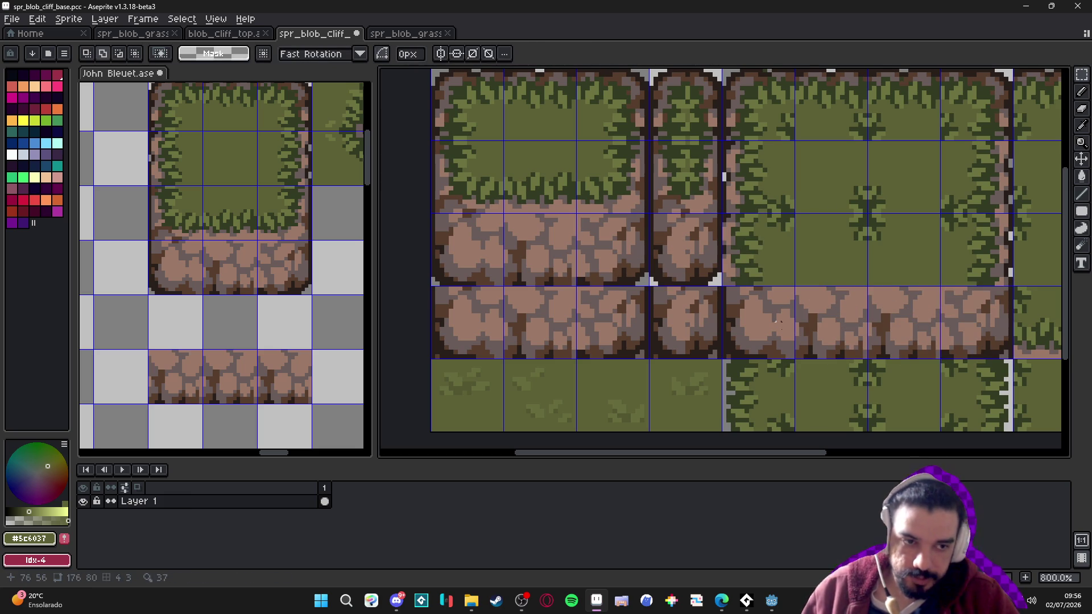
# Clear a rock tile's cell and refill it with a copied rock tile
pyautogui.press('Delete')
pyautogui.click(685, 250)
pyautogui.hotkey('ctrl', 'c')
pyautogui.hotkey('ctrl', 'v')
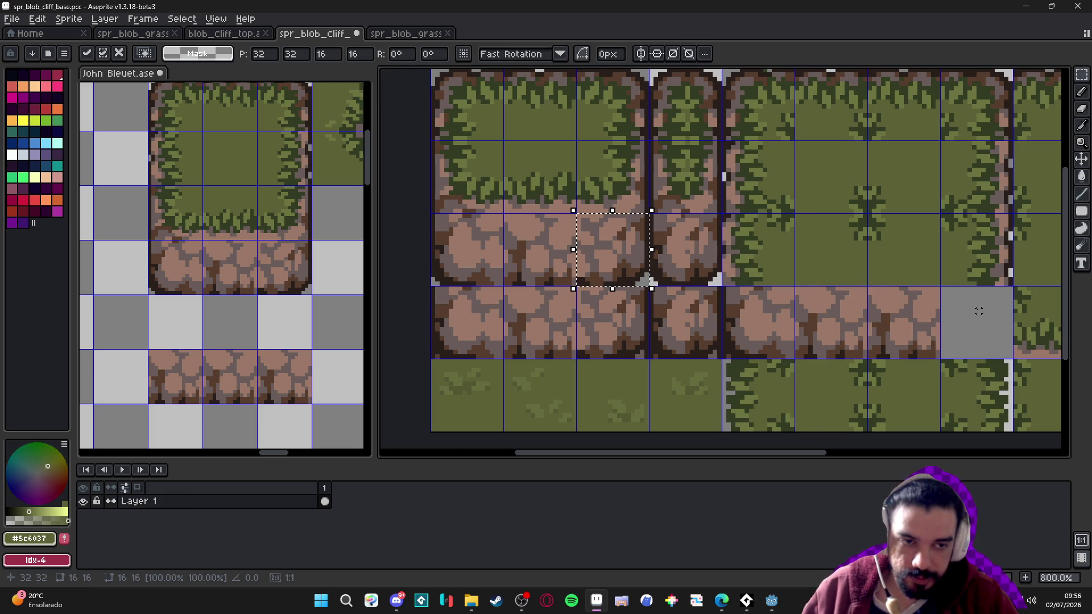
pyautogui.hotkey('shift', 'Right')
pyautogui.hotkey('shift', 'Right')
pyautogui.hotkey('shift', 'Down')
pyautogui.hotkey('shift', 'Right')
# Clear the rightmost rock tile and replace it with a copy of the left rock tile
pyautogui.hotkey('shift', 'Down')
pyautogui.hotkey('shift', 'Up')
pyautogui.hotkey('shift', 'Right')
pyautogui.click(760, 322)
pyautogui.press('Delete')
pyautogui.click(477, 250)
pyautogui.hotkey('ctrl', 'c')
pyautogui.hotkey('ctrl', 'v')
pyautogui.hotkey('shift', 'Right')
pyautogui.hotkey('shift', 'Right')
pyautogui.hotkey('shift', 'Right')
pyautogui.hotkey('shift', 'Right')
pyautogui.hotkey('shift', 'Down')
pyautogui.press('Return')
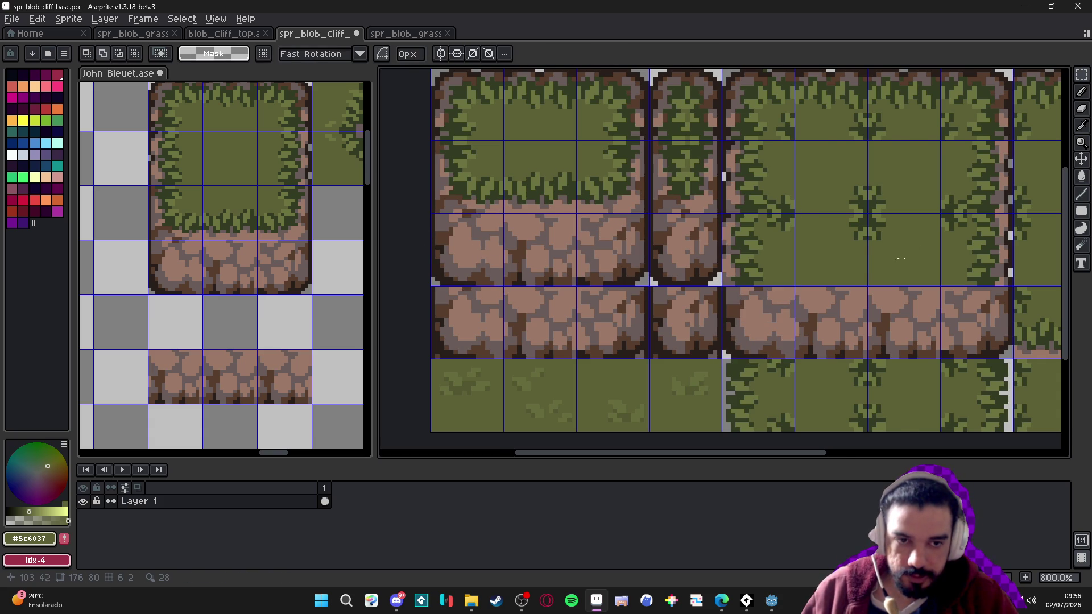
# Replace the grass tile after the rock strip with a copy of the last rock tile
pyautogui.scroll(-3, 773, 268)
pyautogui.scroll(1, 818, 300)
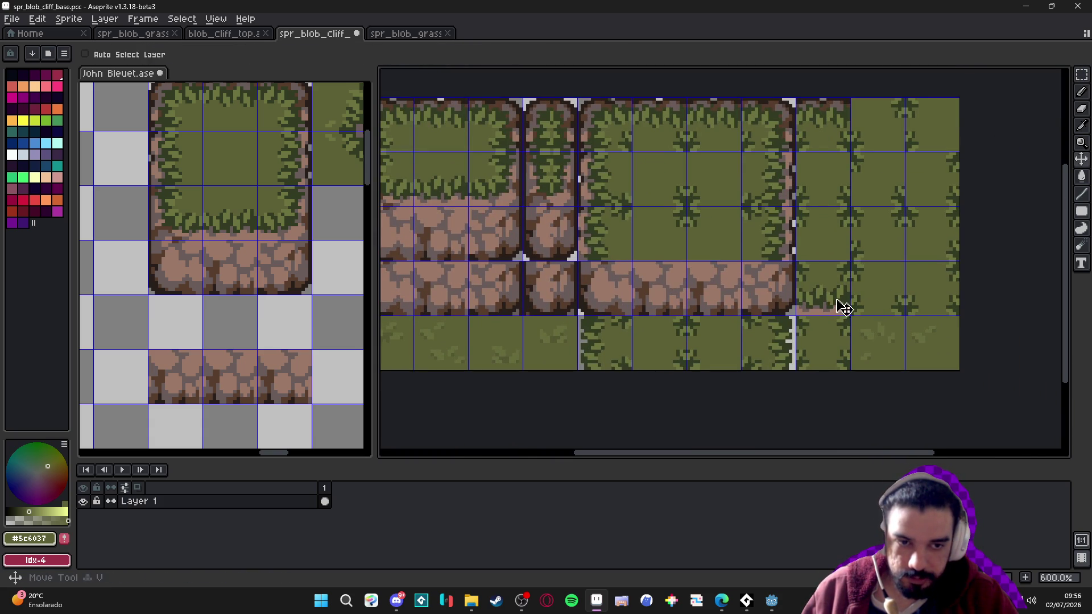
pyautogui.hotkey('ctrl', 'v')
pyautogui.hotkey('ctrl', 'z')
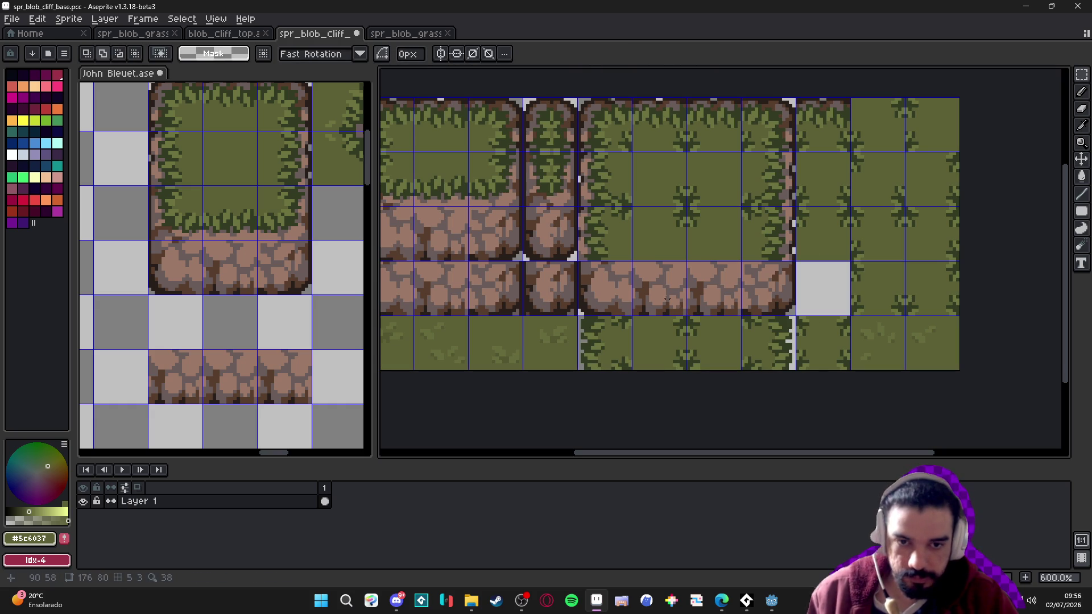
pyautogui.hotkey('ctrl', 'z')
pyautogui.hotkey('ctrl', 'v')
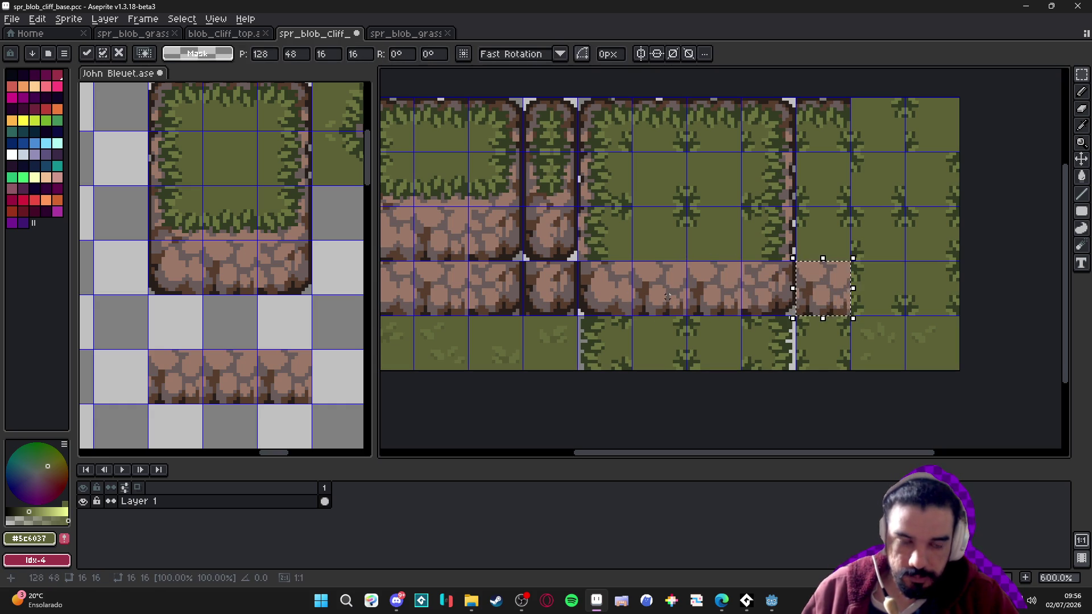
pyautogui.hotkey('ctrl', 'd')
pyautogui.scroll(-1, 714, 289)
pyautogui.moveTo(622, 274); pyautogui.dragTo(663, 280)
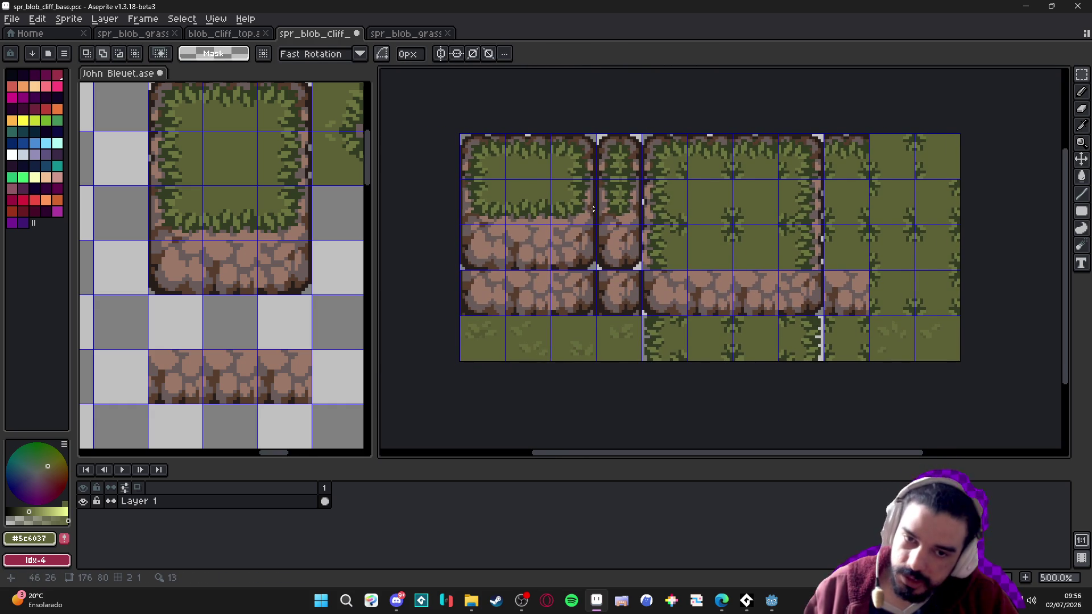
# Clear several blocks of cliff tiles, then undo to restore them
pyautogui.moveTo(605, 208); pyautogui.dragTo(595, 206)
pyautogui.moveTo(464, 148); pyautogui.dragTo(581, 219)
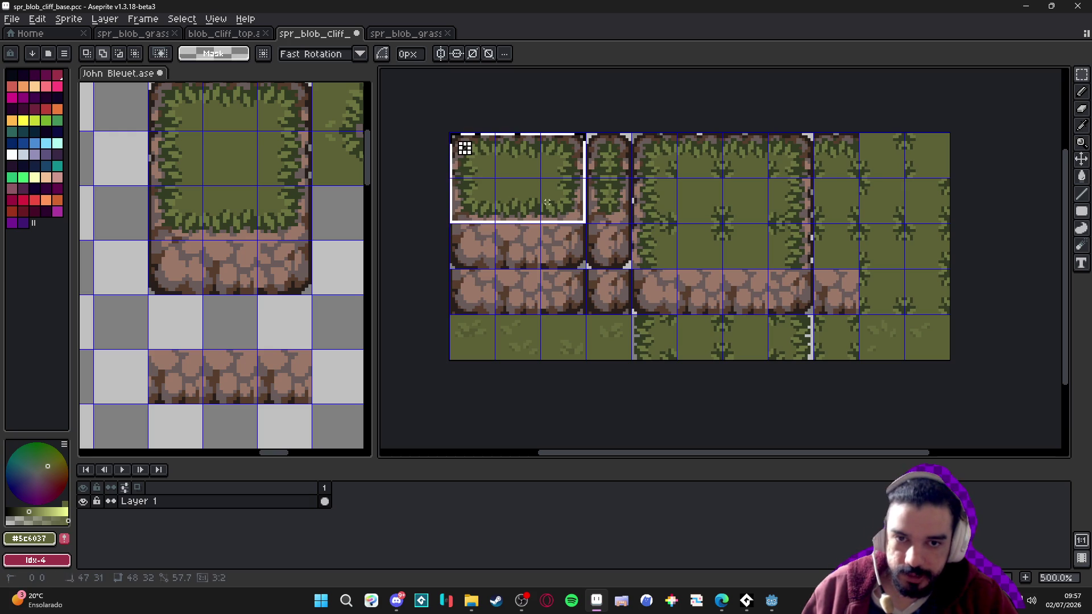
pyautogui.press('Delete')
pyautogui.moveTo(609, 145)
pyautogui.mouseDown()
pyautogui.moveTo(623, 216)
pyautogui.moveTo(654, 159)
pyautogui.moveTo(808, 262)
pyautogui.mouseUp()
pyautogui.press('Delete')
pyautogui.press('Delete')
pyautogui.moveTo(819, 139); pyautogui.dragTo(929, 250)
pyautogui.press('Delete')
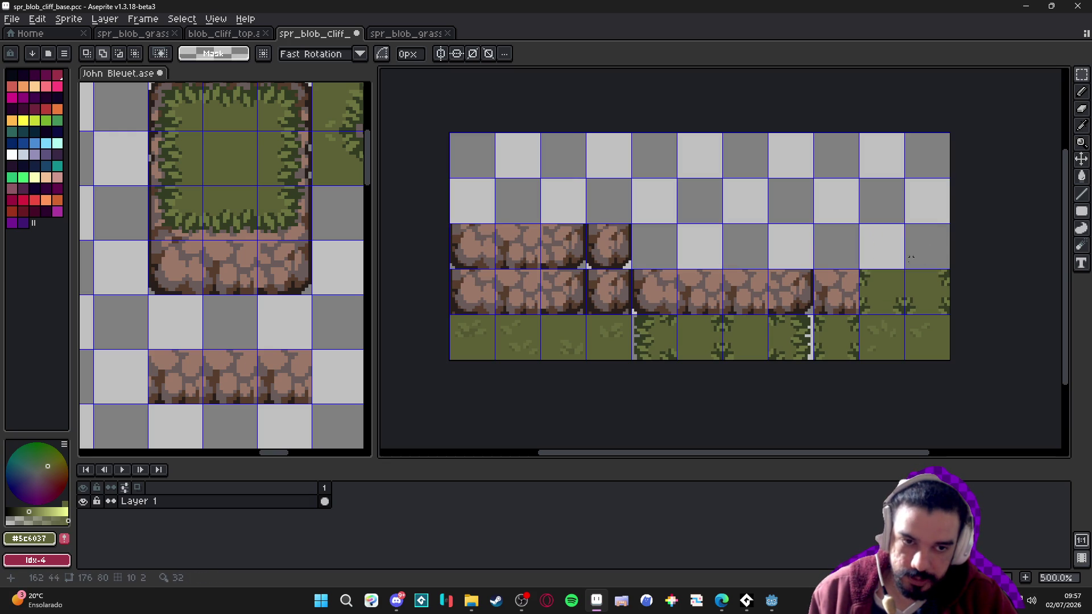
pyautogui.hotkey('ctrl', 'z')
pyautogui.hotkey('ctrl', 'z')
pyautogui.hotkey('ctrl', 'z')
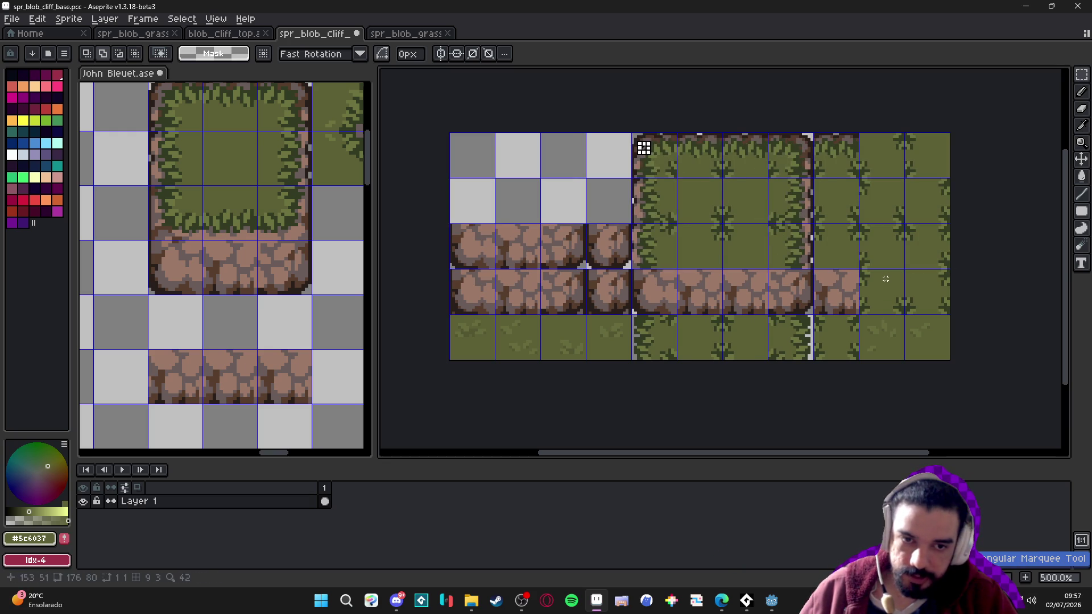
pyautogui.hotkey('ctrl', 'z')
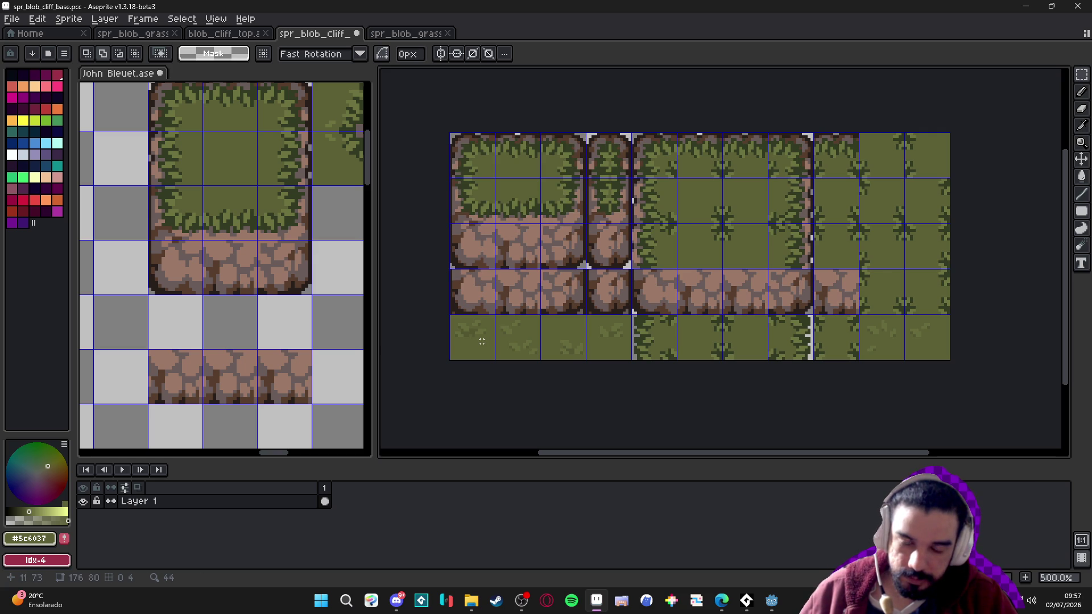
# Copy a grass tile with rock edge into the bottom-left corner cell
pyautogui.moveTo(458, 324); pyautogui.dragTo(601, 339)
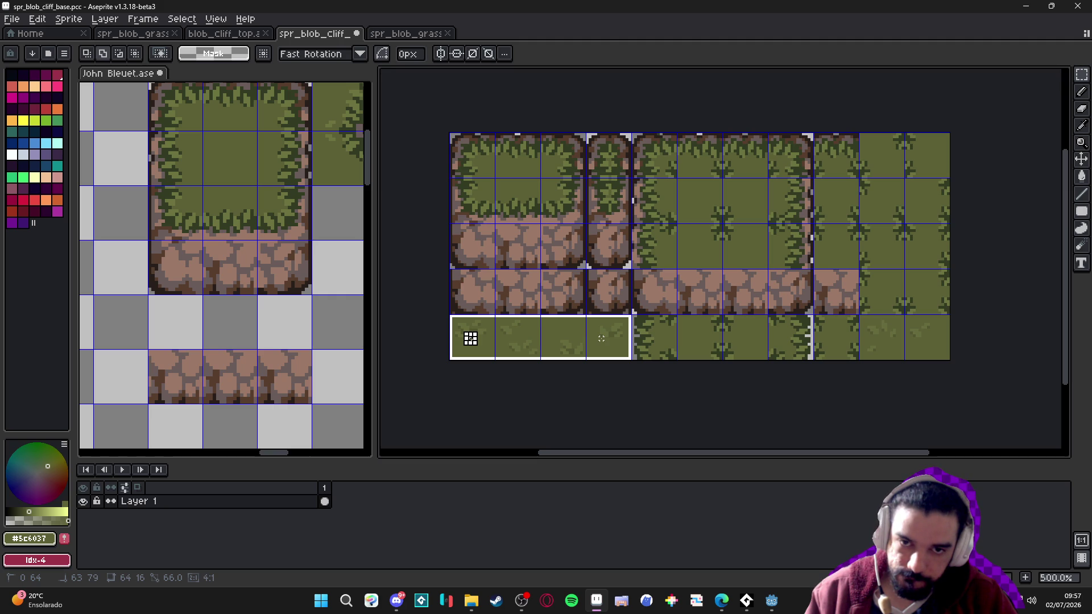
pyautogui.moveTo(496, 179); pyautogui.dragTo(529, 210)
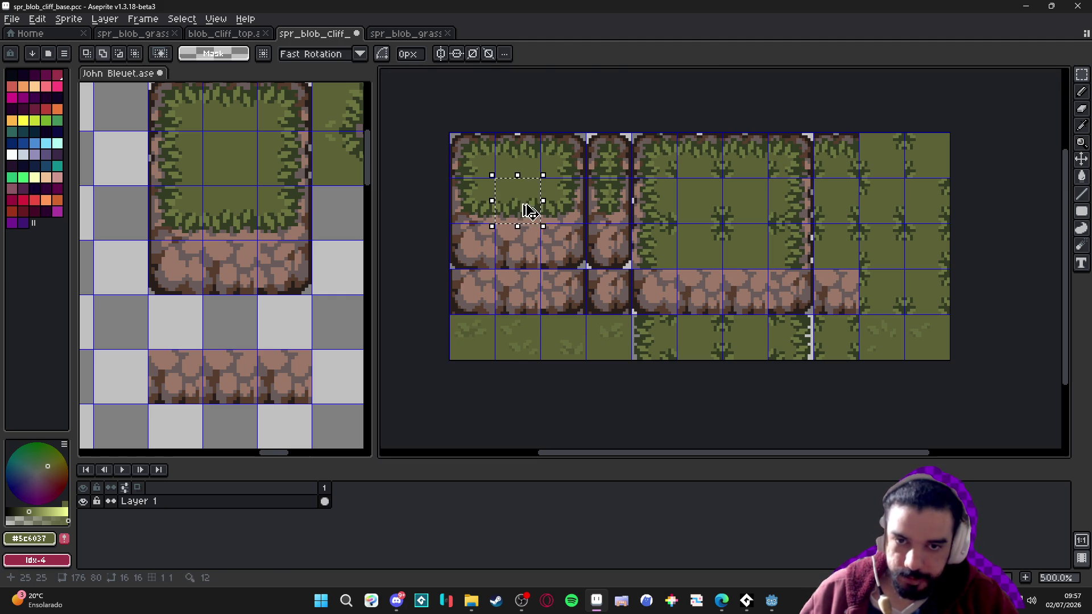
pyautogui.press('Down')
pyautogui.press('Down')
pyautogui.press('Down')
pyautogui.press('Left')
pyautogui.hotkey('ctrl', 'd')
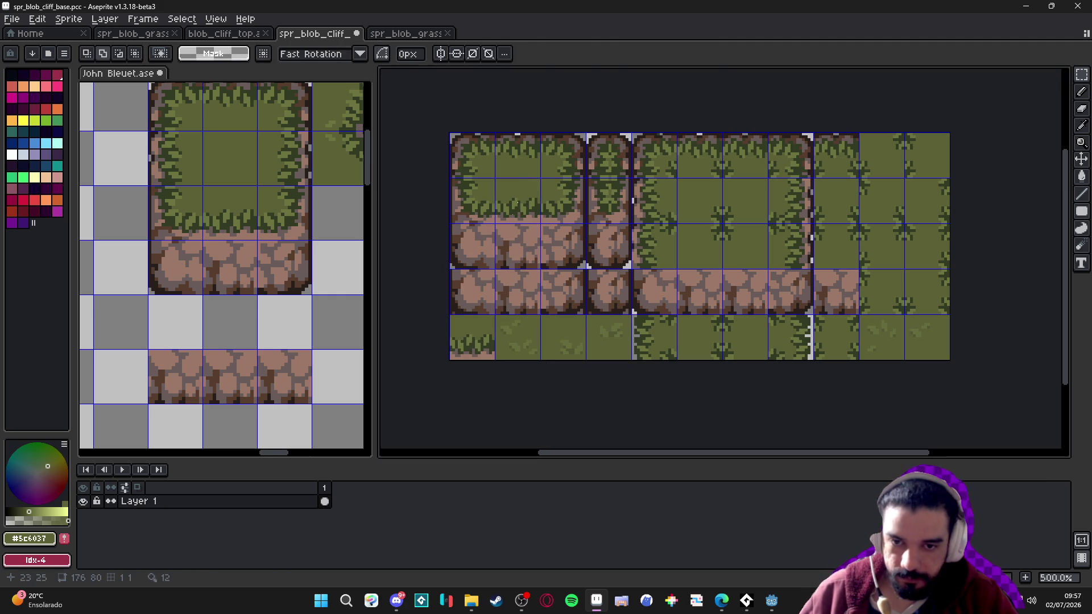
# Stamp copies of the rock-edged grass tile rightward across the bottom row
pyautogui.moveTo(471, 336); pyautogui.dragTo(487, 339)
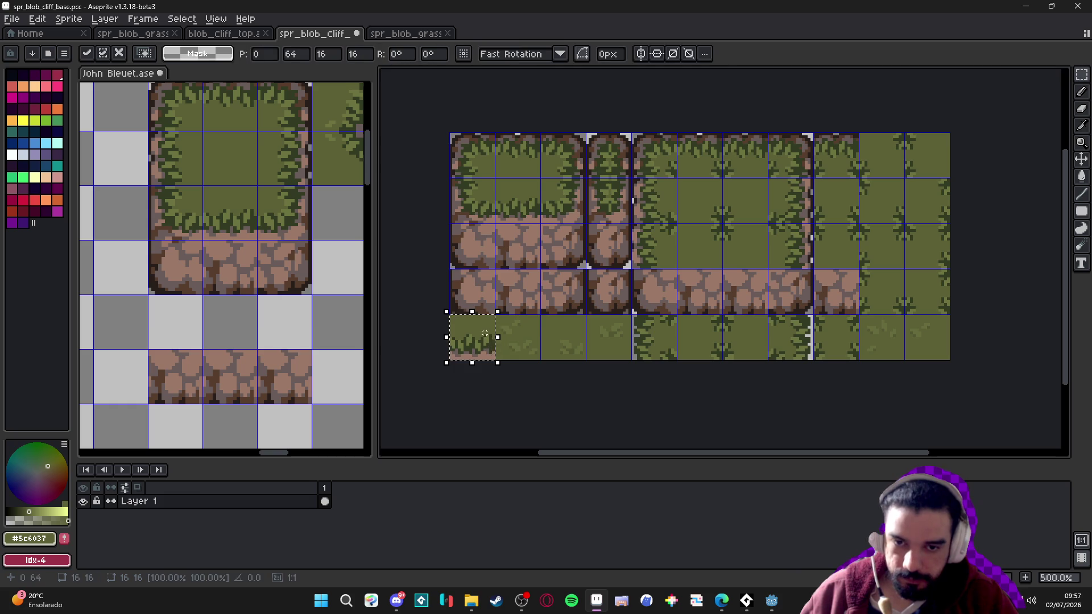
pyautogui.hotkey('ctrl', 'c')
pyautogui.hotkey('ctrl', 'v')
pyautogui.press('Right')
pyautogui.press('Right')
pyautogui.press('Right')
pyautogui.press('Right')
pyautogui.press('Right')
pyautogui.press('Right')
pyautogui.press('Right')
pyautogui.hotkey('ctrl', 'v')
pyautogui.press('Right')
pyautogui.press('Right')
pyautogui.press('Right')
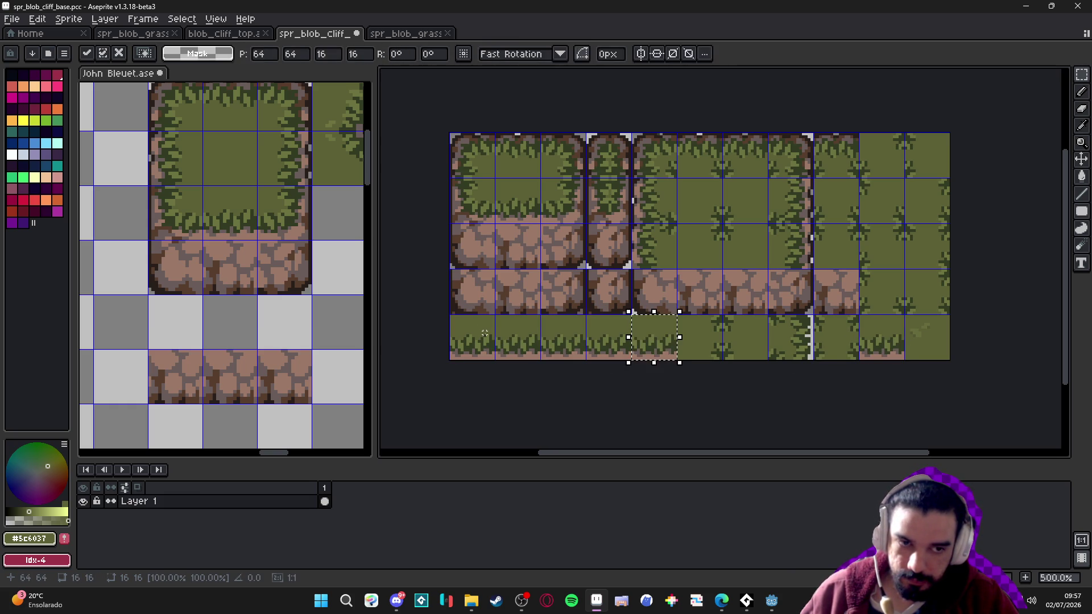
pyautogui.press('Right')
pyautogui.press('Right')
pyautogui.press('Return')
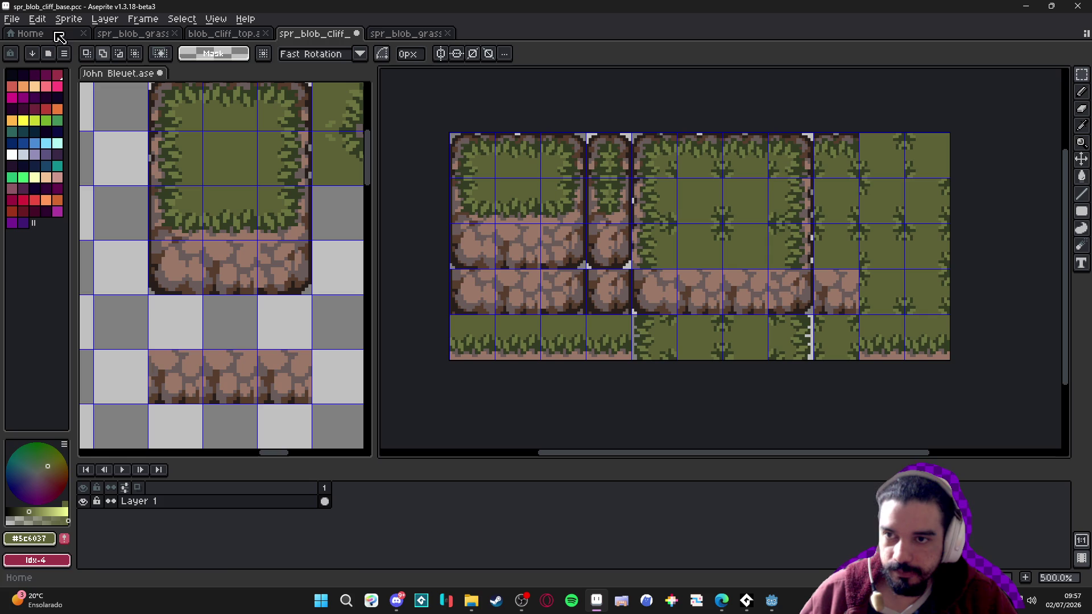
# Save the sheet as spr_blob_cliff_base.png using the png files type
pyautogui.click(17, 23)
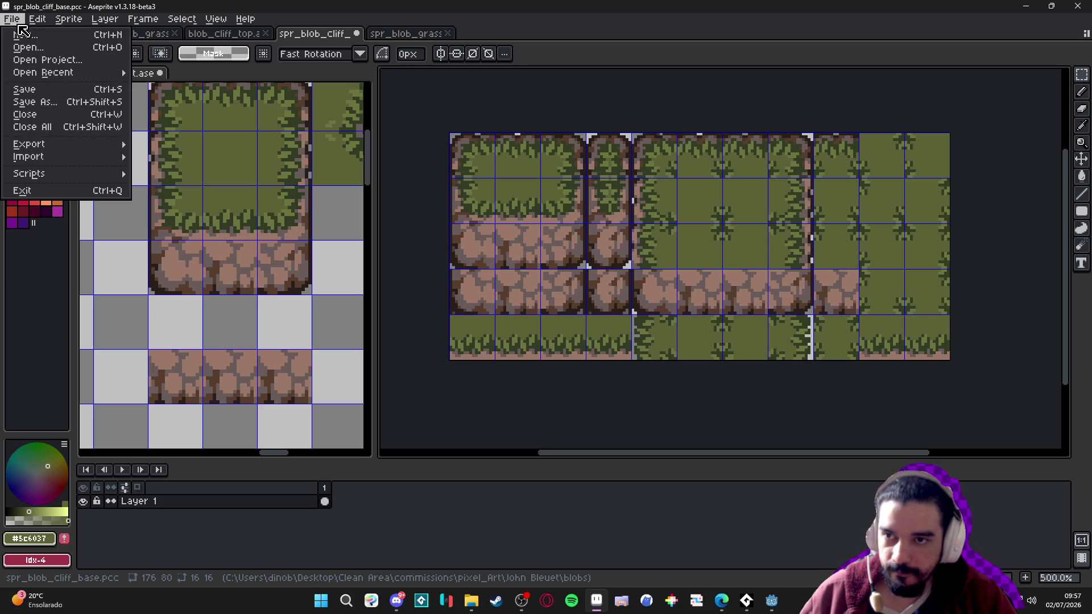
pyautogui.click(80, 102)
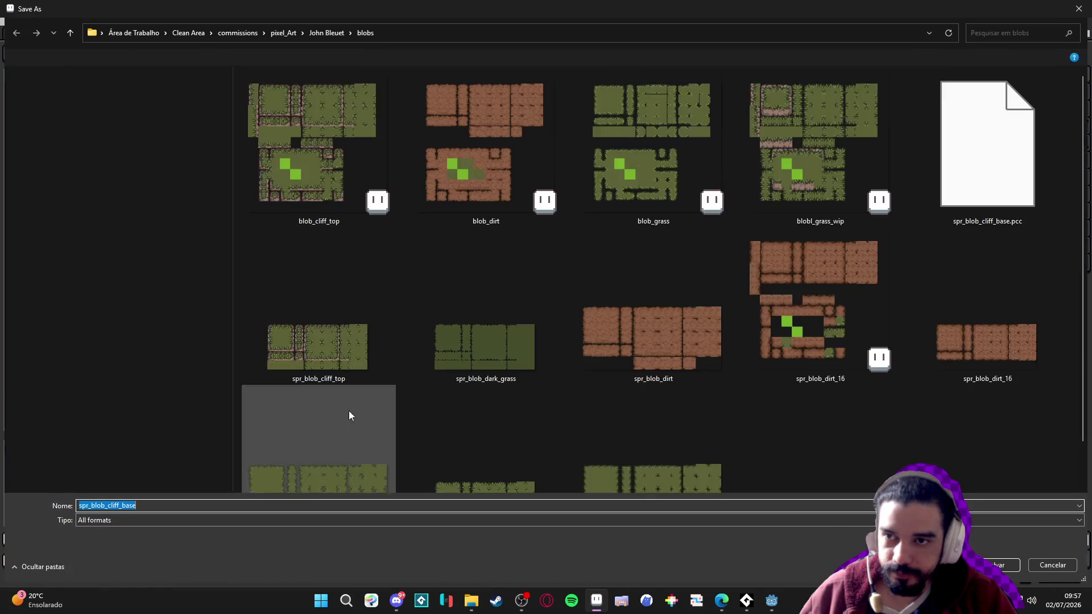
pyautogui.click(150, 521)
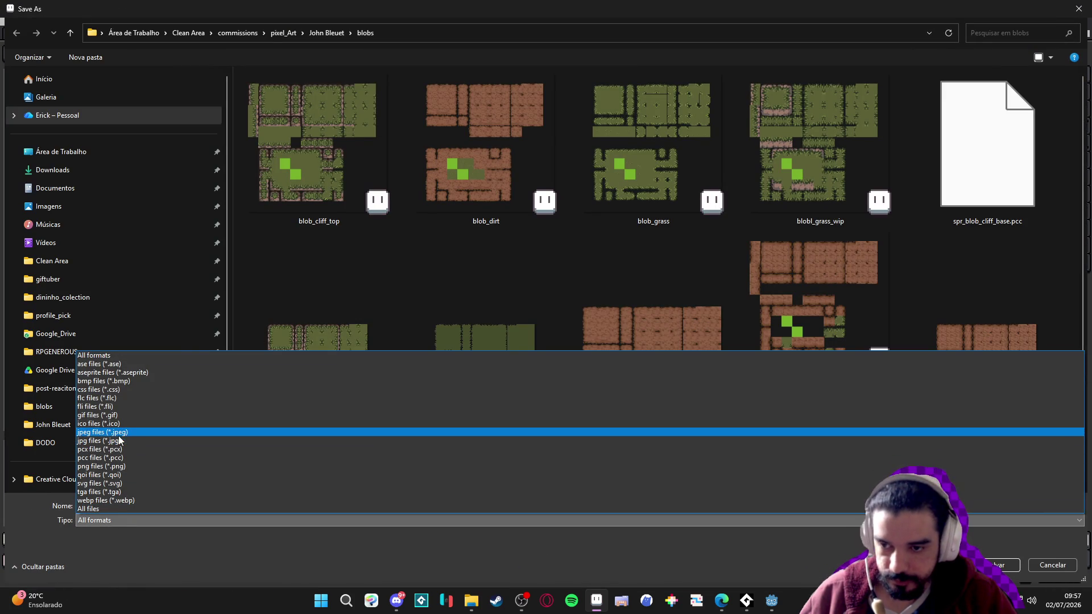
pyautogui.click(120, 467)
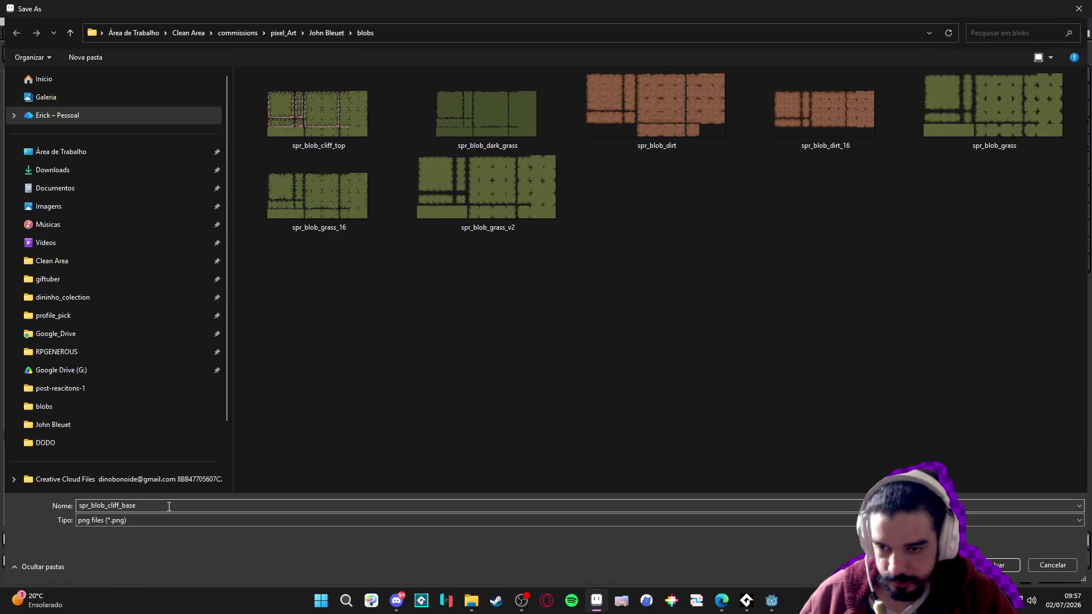
pyautogui.press('Return')
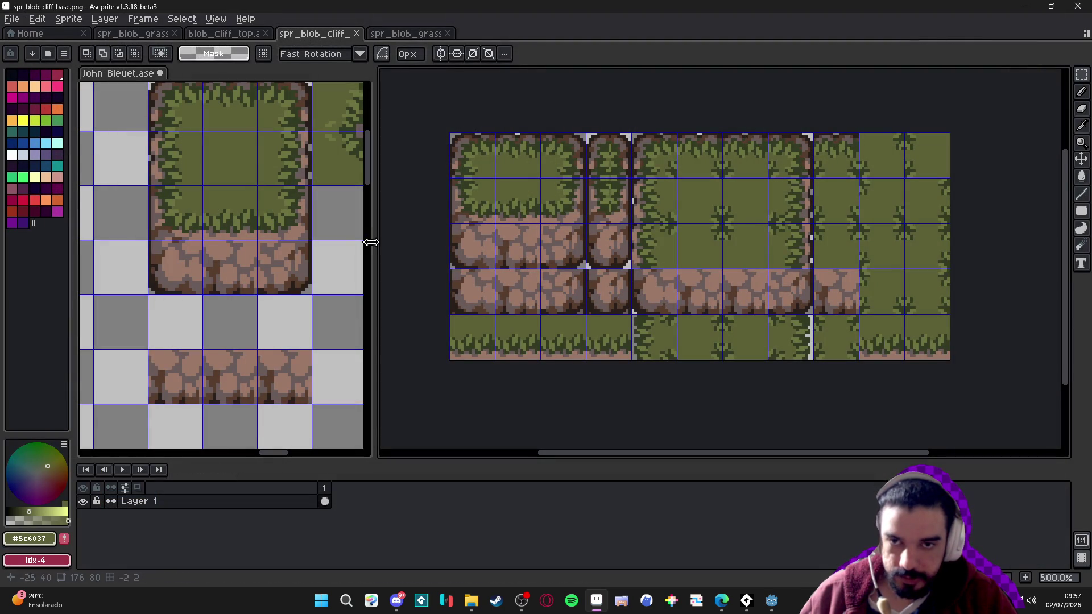
pyautogui.click(1025, 5)
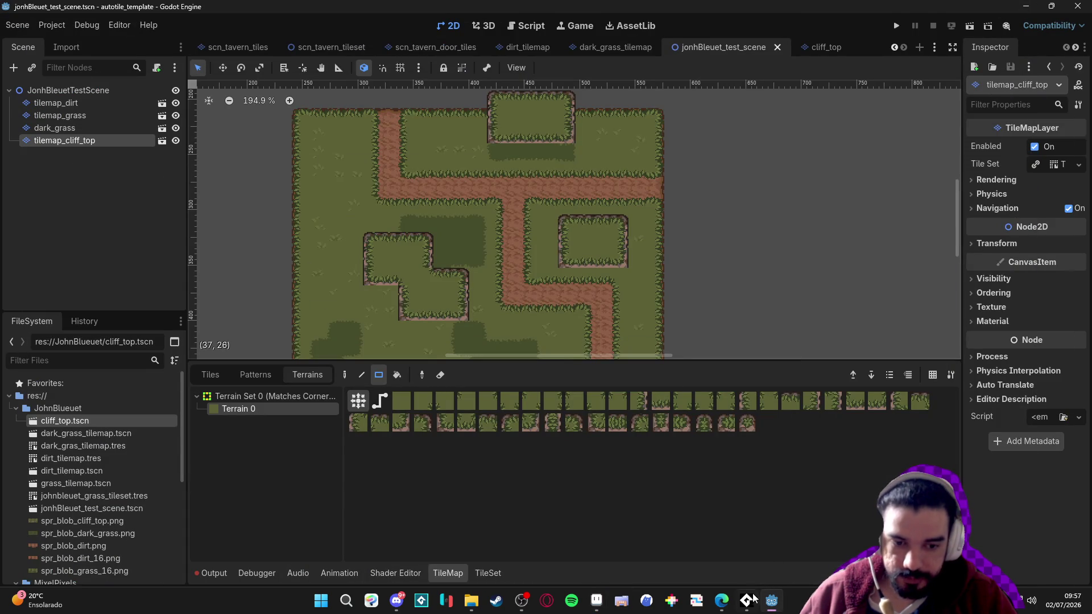
# Open cliff_top.tscn from Godot's FileSystem dock to show its tilemap_cliff_top layer
pyautogui.click(599, 604)
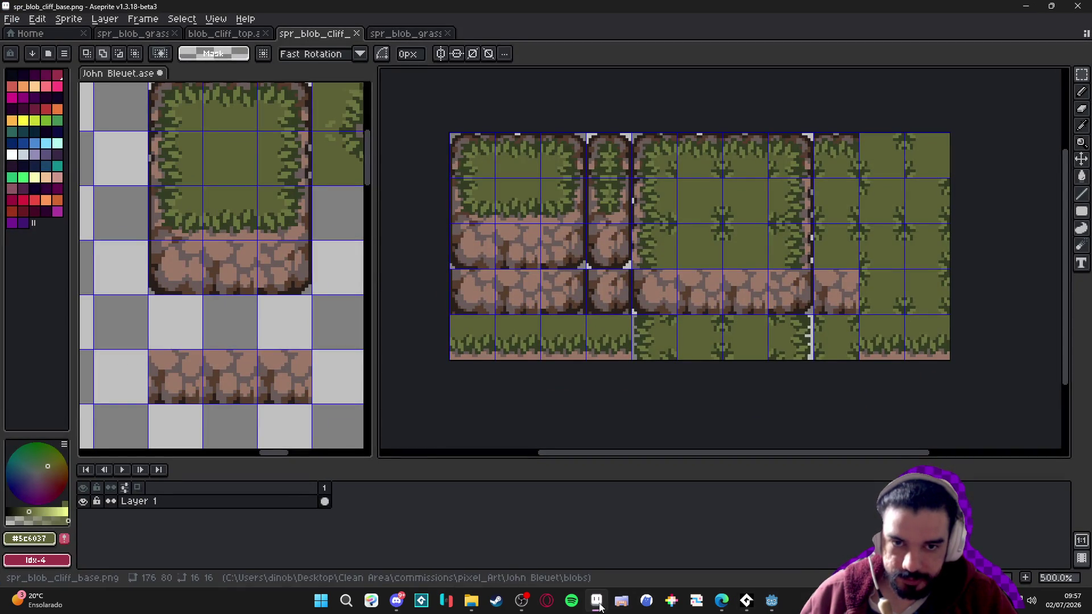
pyautogui.click(598, 606)
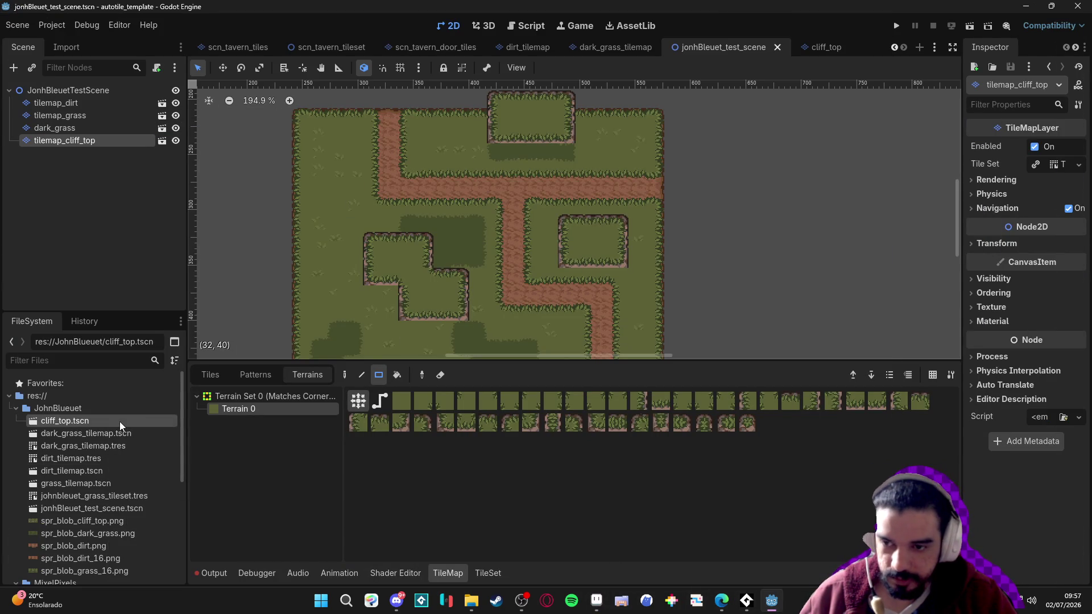
pyautogui.doubleClick(76, 425)
pyautogui.rightClick(76, 422)
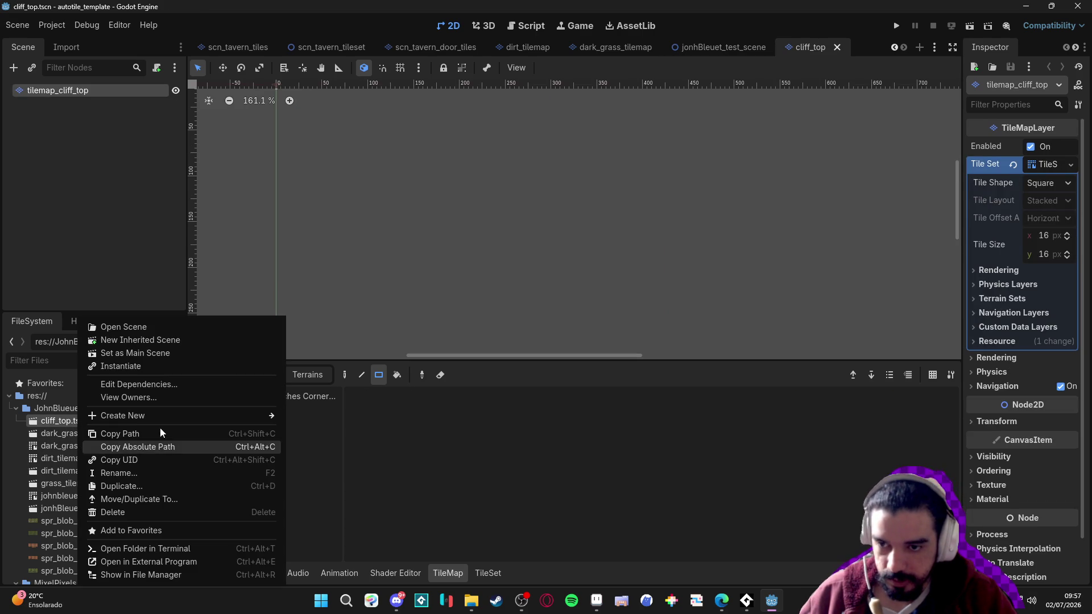
pyautogui.click(321, 500)
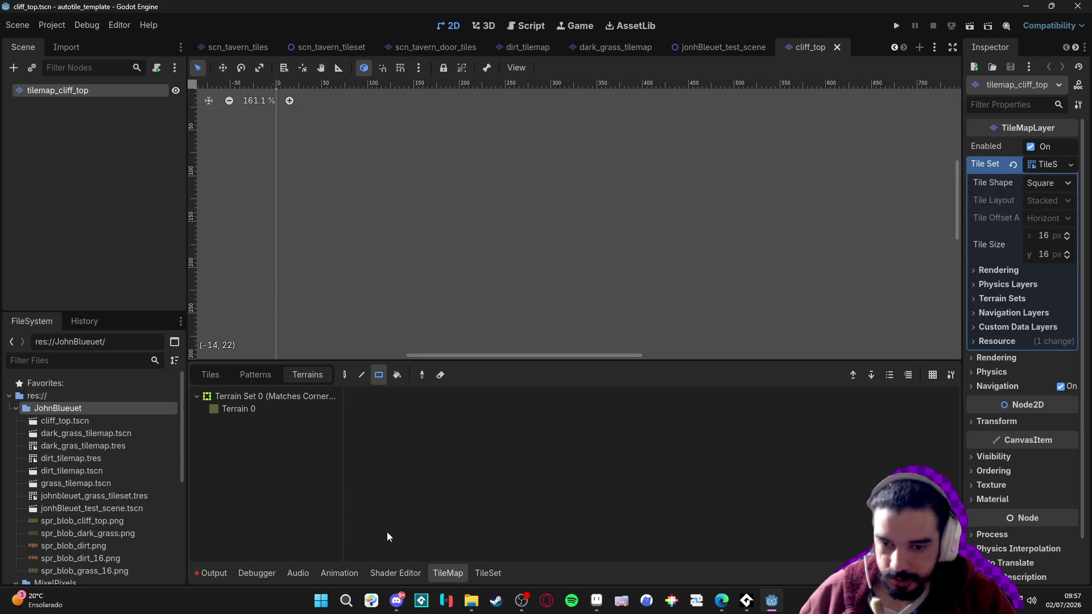
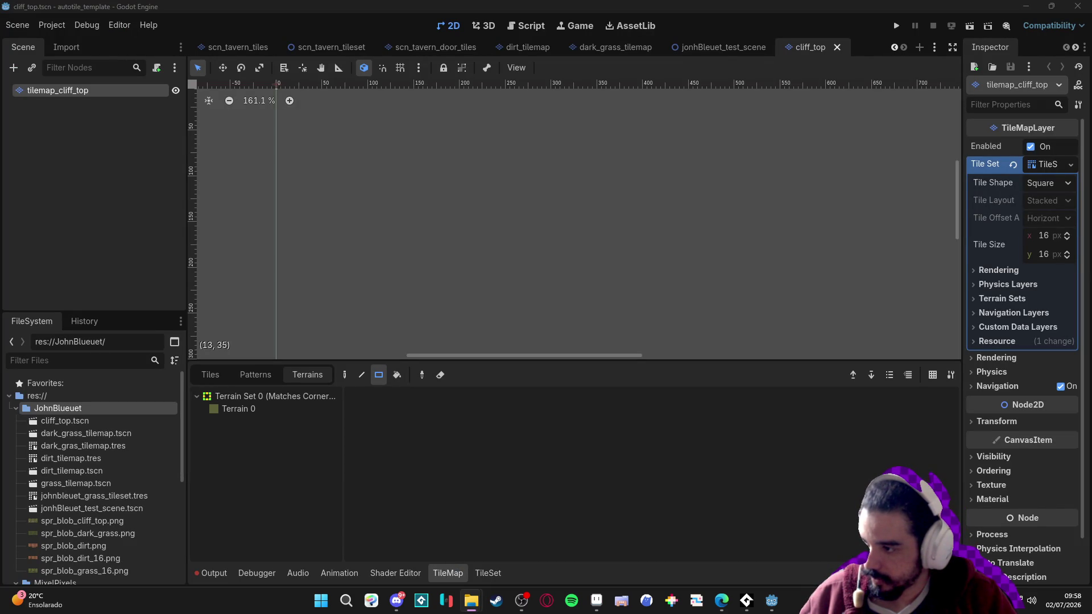
# Import spr_blob_cliff_base.png into the FileSystem folder and make a first, cancelled duplicate of cliff_top.tscn
pyautogui.moveTo(91, 411); pyautogui.dragTo(91, 411)
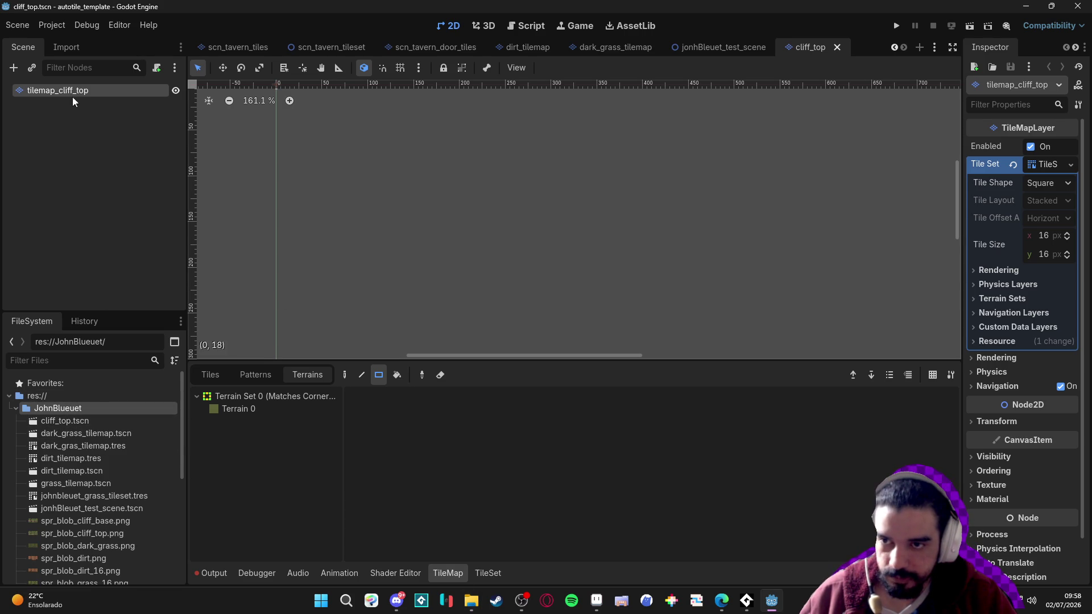
pyautogui.click(99, 422)
pyautogui.hotkey('ctrl', 'd')
pyautogui.write('cliff_top')
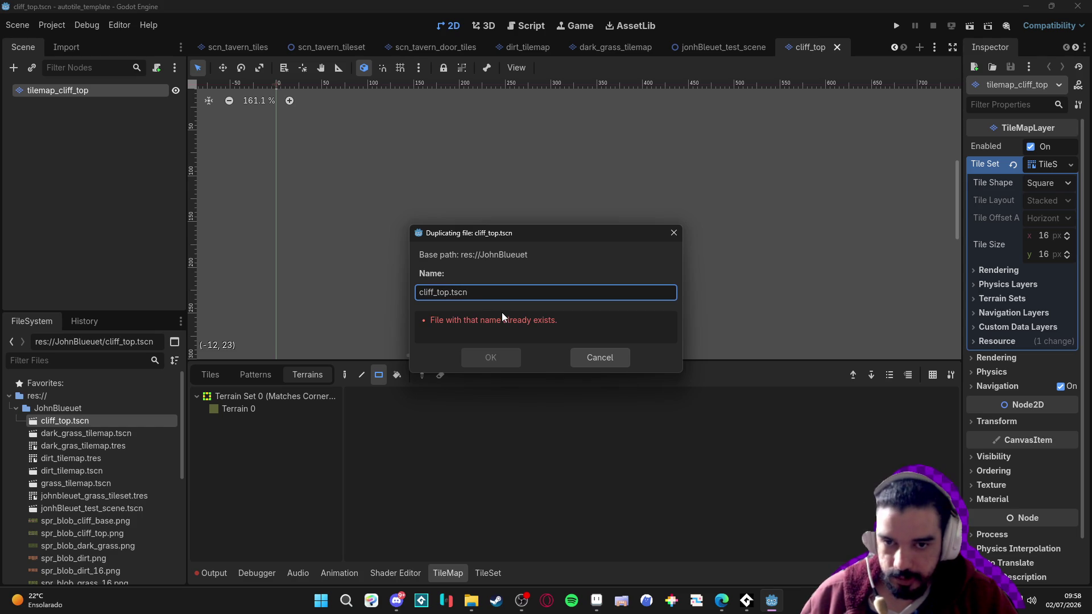
pyautogui.doubleClick(443, 293)
pyautogui.click(618, 366)
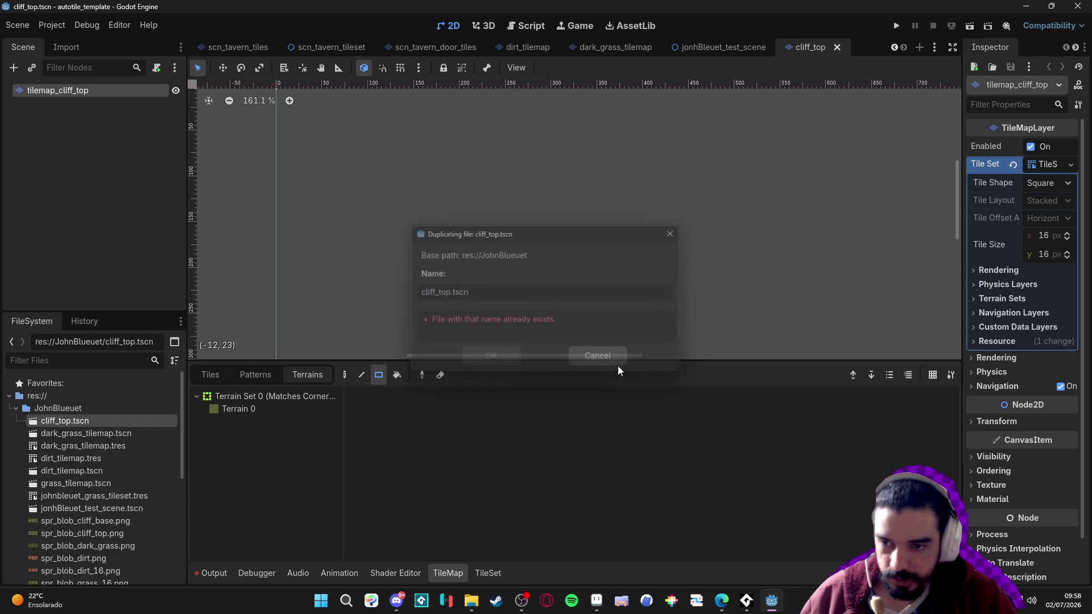
# Duplicate cliff_top.tscn as cliff_base.tscn and open the new scene
pyautogui.doubleClick(86, 433)
pyautogui.click(95, 422)
pyautogui.hotkey('ctrl', 'd')
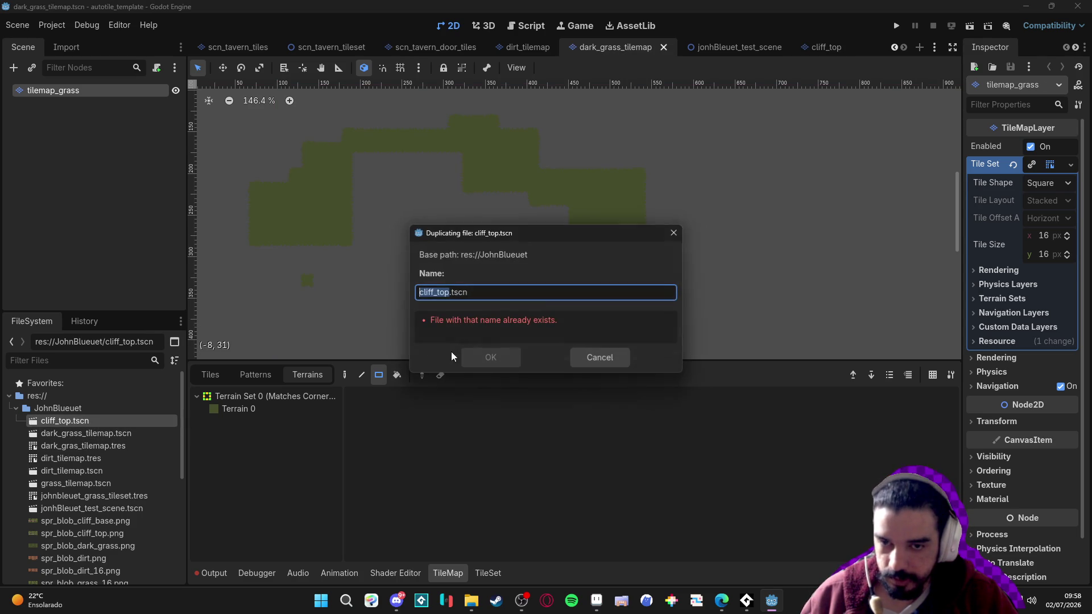
pyautogui.write('cliff_')
pyautogui.write('base')
pyautogui.press('Return')
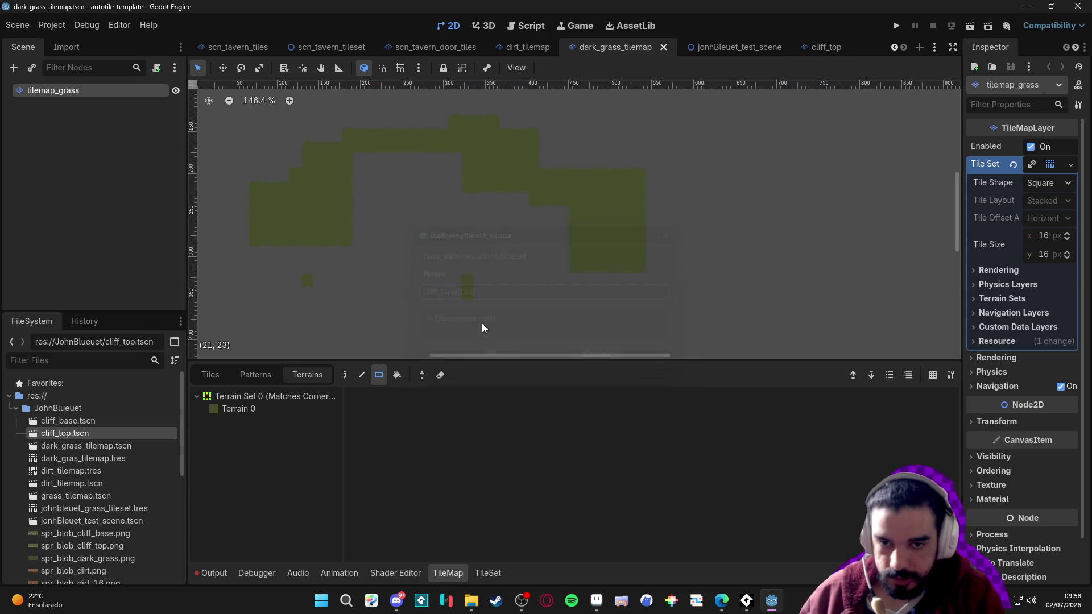
pyautogui.doubleClick(80, 422)
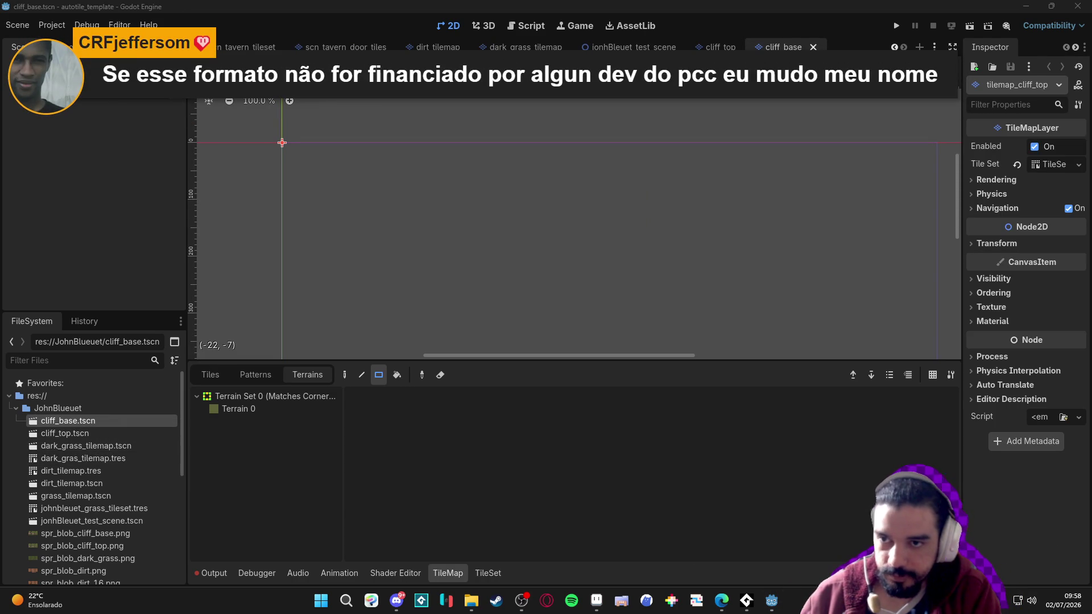
# Inspect the cliff_base scene's Tile Set resource options in the Inspector, leaving them unchanged
pyautogui.click(1078, 165)
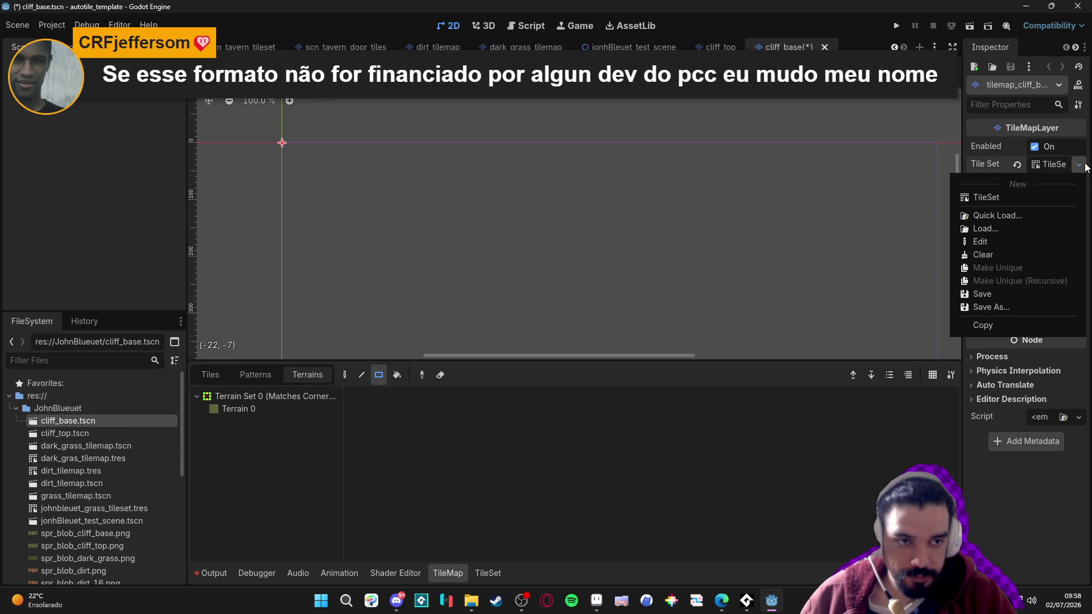
pyautogui.click(1039, 166)
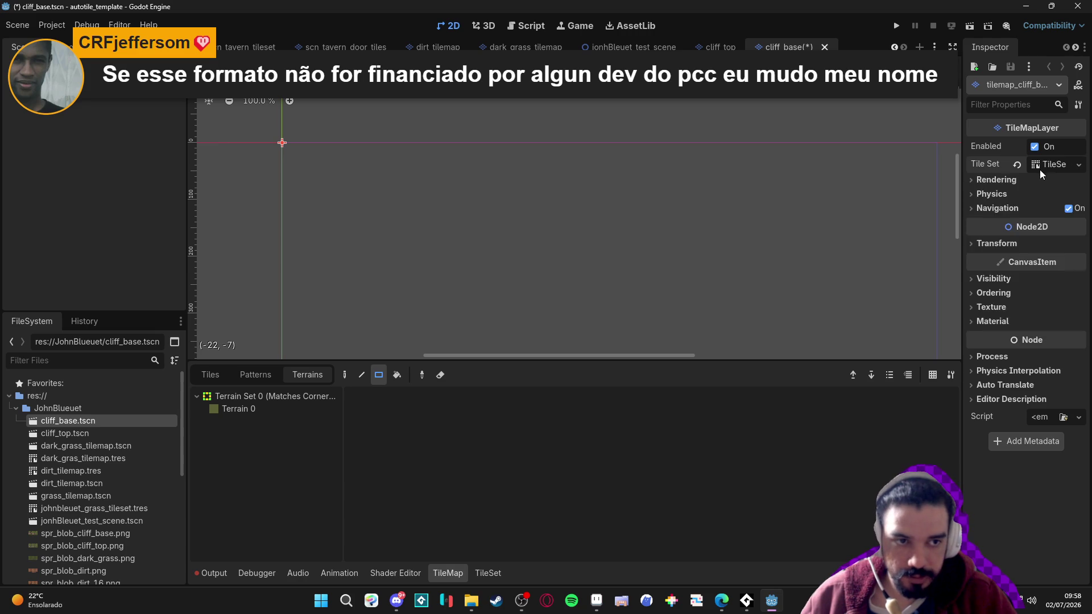
pyautogui.click(1071, 164)
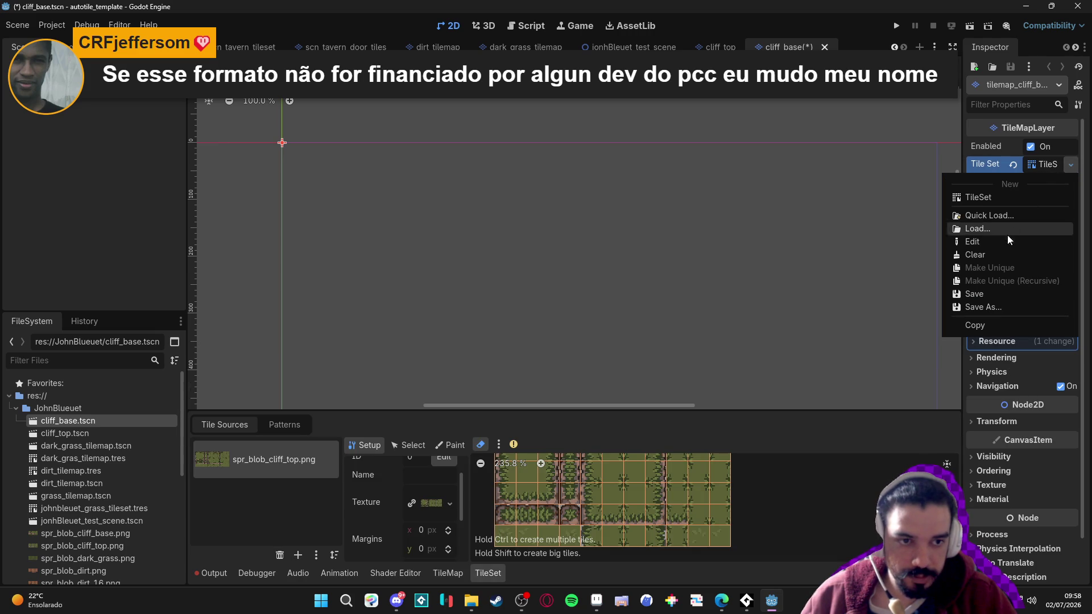
pyautogui.click(87, 445)
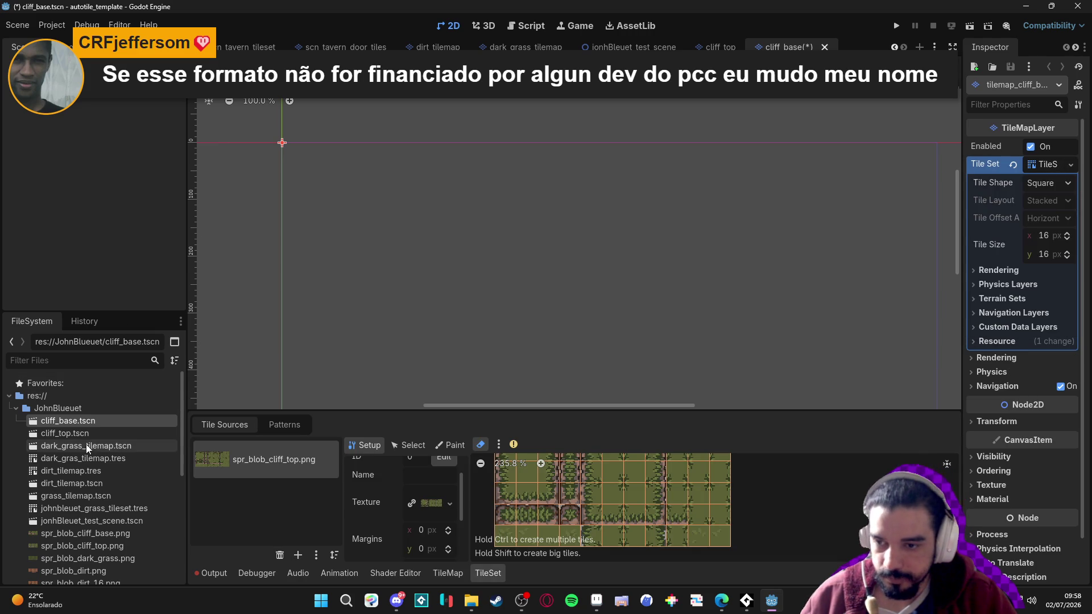
# Open cliff_top.tscn and choose Save As on its Tile Set resource
pyautogui.click(129, 438)
pyautogui.doubleClick(129, 438)
pyautogui.click(1071, 165)
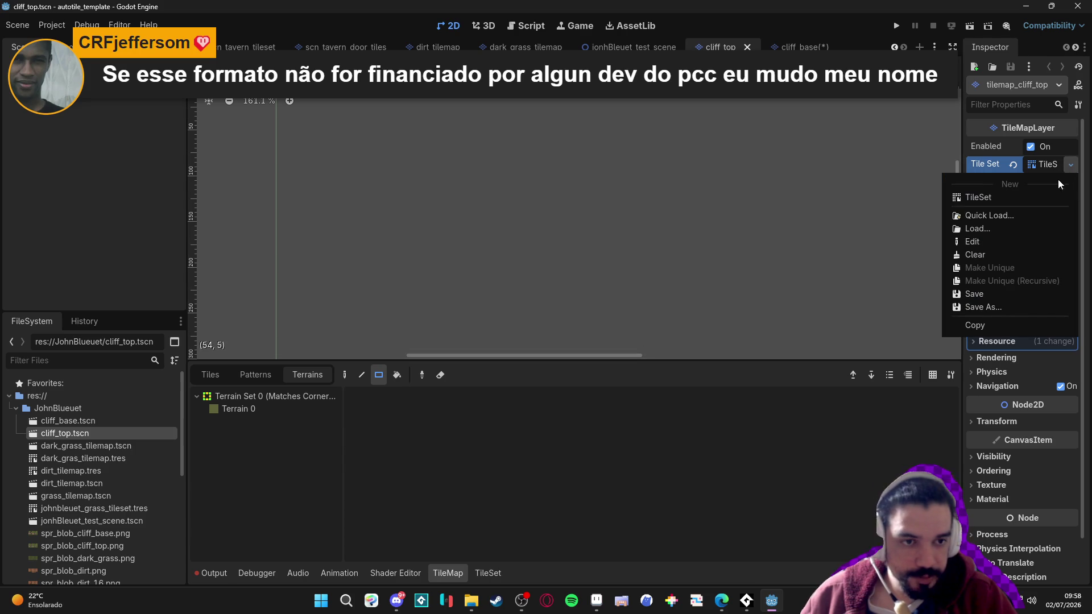
pyautogui.click(1009, 299)
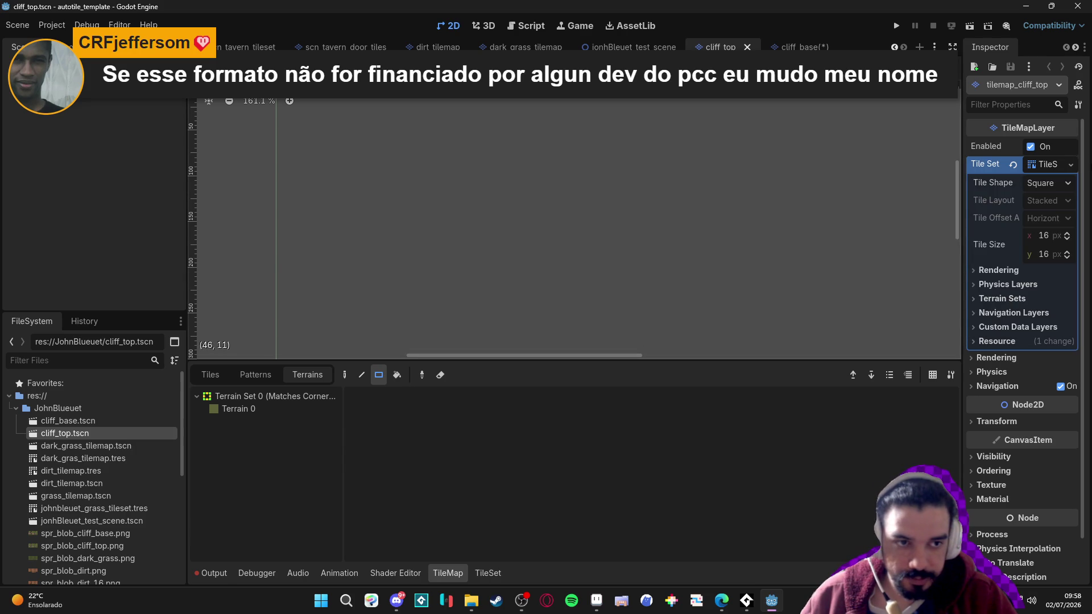
pyautogui.click(1071, 164)
pyautogui.click(981, 307)
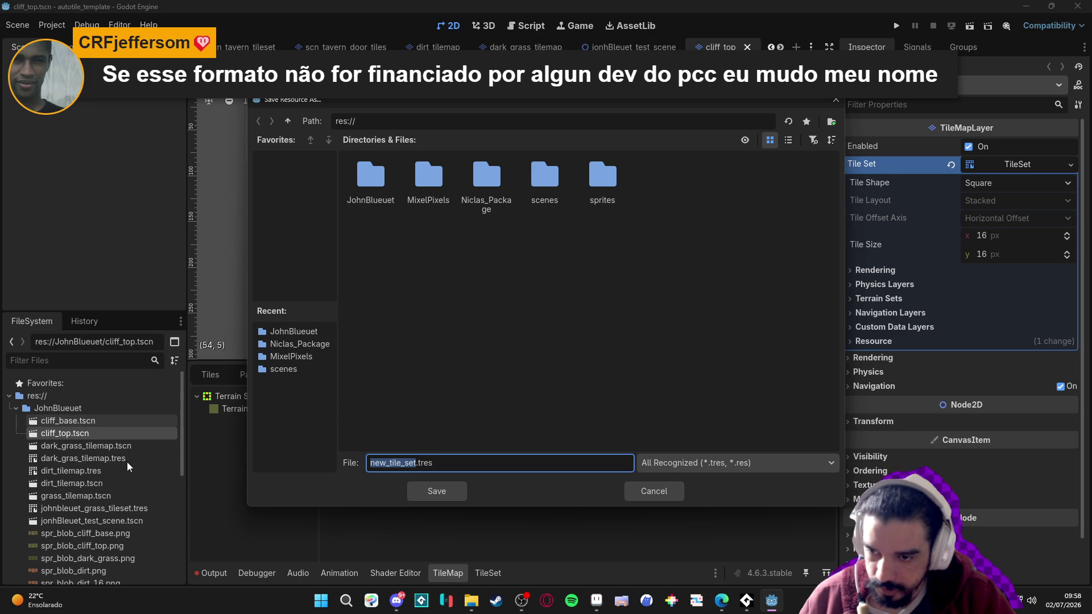
# Save the tile sets as cliff_top_tilemap.tres and, from the cliff_base scene, cliff_base_tilemap.tres
pyautogui.write('cliff_top_tile')
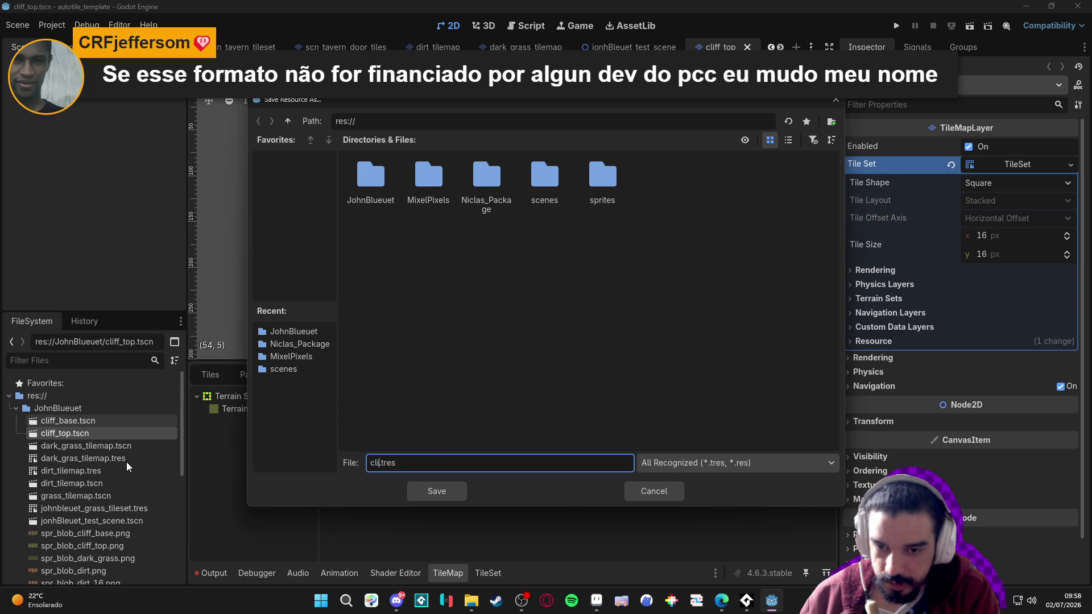
pyautogui.write('map')
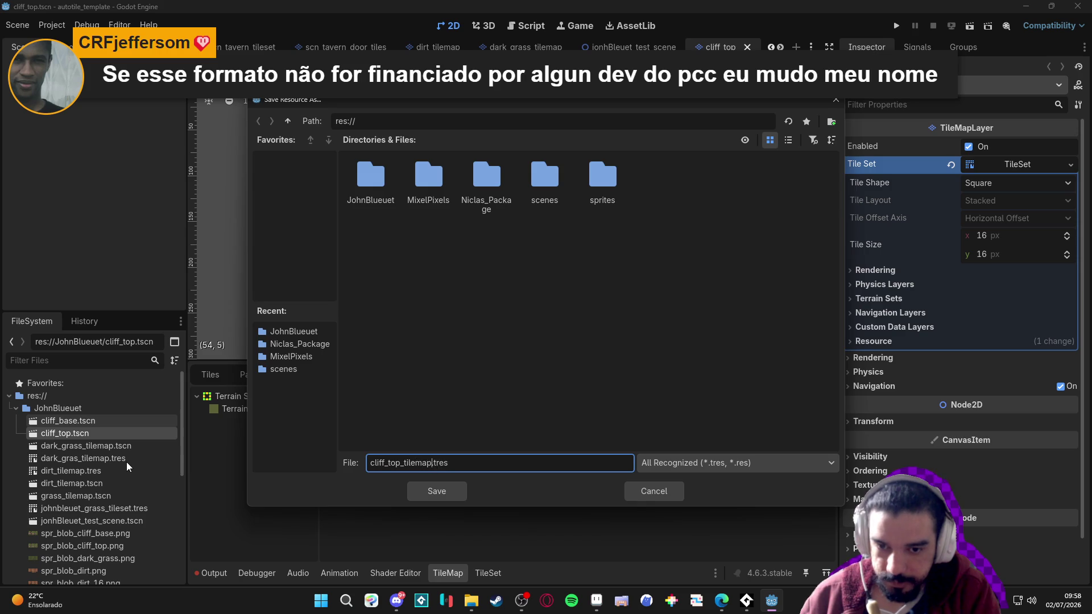
pyautogui.press('Return')
pyautogui.doubleClick(100, 424)
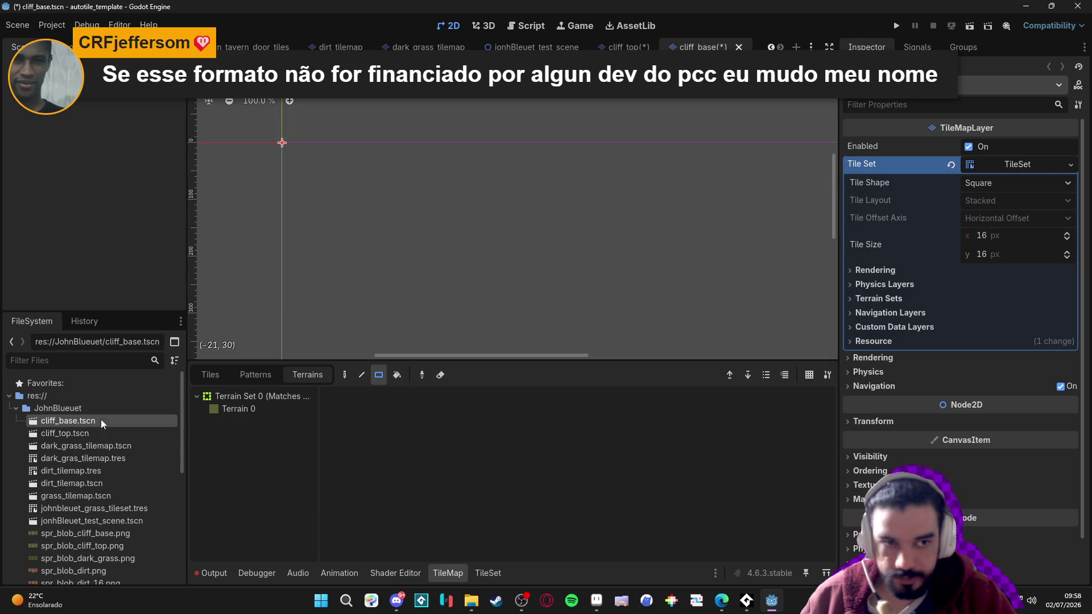
pyautogui.click(1071, 165)
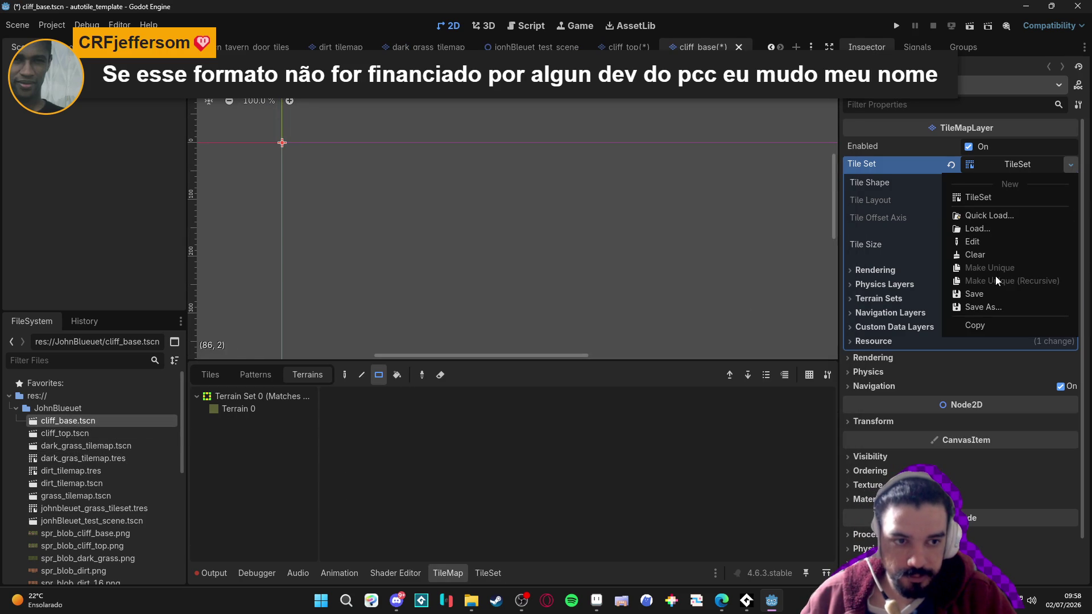
pyautogui.click(1008, 306)
pyautogui.write('cliff_bas')
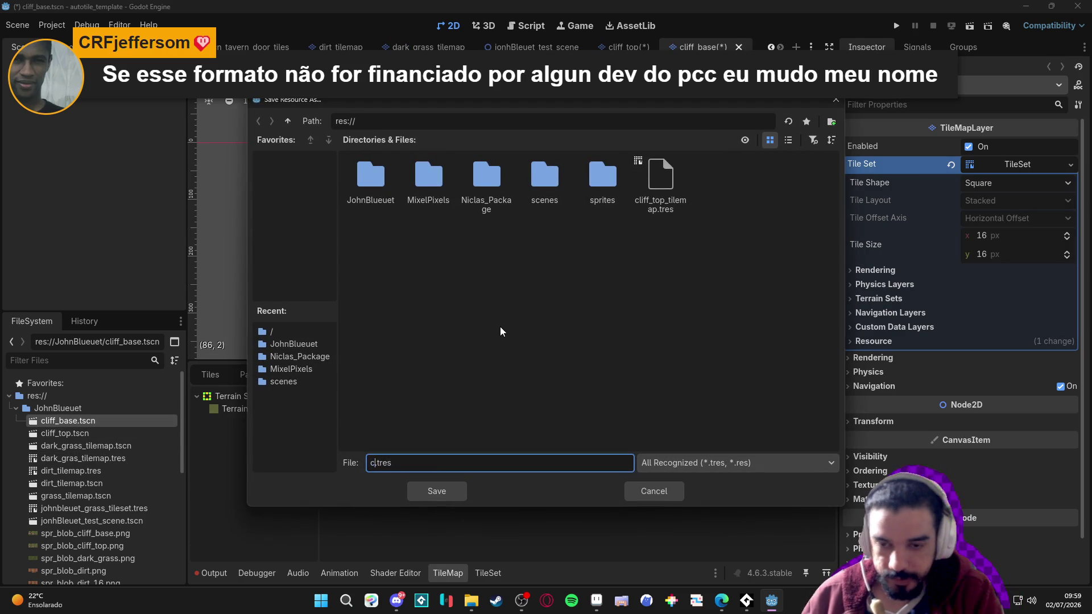
pyautogui.write('e_tilemap')
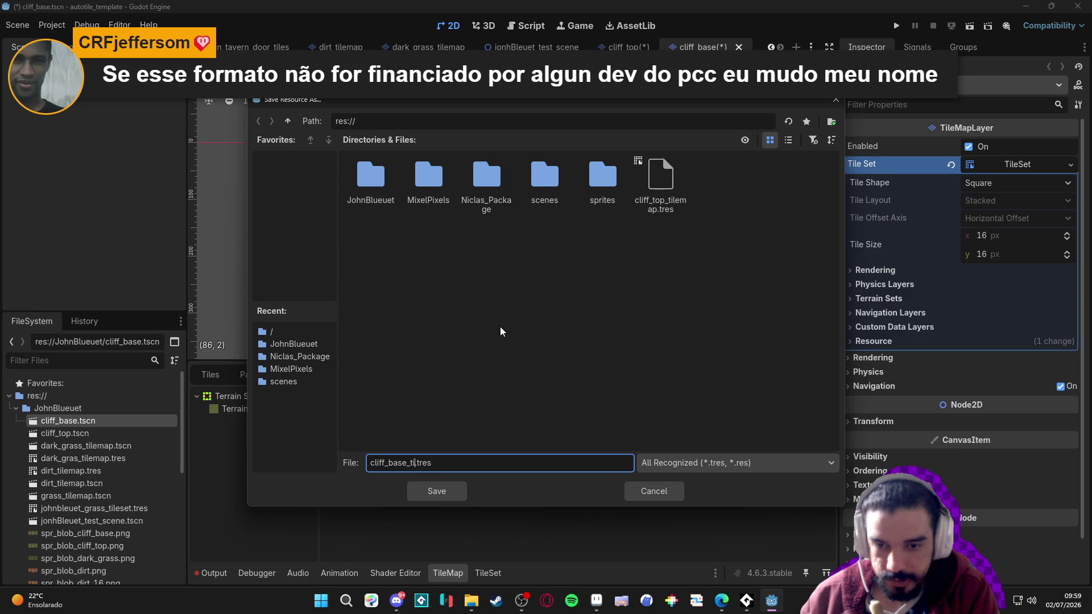
pyautogui.press('Return')
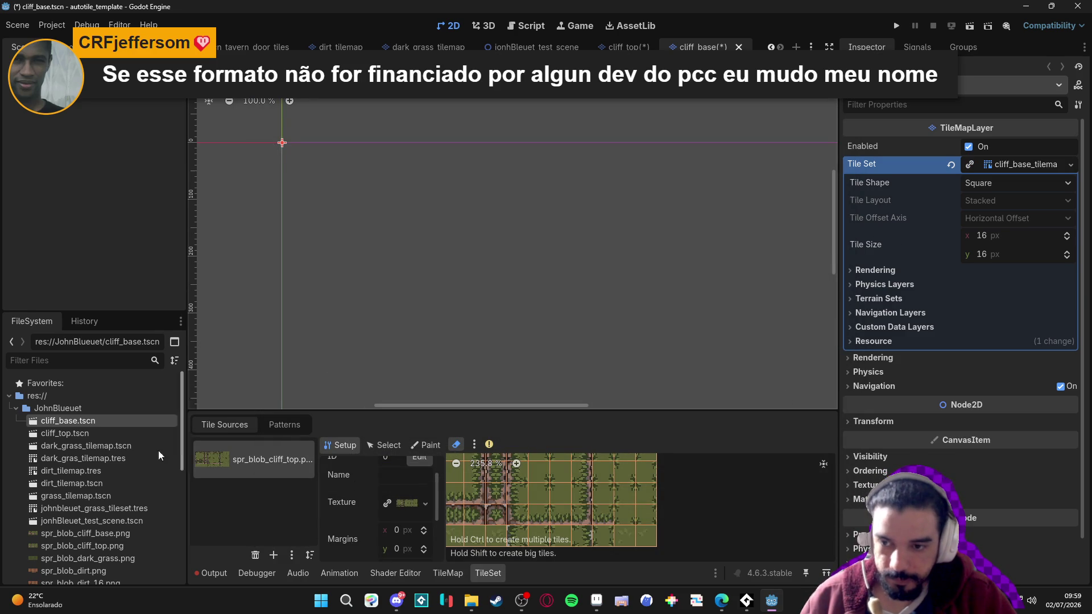
pyautogui.scroll(-1, 136, 537)
# Set cliff_base's tile set atlas to spr_blob_cliff_base.png with auto-created tiles, and save the scene
pyautogui.moveTo(123, 514); pyautogui.dragTo(407, 503)
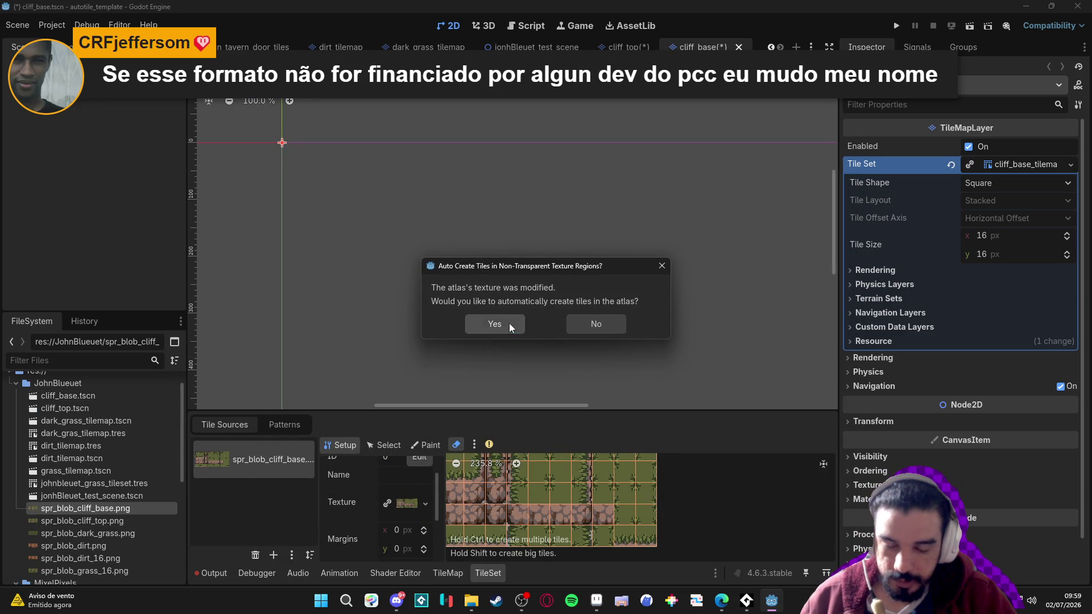
pyautogui.click(494, 323)
pyautogui.moveTo(522, 332)
pyautogui.mouseDown()
pyautogui.moveTo(484, 238)
pyautogui.moveTo(472, 294)
pyautogui.mouseUp()
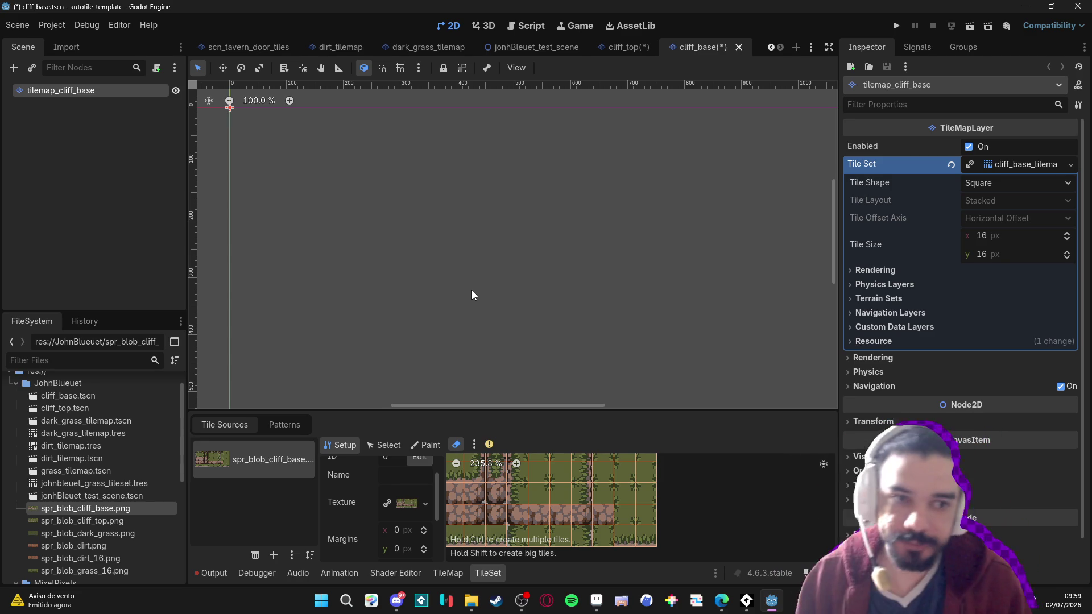
pyautogui.hotkey('ctrl', 's')
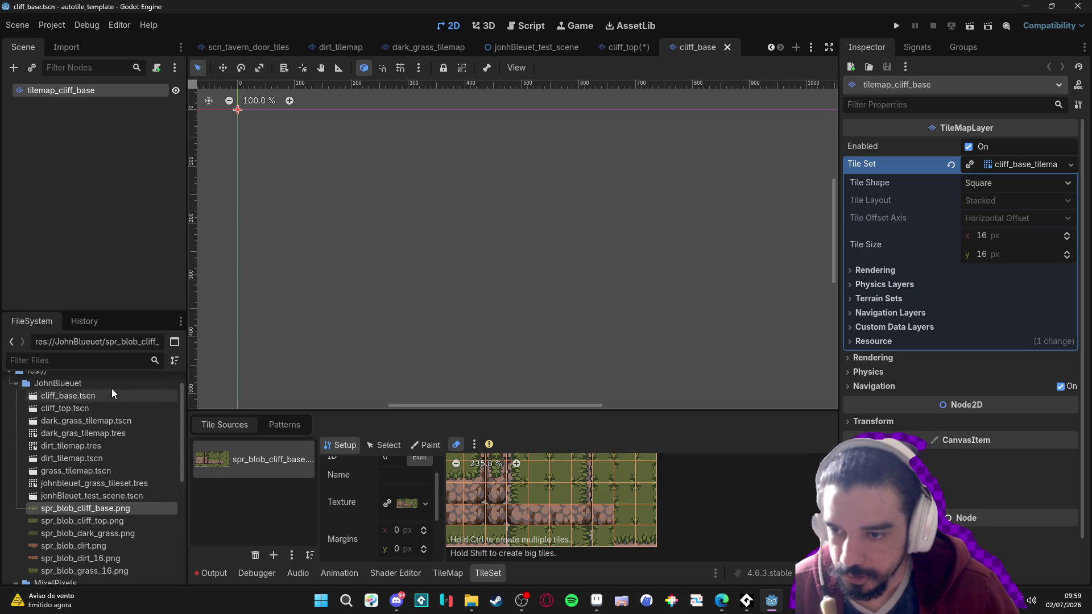
pyautogui.scroll(-3, 105, 485)
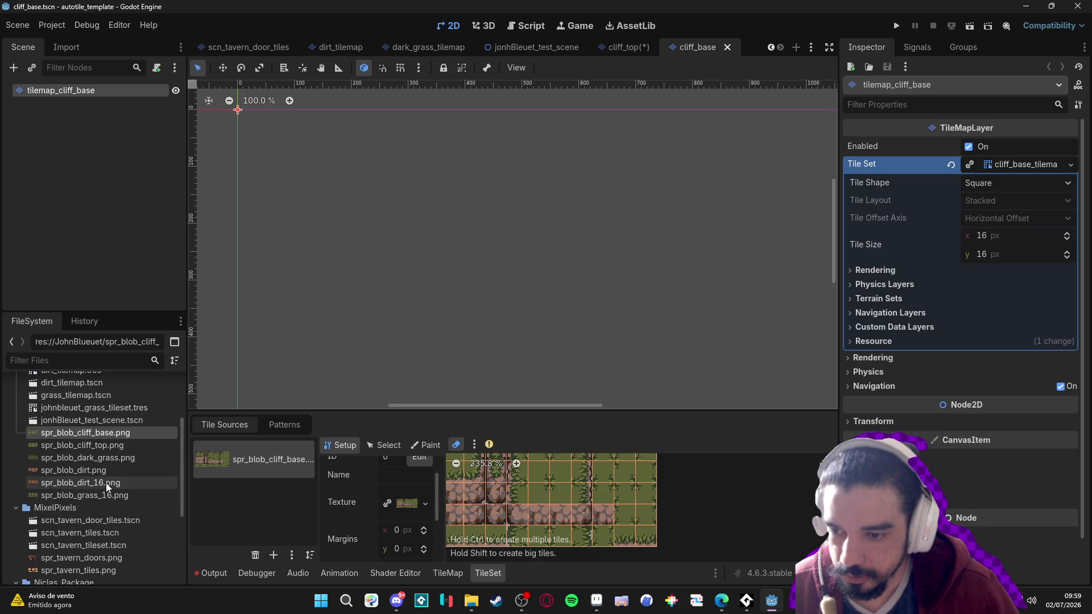
pyautogui.scroll(4, 97, 540)
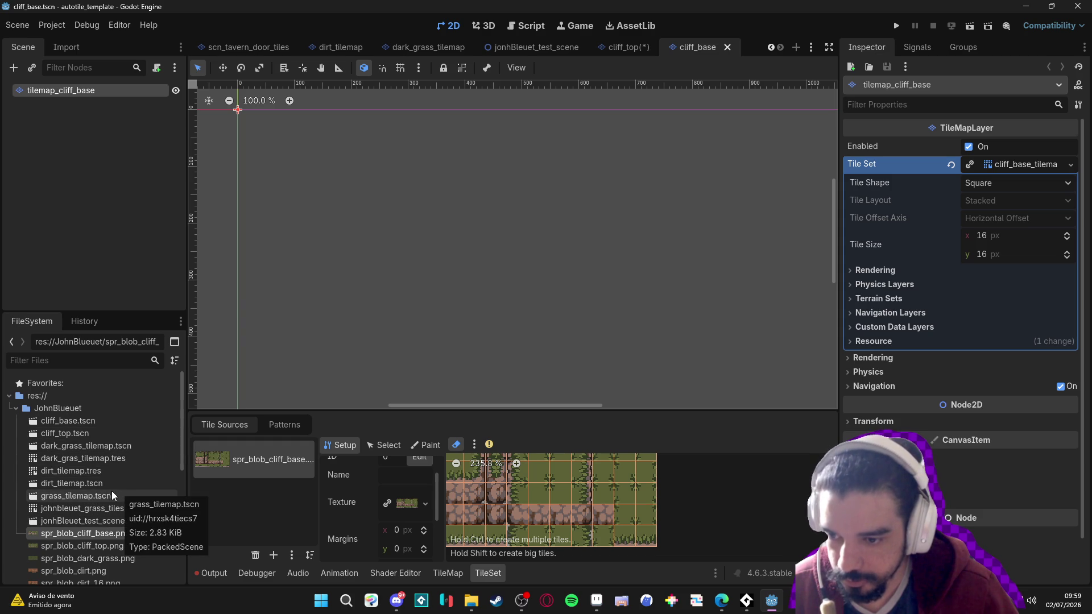
pyautogui.click(101, 522)
pyautogui.doubleClick(101, 524)
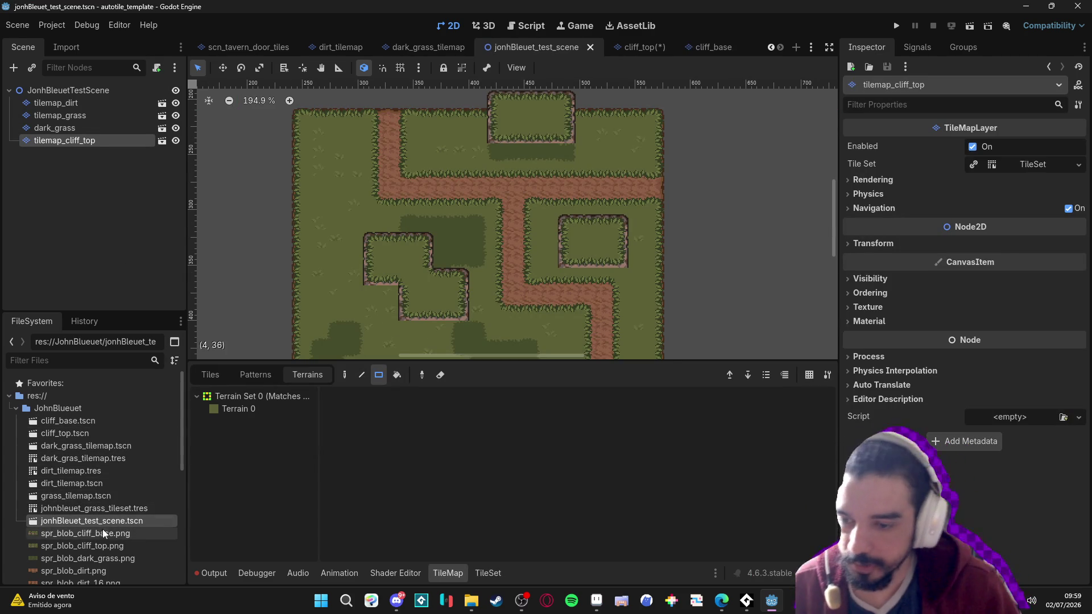
# Add cliff_base as a tilemap_cliff_base node in the test scene
pyautogui.click(124, 534)
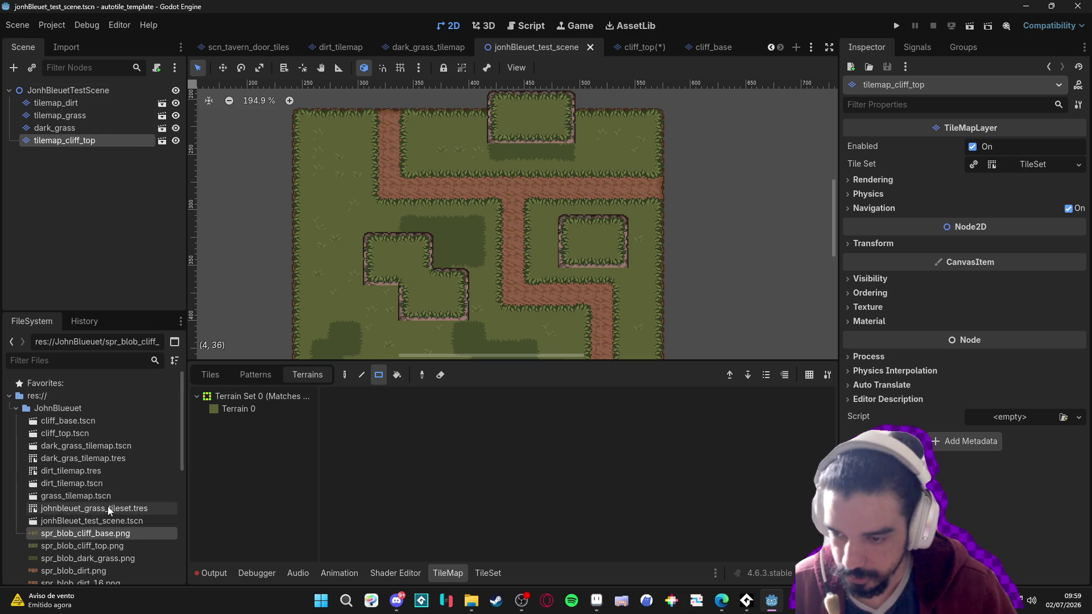
pyautogui.moveTo(115, 423)
pyautogui.mouseDown()
pyautogui.moveTo(90, 114)
pyautogui.moveTo(74, 90)
pyautogui.mouseUp()
pyautogui.moveTo(456, 281); pyautogui.dragTo(463, 209)
# Choose Terrain 0 and switch terrain painting from Rectangle to the Paint tool
pyautogui.click(267, 409)
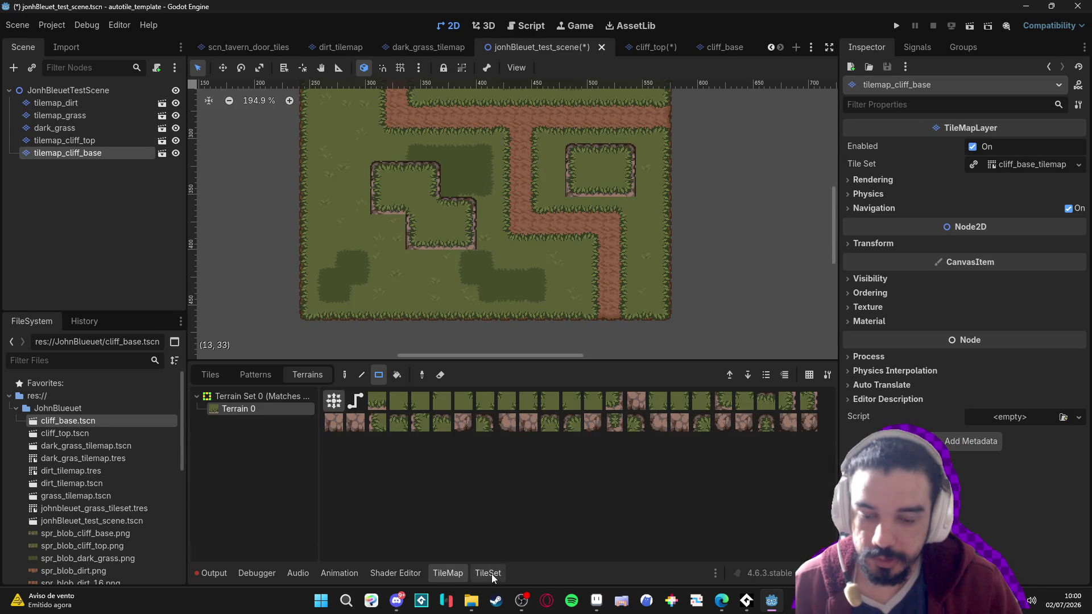
pyautogui.click(488, 574)
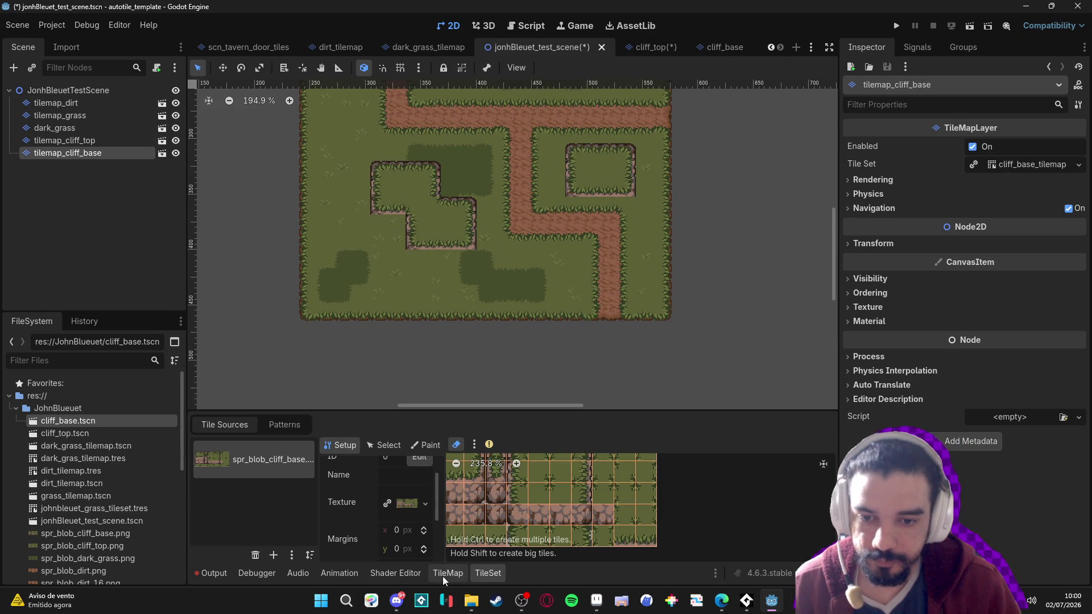
pyautogui.click(428, 445)
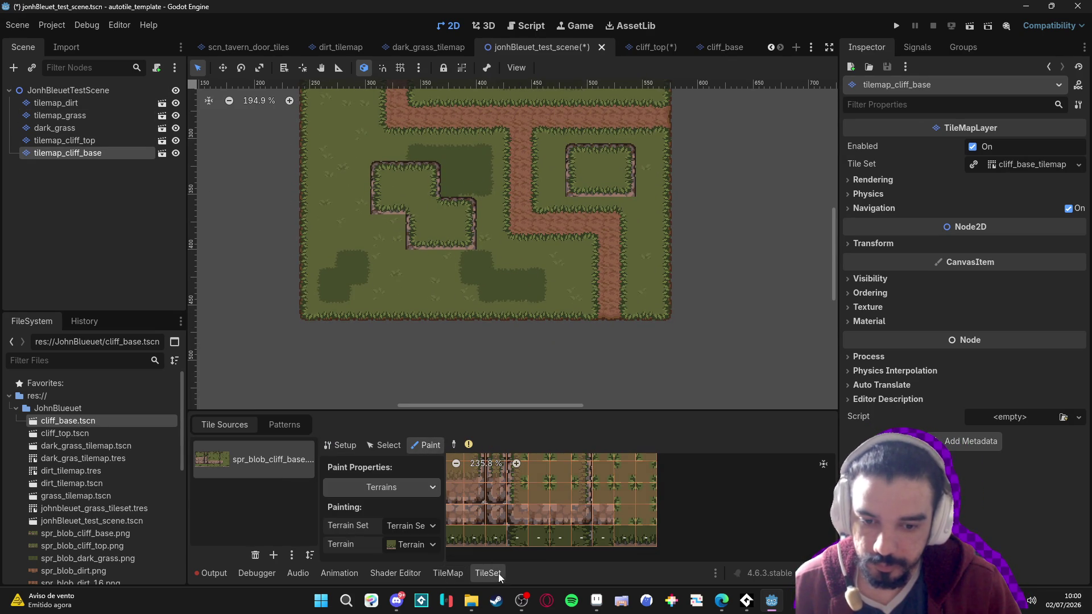
pyautogui.click(459, 578)
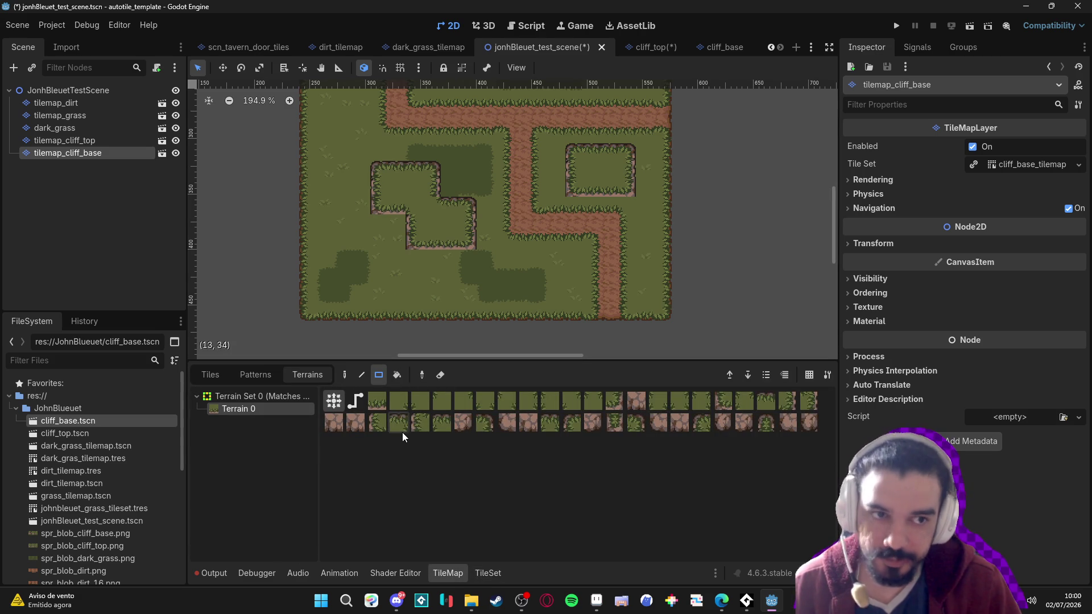
pyautogui.click(345, 374)
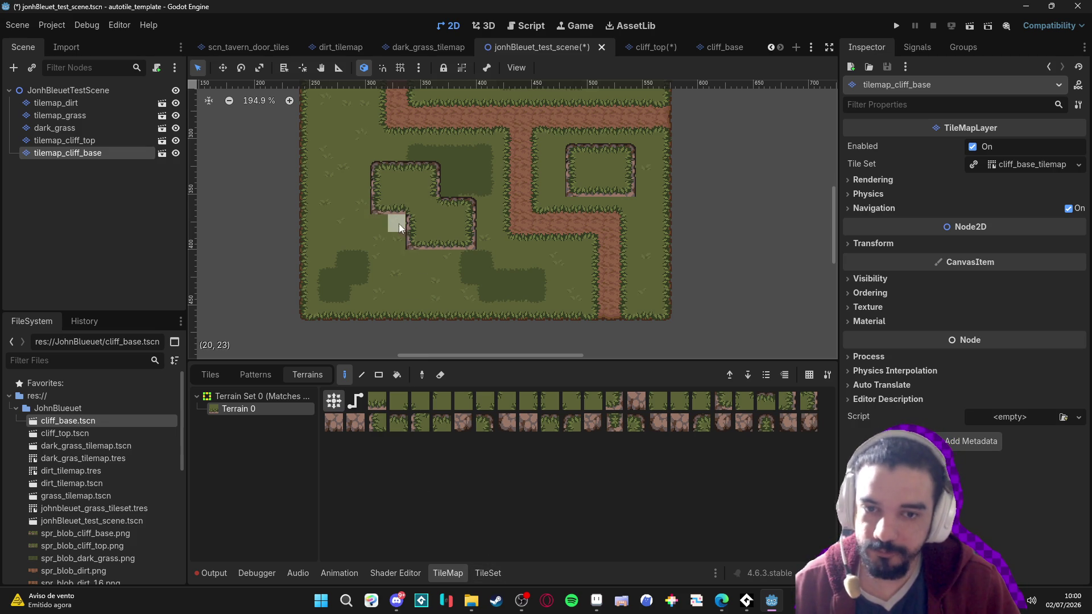
# Move tilemap_cliff_base above tilemap_cliff_top in the Scene tree
pyautogui.scroll(2, 393, 232)
pyautogui.moveTo(390, 227); pyautogui.dragTo(398, 236)
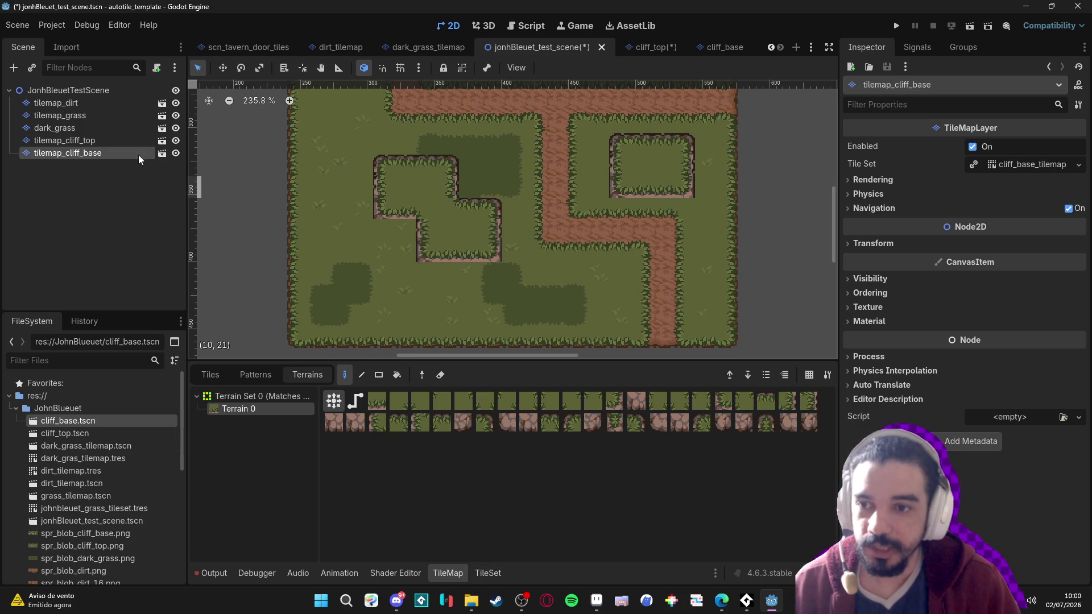
pyautogui.moveTo(138, 155)
pyautogui.mouseDown()
pyautogui.moveTo(104, 156)
pyautogui.moveTo(96, 137)
pyautogui.mouseUp()
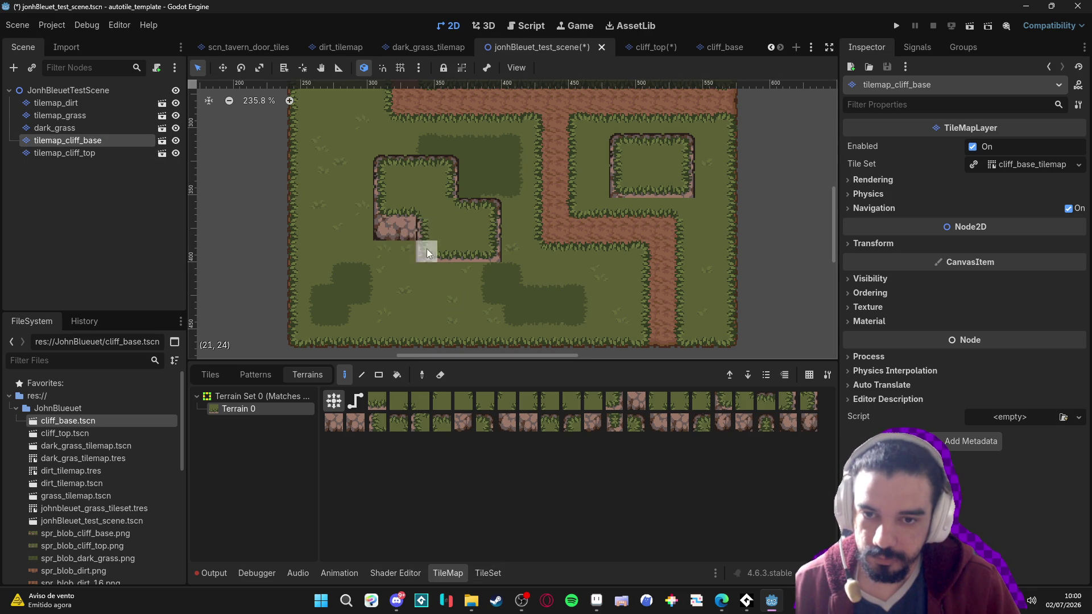
# Paint a row of cliff base tiles to close off the bottom of the raised block
pyautogui.scroll(2, 512, 256)
pyautogui.hscroll(1, 512, 256)
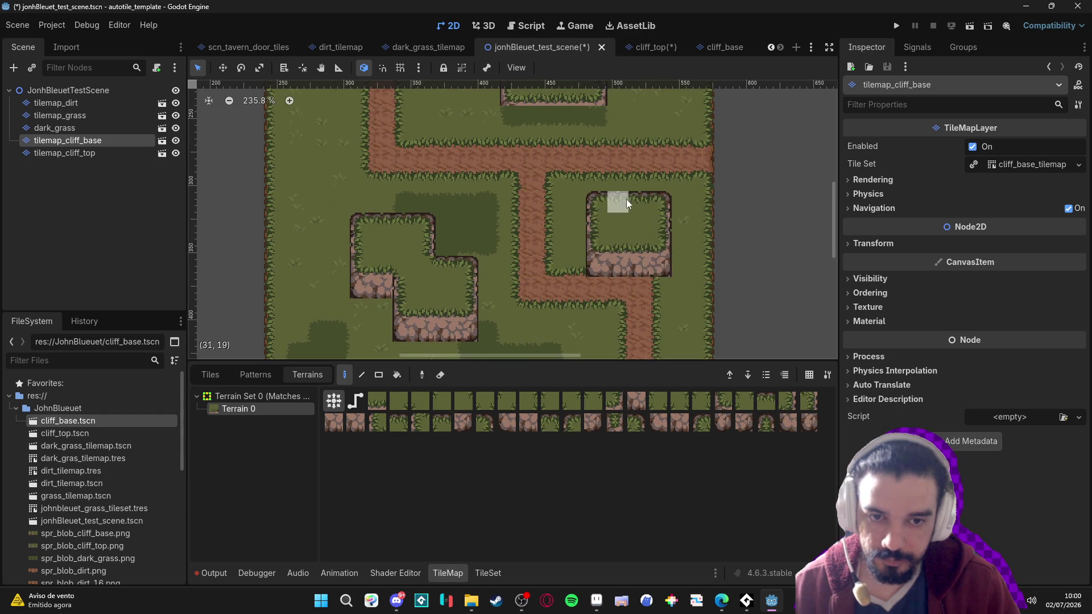
pyautogui.scroll(1, 631, 208)
pyautogui.scroll(3, 481, 222)
pyautogui.moveTo(492, 203); pyautogui.dragTo(585, 203)
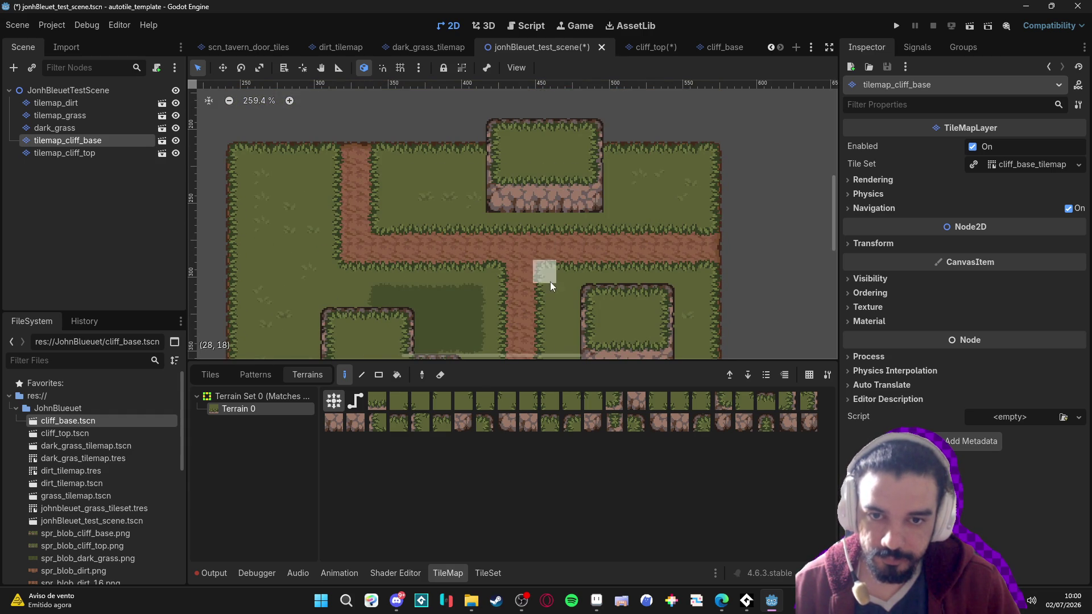
pyautogui.scroll(-3, 551, 281)
pyautogui.scroll(-2, 517, 238)
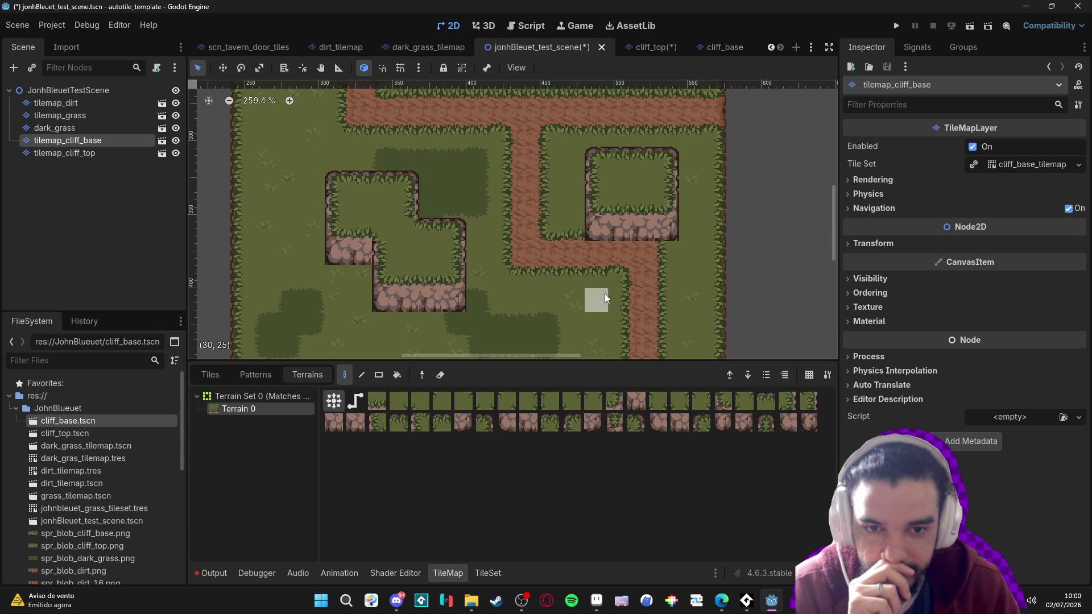
pyautogui.click(596, 601)
# Replace the bottom-left cliff tile with a copy of a cliff tile from further right
pyautogui.scroll(1, 544, 287)
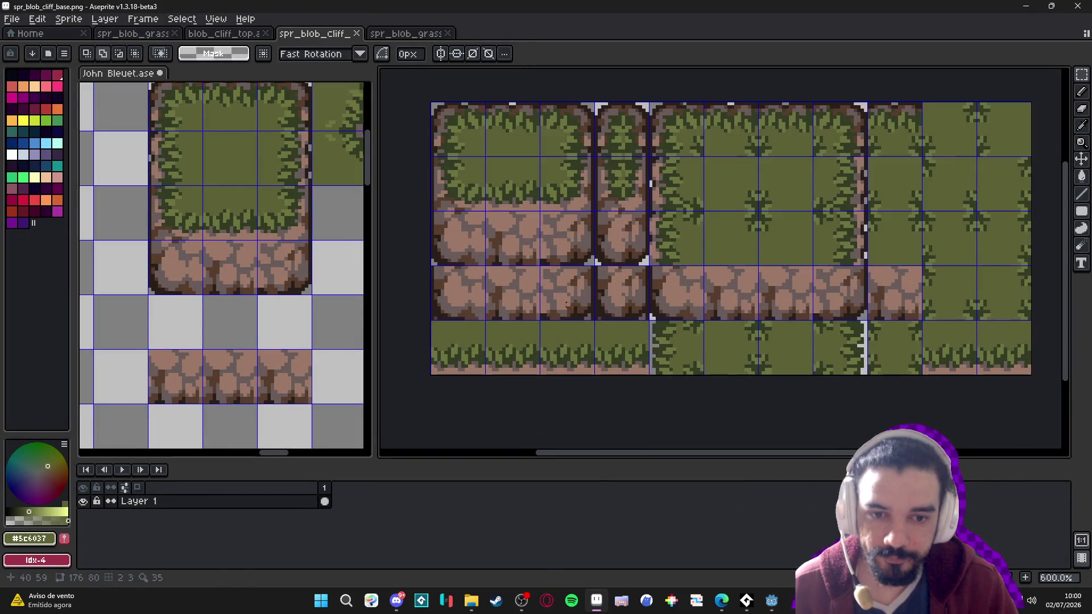
pyautogui.press('v')
pyautogui.press('m')
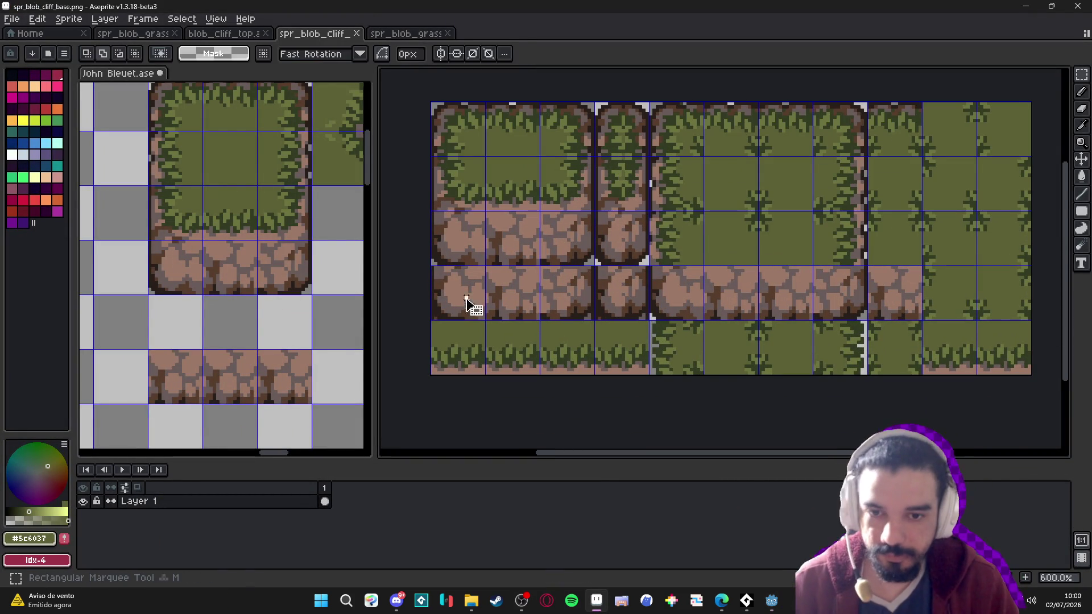
pyautogui.moveTo(463, 294); pyautogui.dragTo(485, 317)
pyautogui.press('Delete')
pyautogui.moveTo(671, 291); pyautogui.dragTo(677, 297)
pyautogui.hotkey('ctrl', 'c')
pyautogui.hotkey('ctrl', 'v')
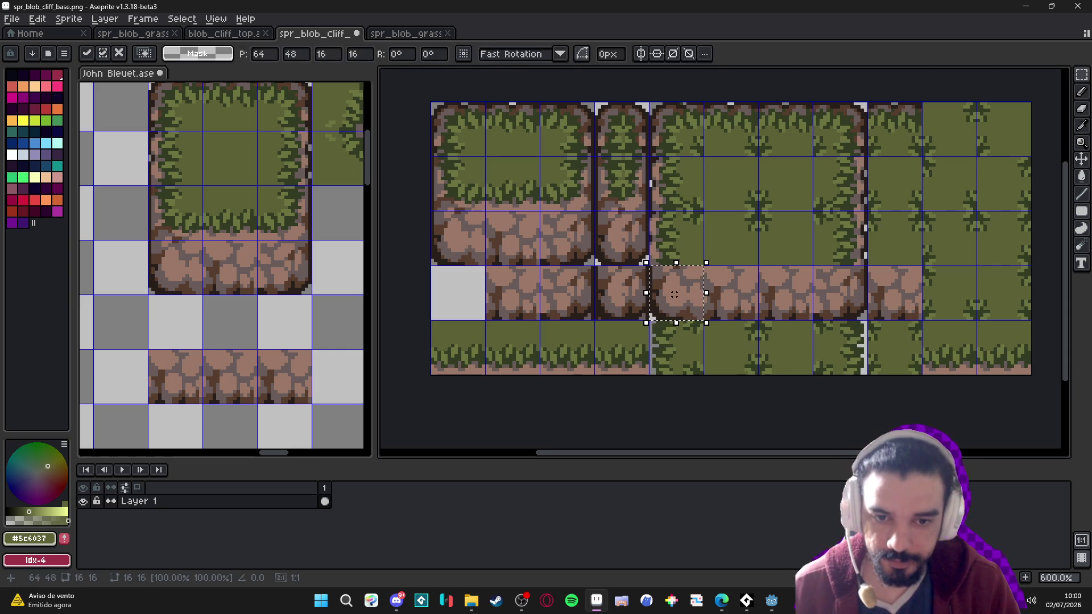
pyautogui.hotkey('shift', 'Left')
pyautogui.hotkey('shift', 'Left')
pyautogui.hotkey('shift', 'Left')
pyautogui.press('Return')
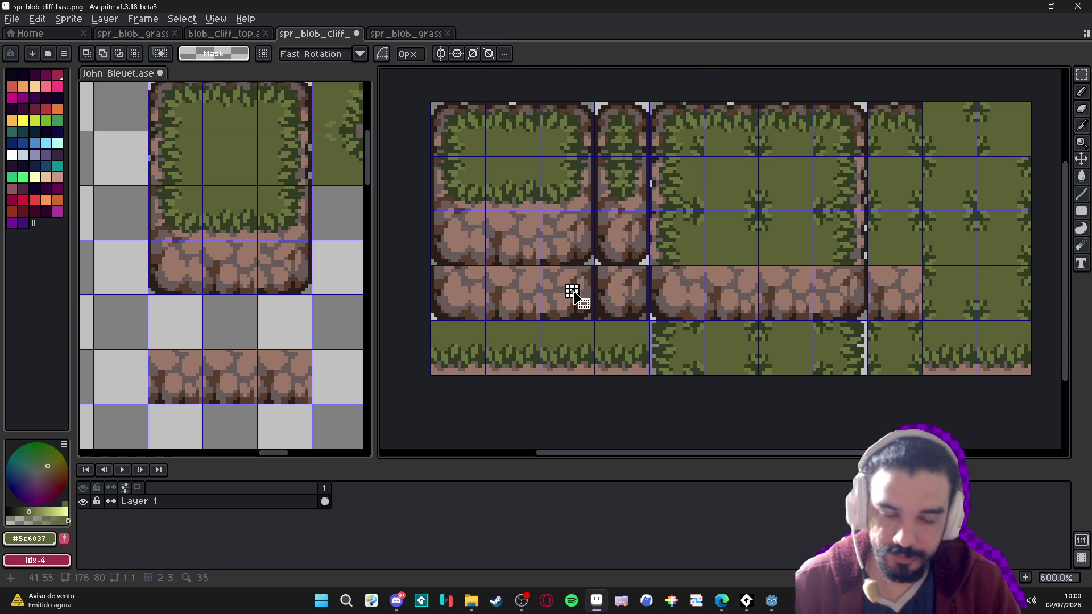
# Replace a second bottom-row cliff tile with a copy of another cliff tile
pyautogui.moveTo(571, 297); pyautogui.dragTo(586, 307)
pyautogui.press('Delete')
pyautogui.moveTo(848, 298); pyautogui.dragTo(859, 307)
pyautogui.hotkey('ctrl', 'c')
pyautogui.hotkey('ctrl', 'v')
pyautogui.hotkey('shift', 'Left')
pyautogui.hotkey('shift', 'Left')
pyautogui.hotkey('shift', 'Left')
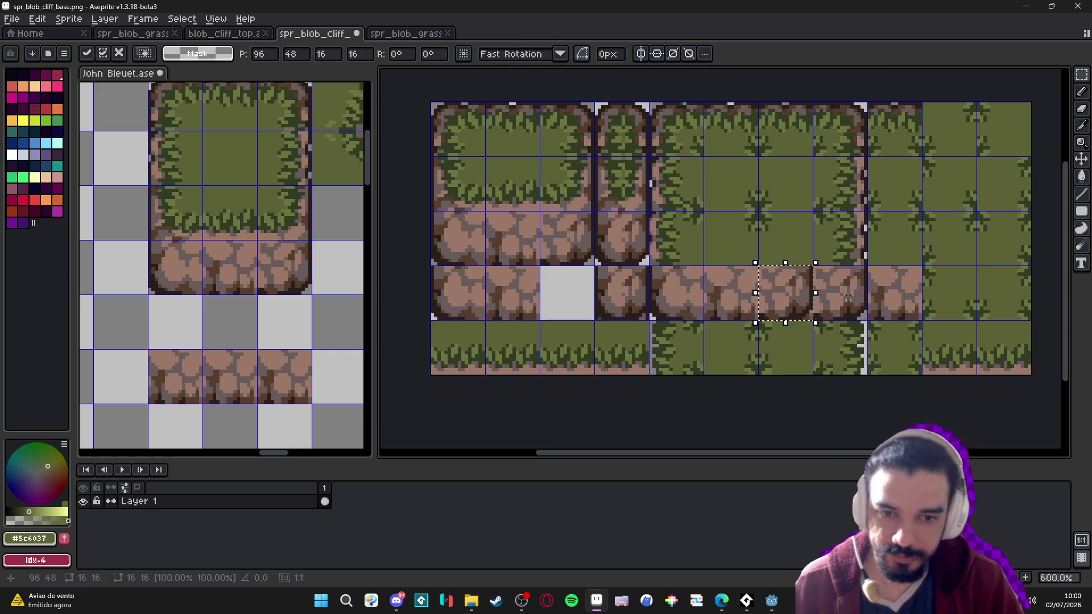
pyautogui.press('Return')
# Touch up the tile seam with 1px grey pencil pixels on both sides
pyautogui.scroll(5, 644, 337)
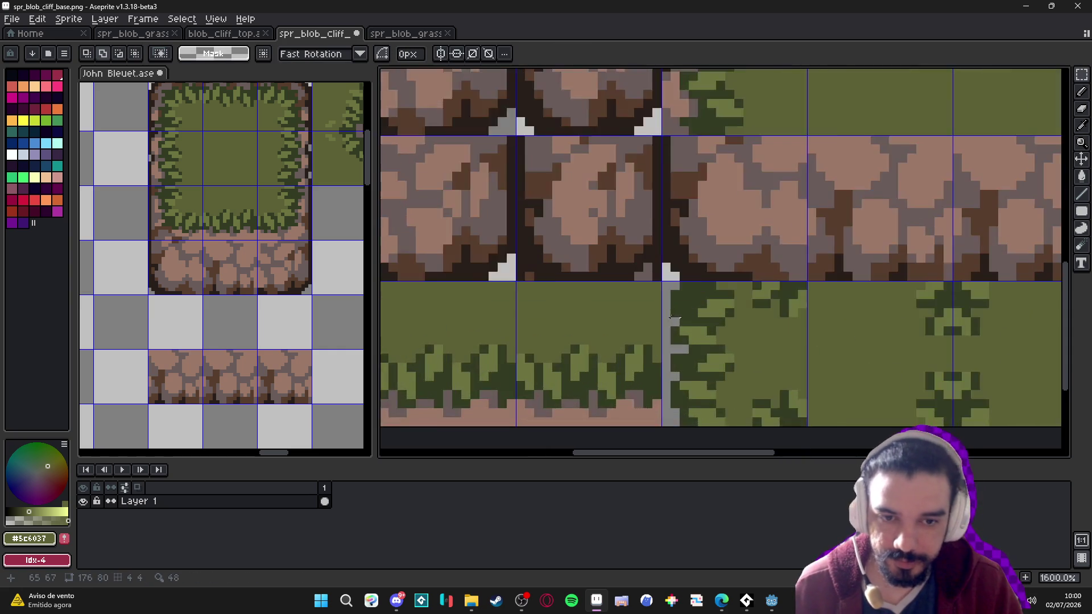
pyautogui.press('b')
pyautogui.rightClick(648, 257)
pyautogui.press('-')
pyautogui.rightClick(628, 264)
pyautogui.rightClick(655, 235)
pyautogui.rightClick(451, 263)
pyautogui.rightClick(450, 249)
pyautogui.rightClick(464, 263)
pyautogui.scroll(-5, 556, 286)
pyautogui.scroll(-4, 556, 286)
# Save spr_blob_cliff_base.png and return to the Godot editor
pyautogui.hotkey('ctrl', 's')
pyautogui.hotkey('alt', 'Tab')
pyautogui.moveTo(436, 308); pyautogui.dragTo(453, 305)
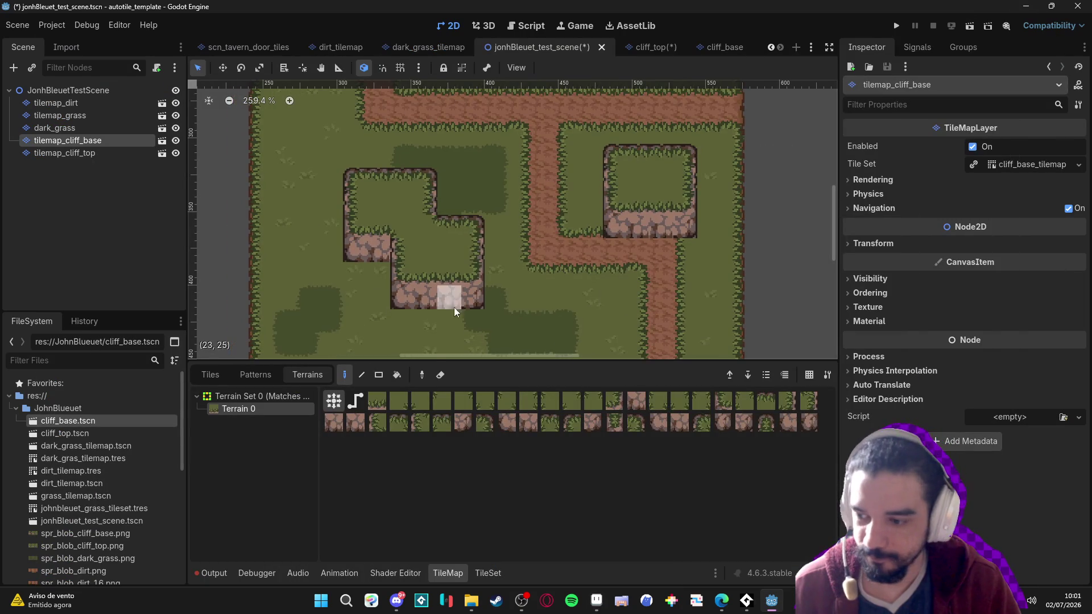
# Reimport the edited cliff base PNG into the JohnBlueuet folder and make the canvas panel taller
pyautogui.click(86, 409)
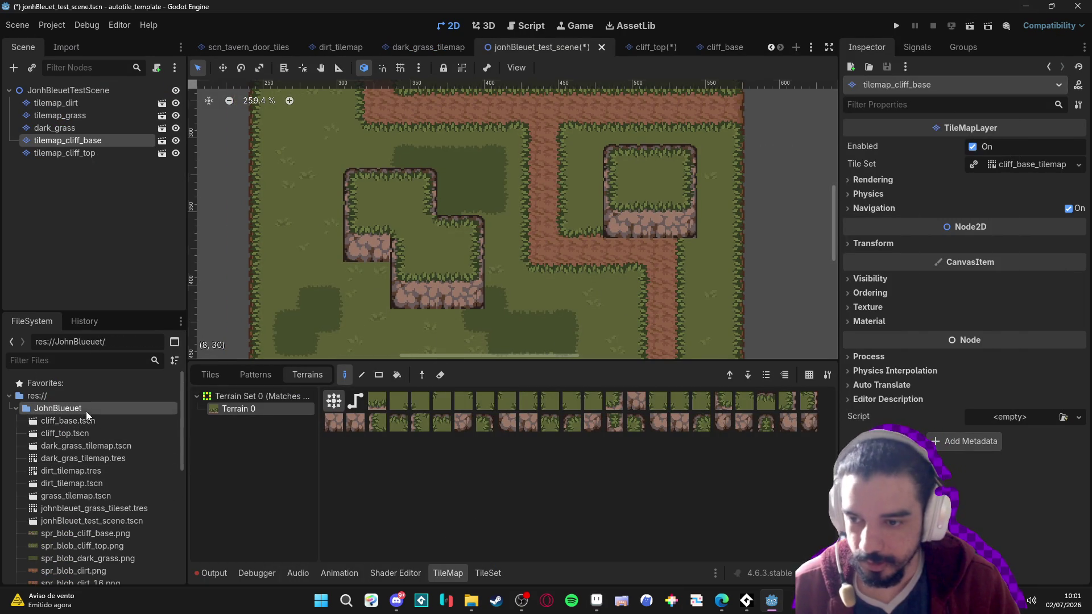
pyautogui.click(471, 602)
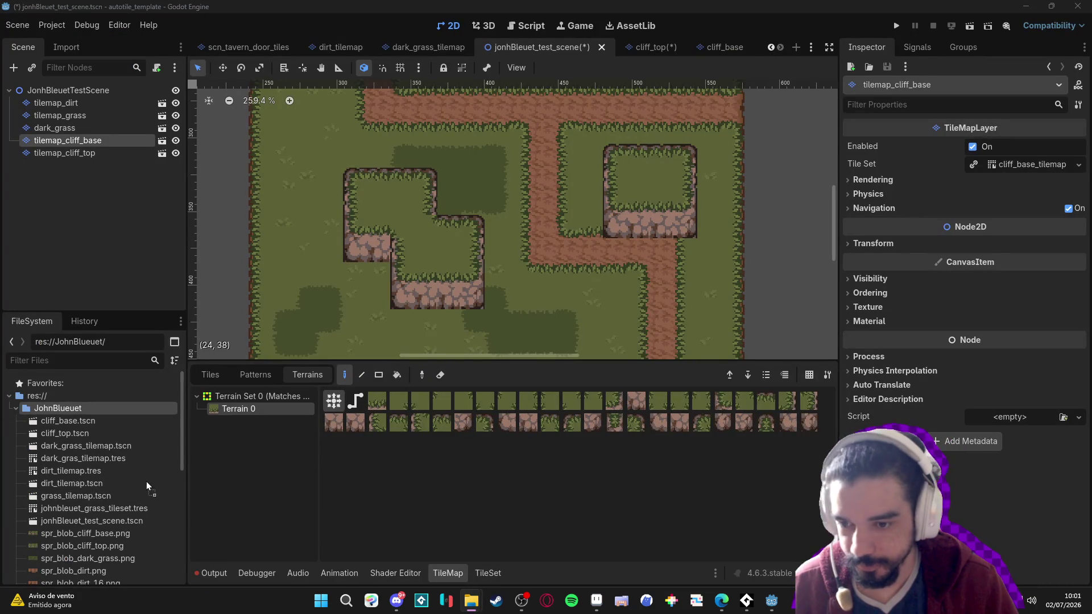
pyautogui.moveTo(147, 488); pyautogui.dragTo(147, 487)
pyautogui.scroll(1, 647, 281)
pyautogui.scroll(-1, 550, 247)
pyautogui.scroll(1, 547, 289)
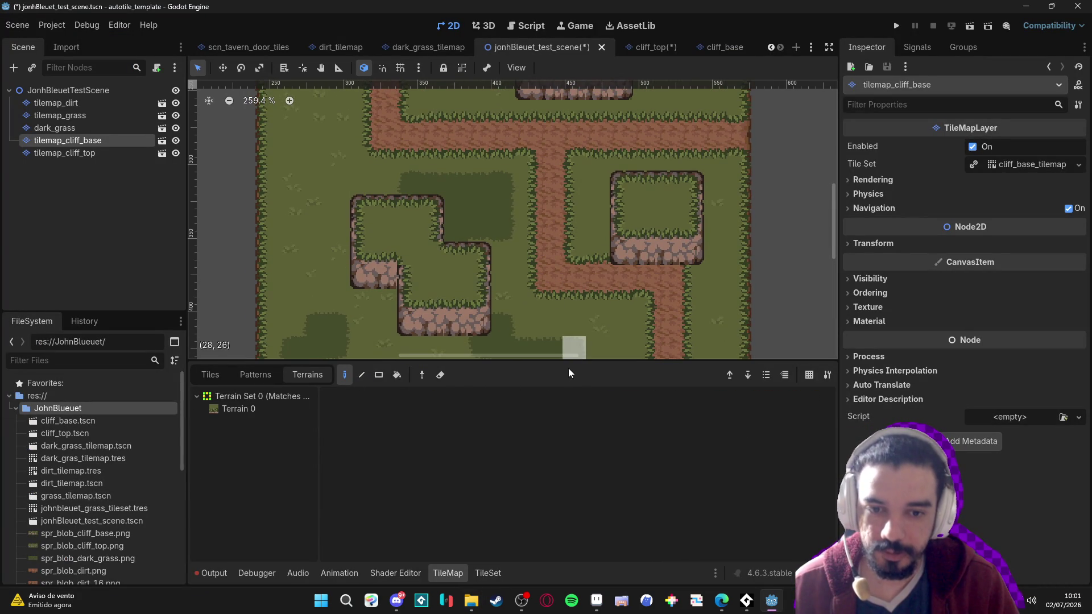
pyautogui.moveTo(568, 373); pyautogui.dragTo(568, 456)
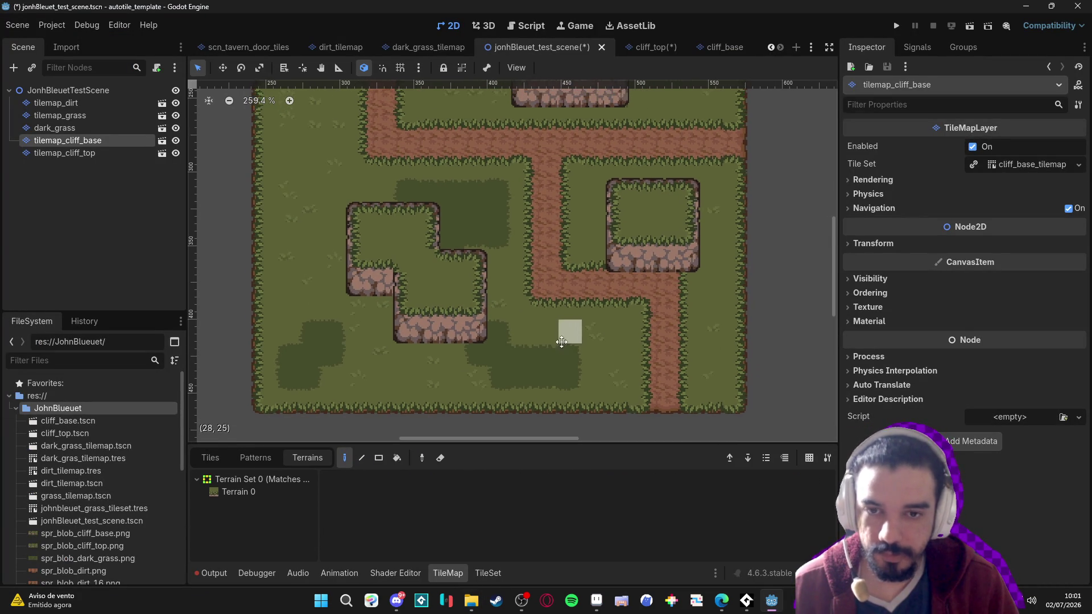
# Select the dark_grass layer and switch to the Eraser
pyautogui.click(74, 128)
pyautogui.click(409, 190)
pyautogui.press('e')
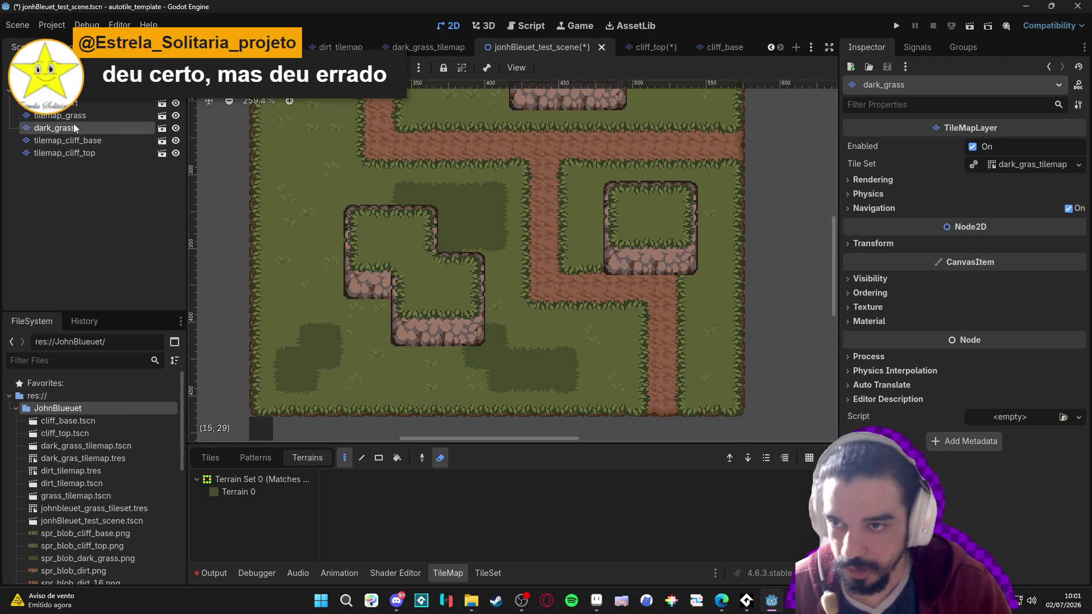
pyautogui.click(264, 492)
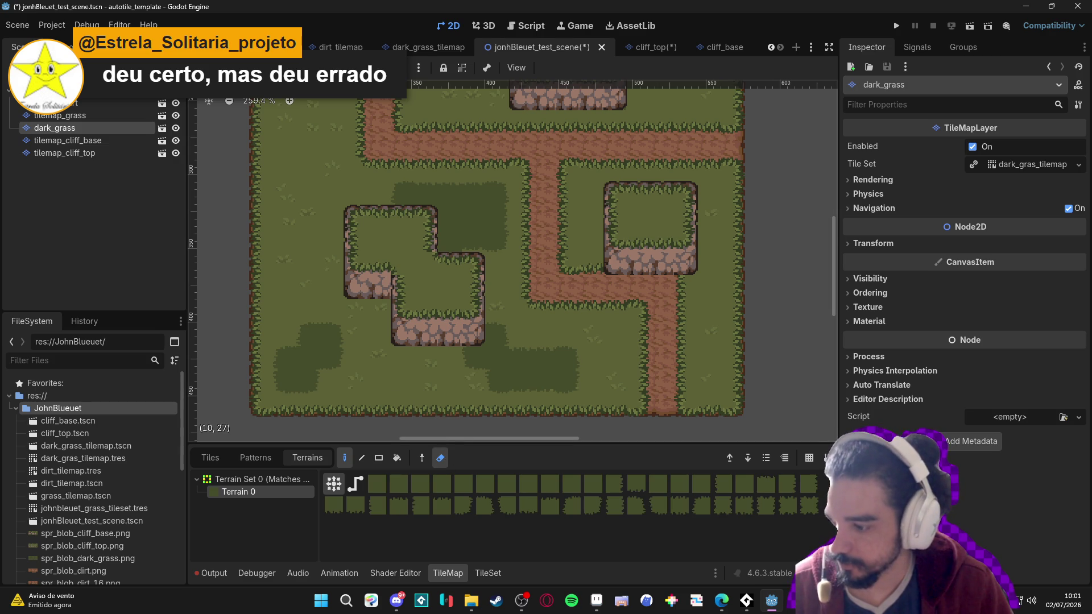
pyautogui.moveTo(488, 374)
pyautogui.mouseDown()
pyautogui.moveTo(585, 377)
pyautogui.moveTo(491, 350)
pyautogui.mouseUp()
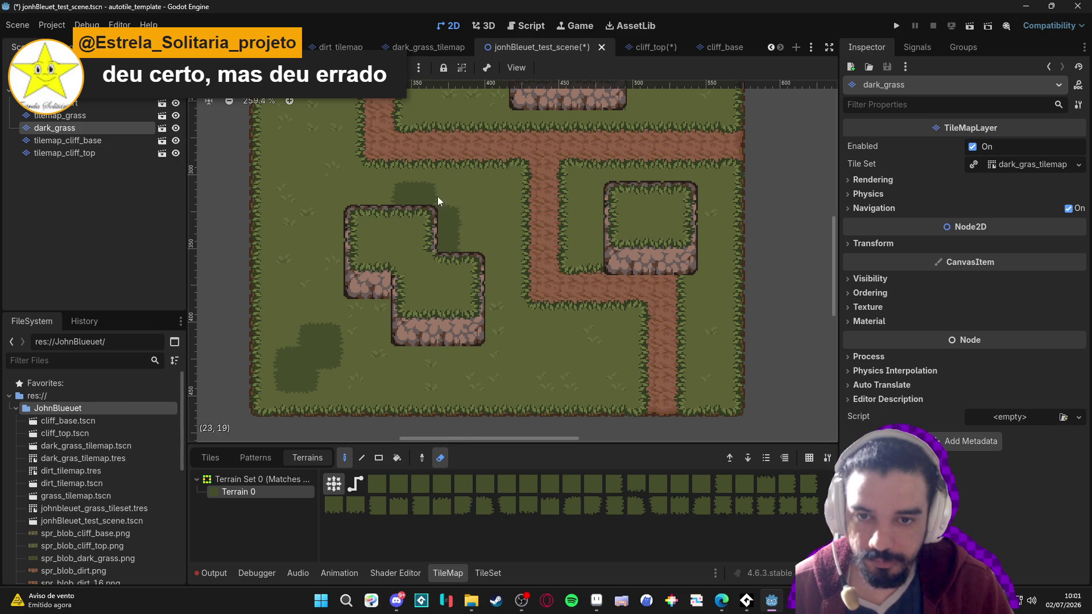
pyautogui.moveTo(456, 197); pyautogui.dragTo(438, 271)
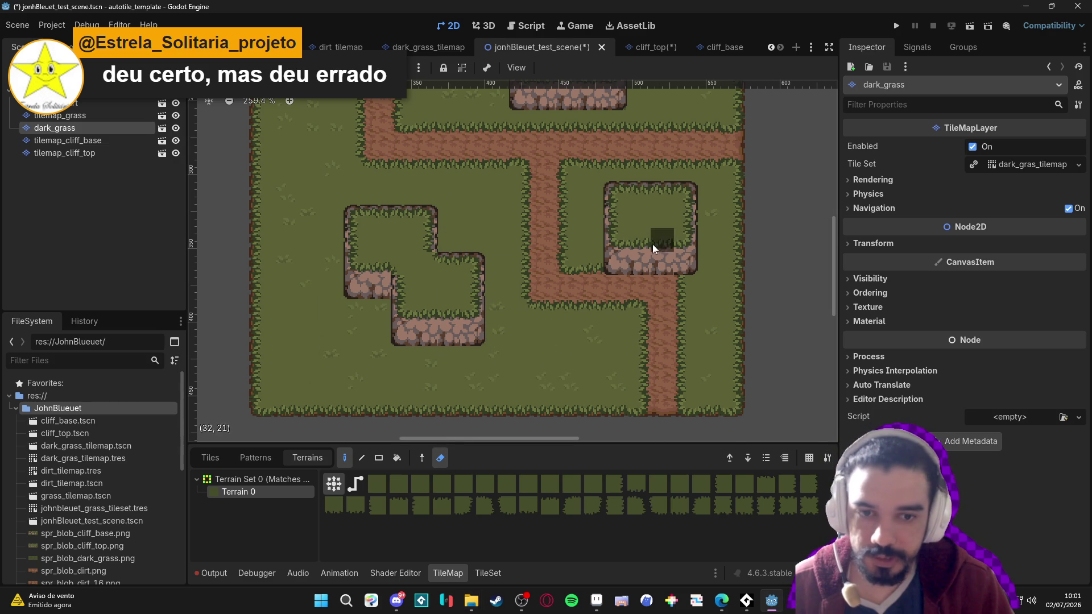
pyautogui.scroll(5, 597, 234)
pyautogui.scroll(-4, 569, 248)
pyautogui.scroll(-2, 546, 253)
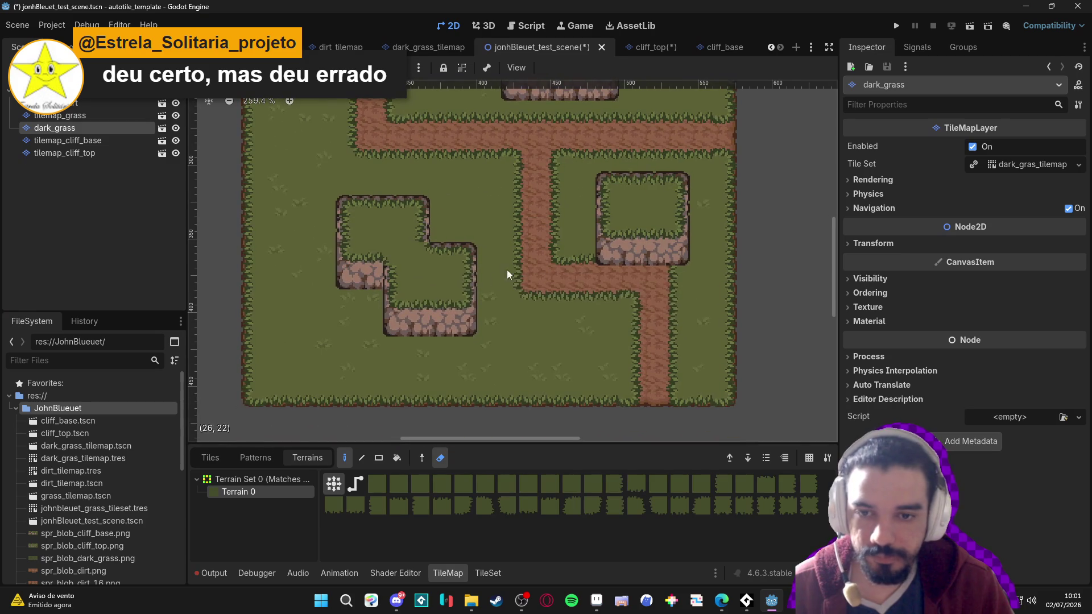
pyautogui.hotkey('ctrl', 's')
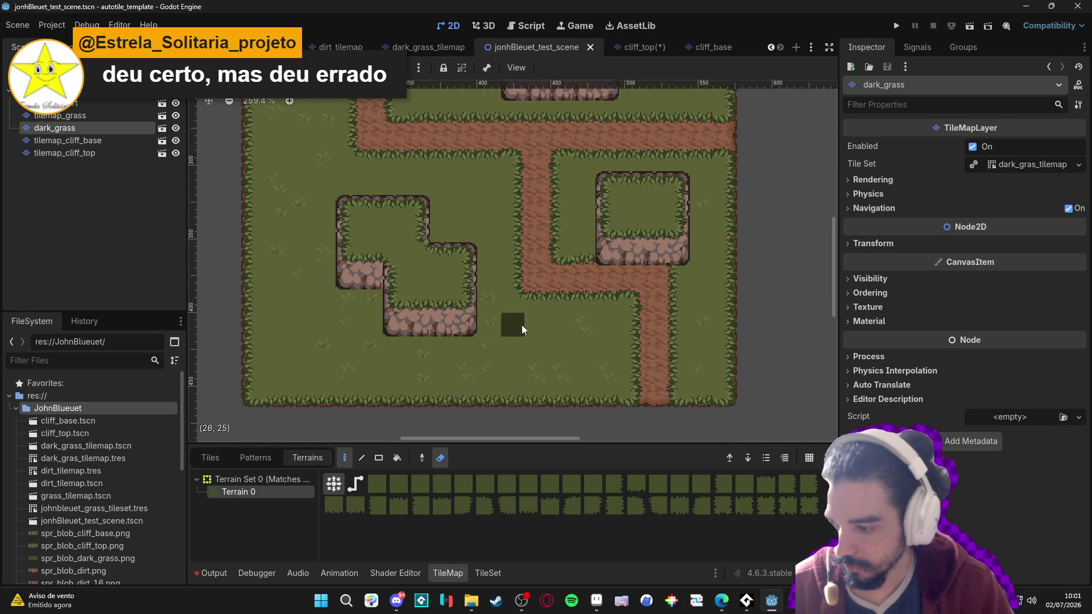
pyautogui.click(442, 458)
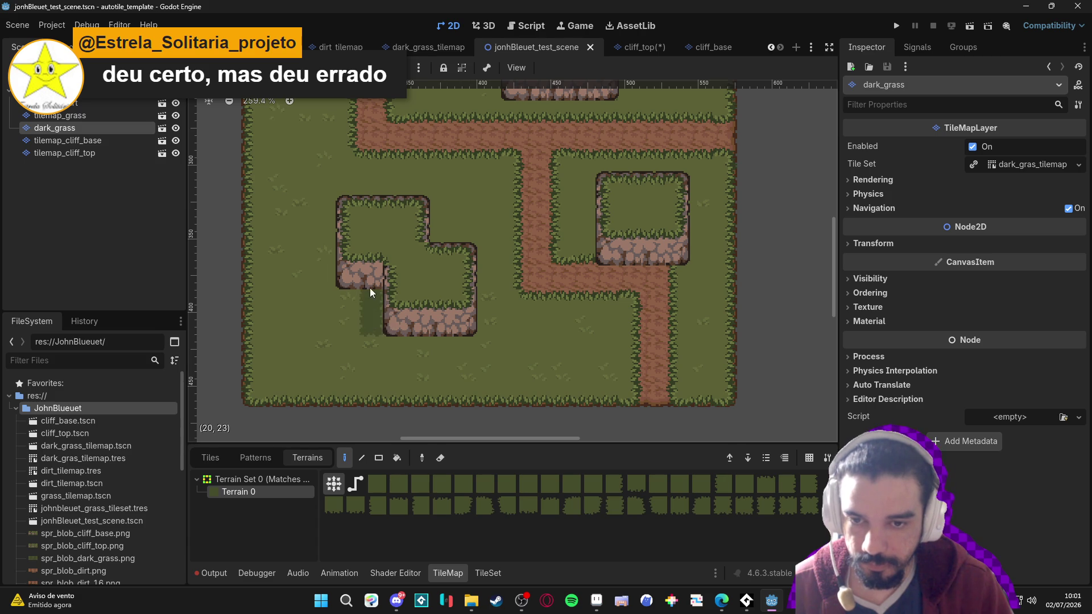
pyautogui.click(344, 288)
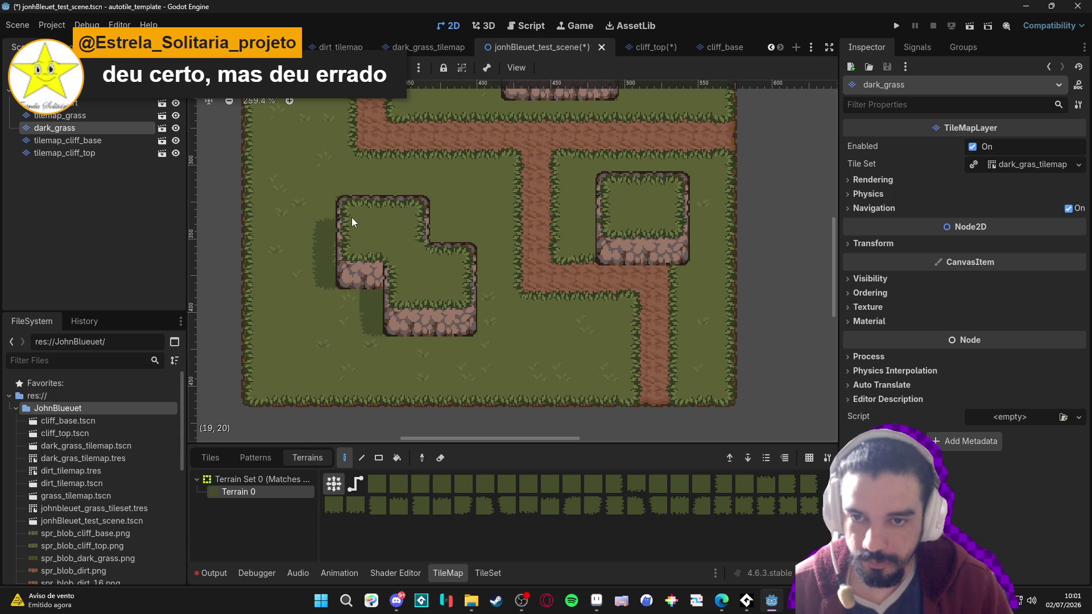
pyautogui.hscroll(3, 443, 259)
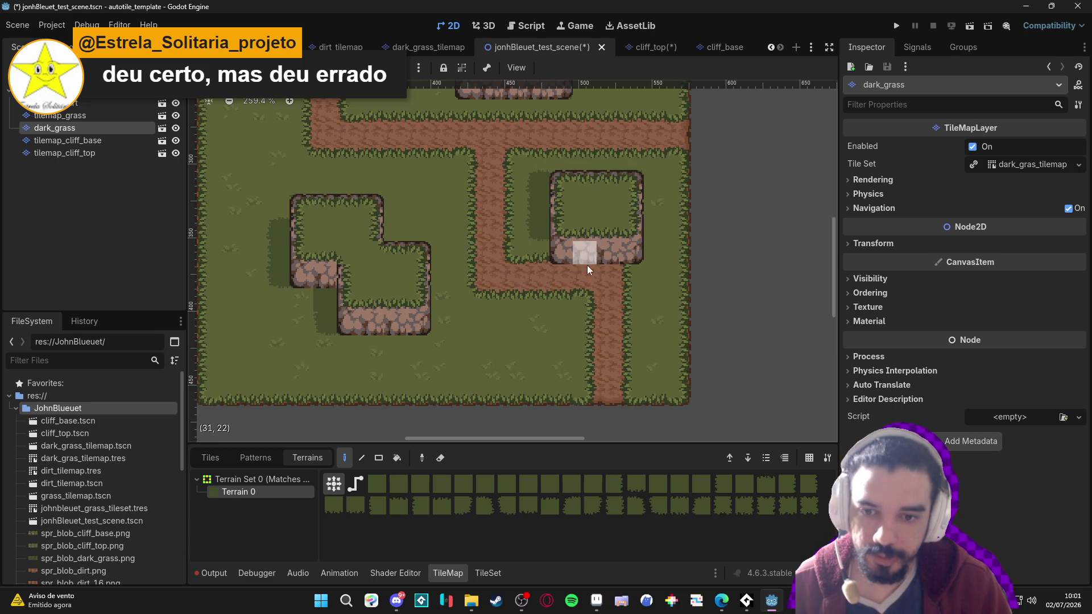
pyautogui.scroll(5, 575, 302)
pyautogui.hscroll(-2, 574, 301)
pyautogui.scroll(-2, 554, 290)
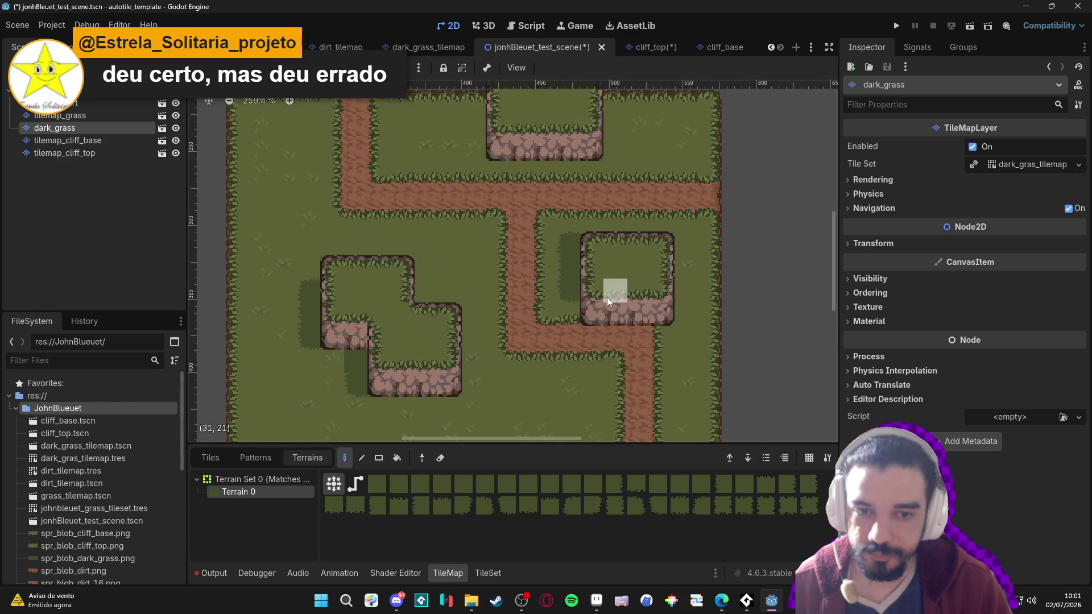
pyautogui.moveTo(595, 292)
pyautogui.mouseDown()
pyautogui.moveTo(573, 278)
pyautogui.moveTo(601, 270)
pyautogui.mouseUp()
pyautogui.scroll(5, 611, 288)
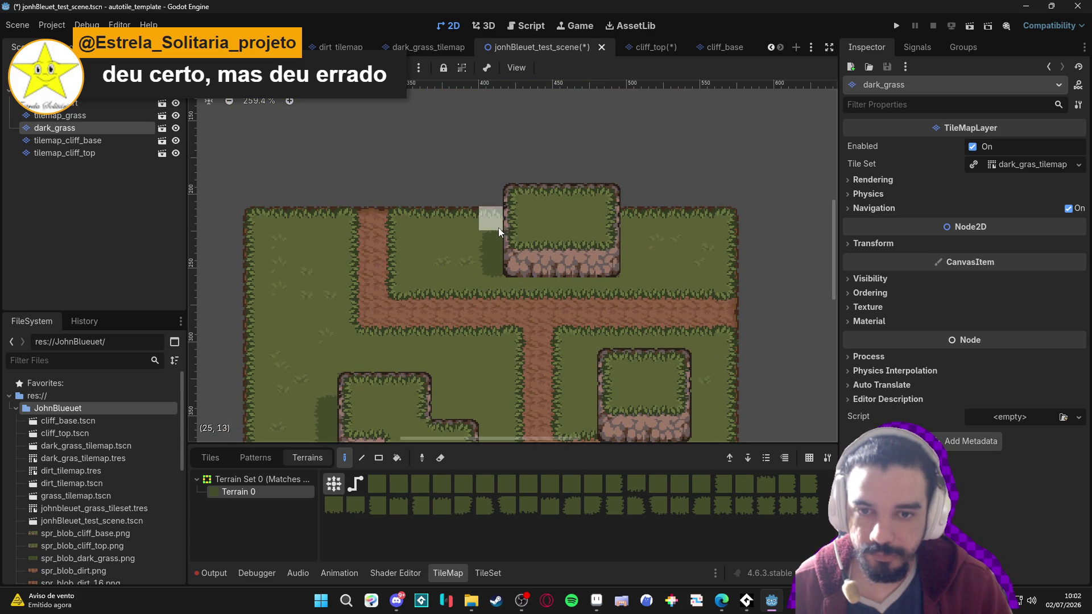
pyautogui.scroll(-3, 584, 284)
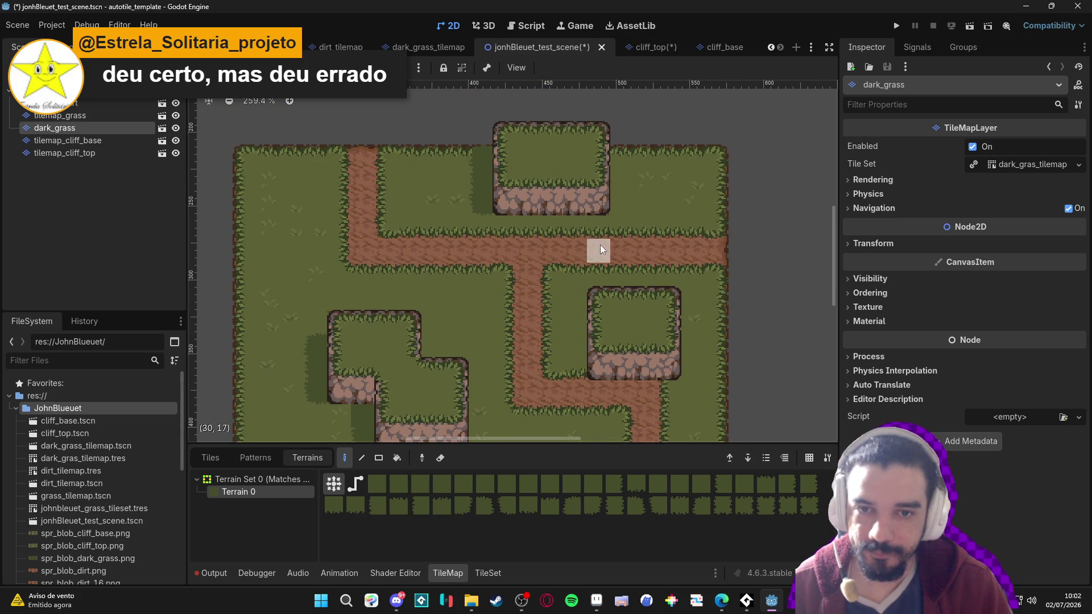
pyautogui.click(481, 158)
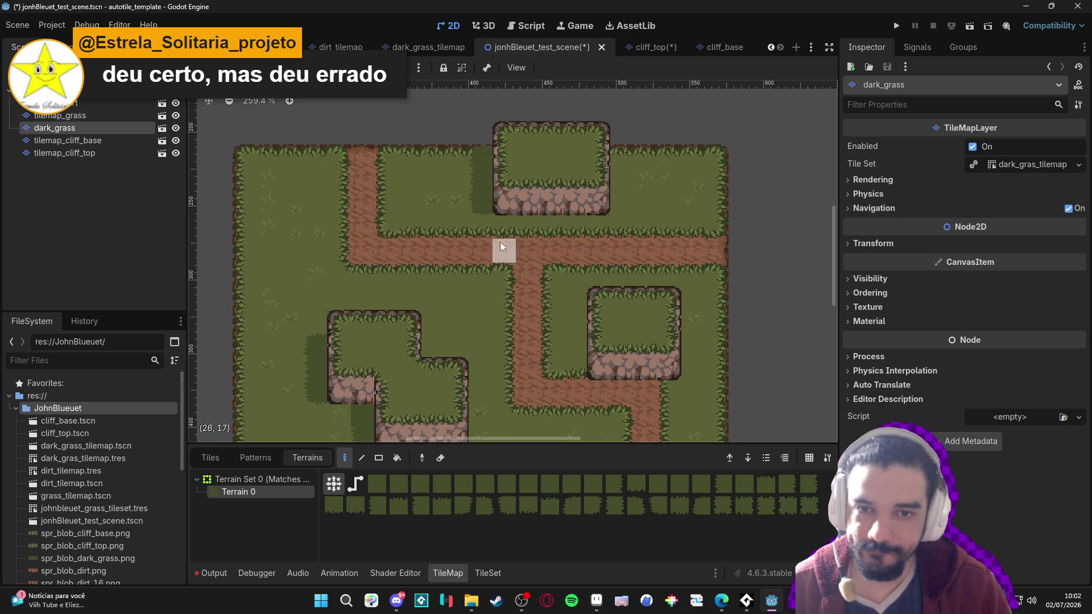
pyautogui.scroll(-4, 570, 333)
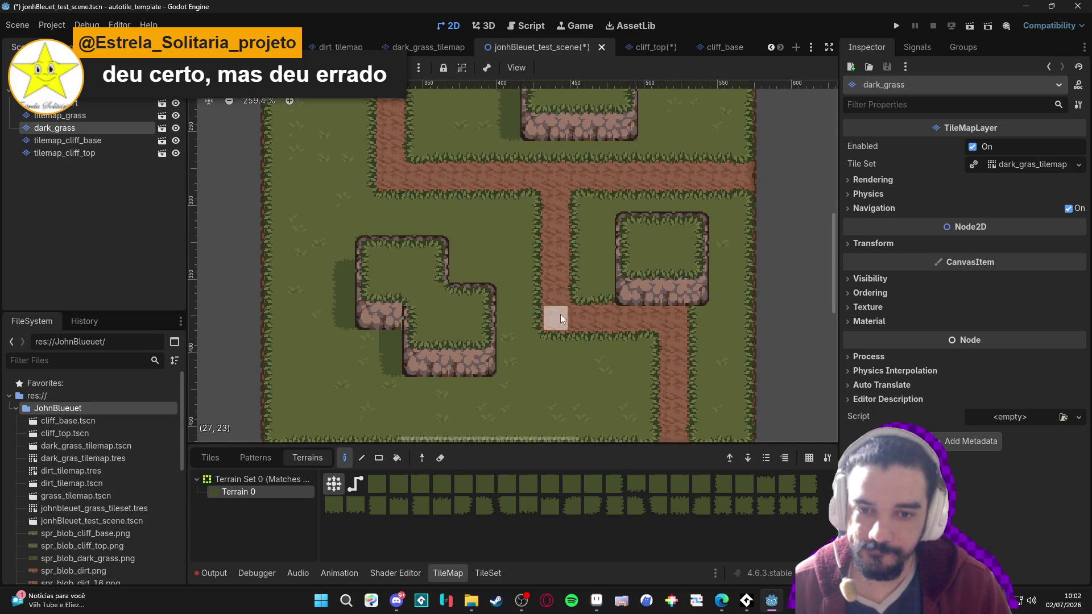
pyautogui.hscroll(3, 592, 370)
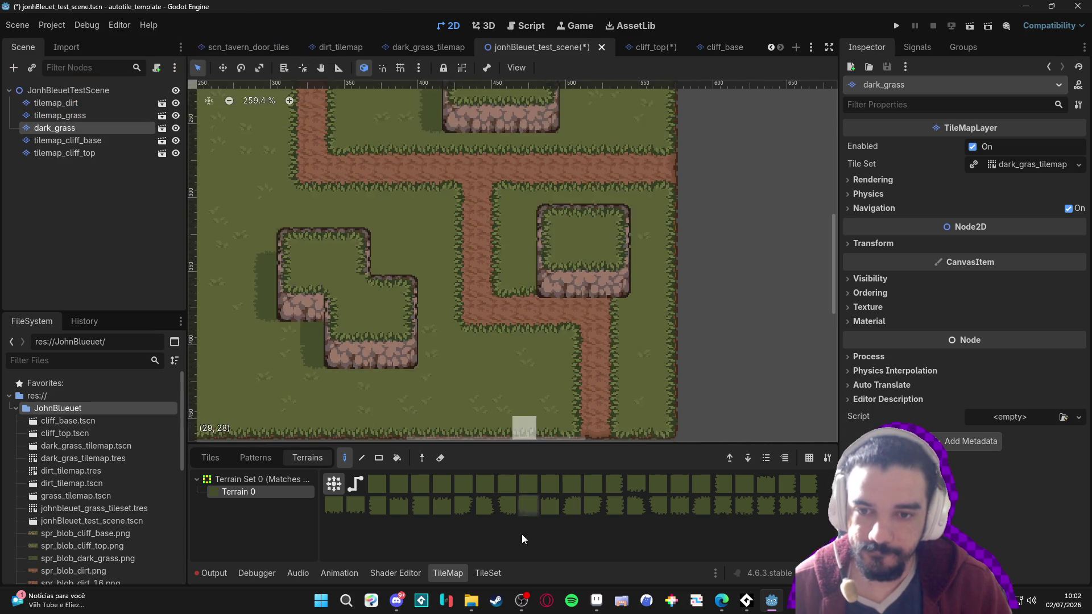
pyautogui.hscroll(-1, 565, 299)
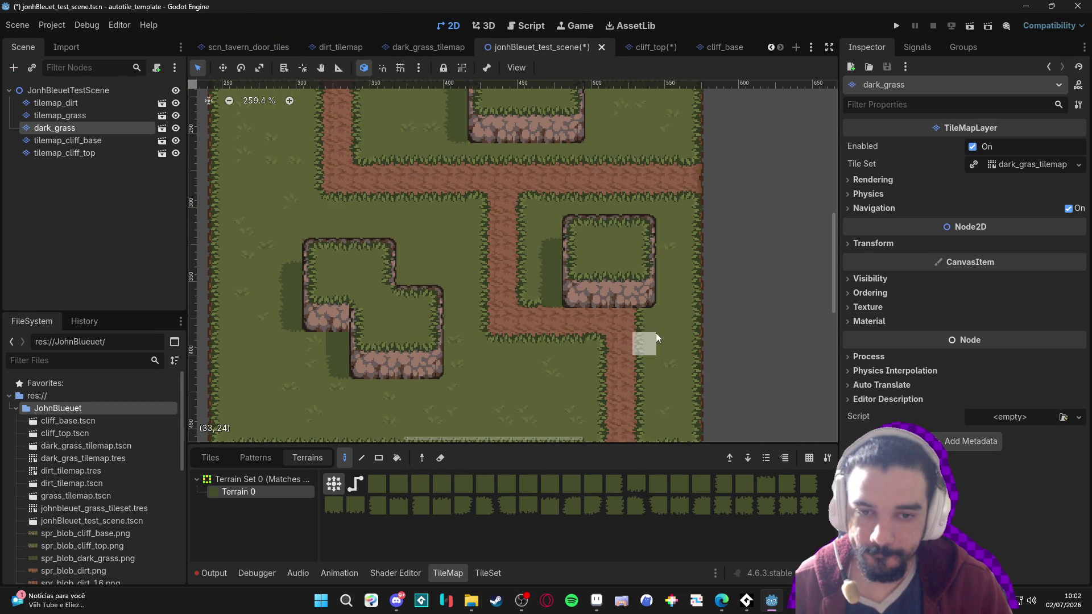
pyautogui.hscroll(1, 656, 333)
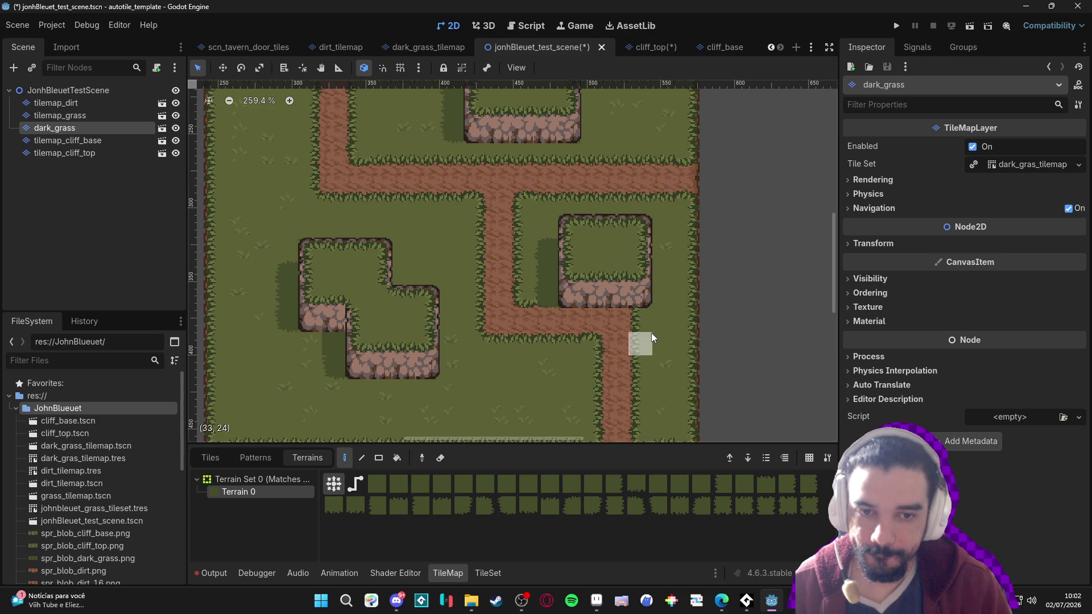
pyautogui.click(114, 124)
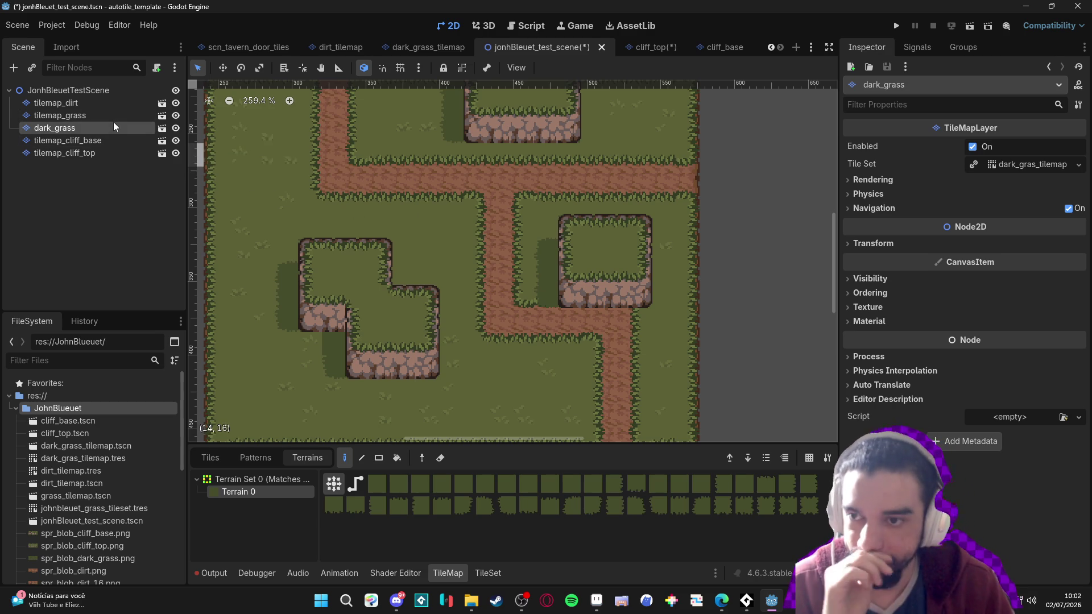
pyautogui.scroll(2, 619, 297)
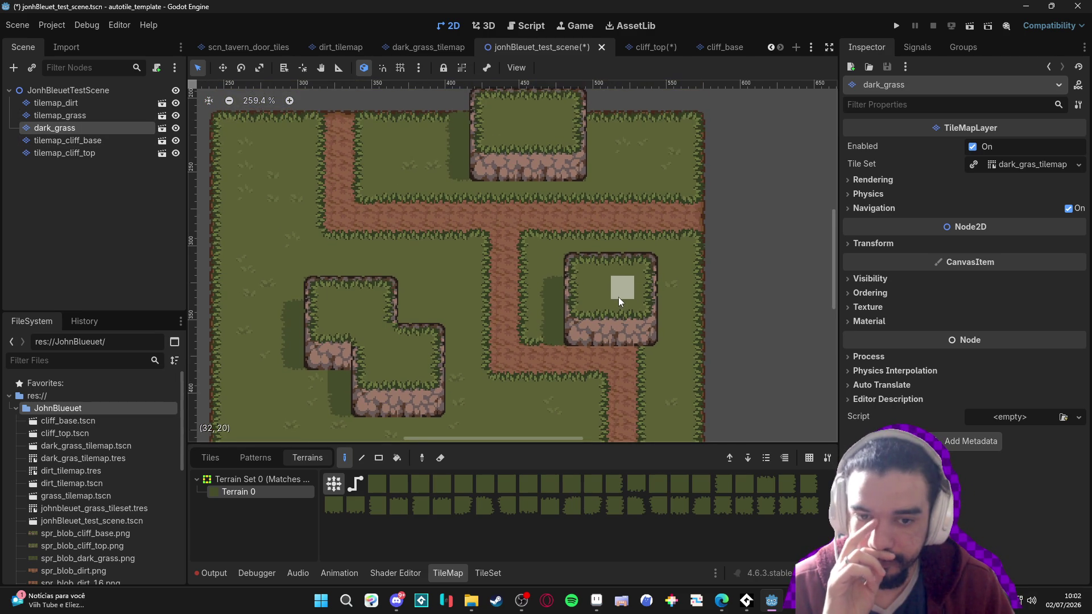
pyautogui.scroll(-5, 583, 189)
pyautogui.scroll(5, 583, 189)
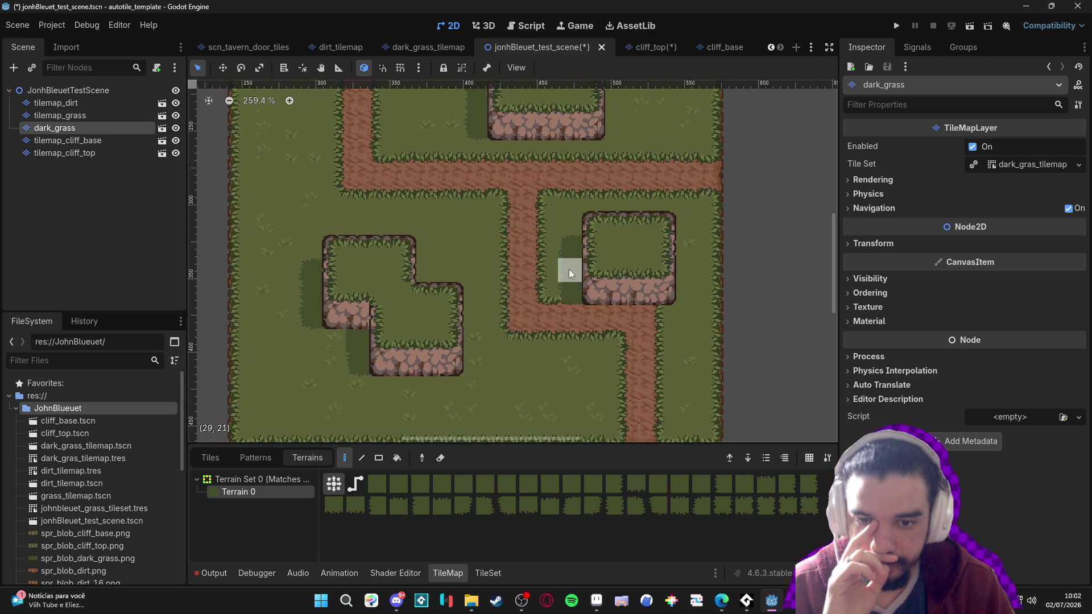
pyautogui.moveTo(542, 347); pyautogui.dragTo(562, 296)
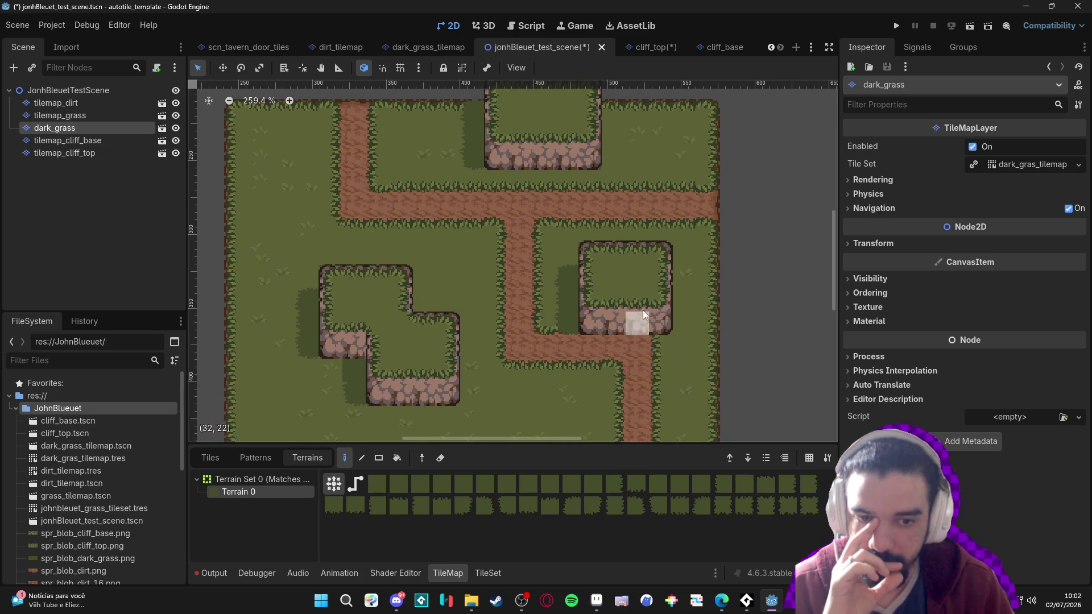
pyautogui.press('p')
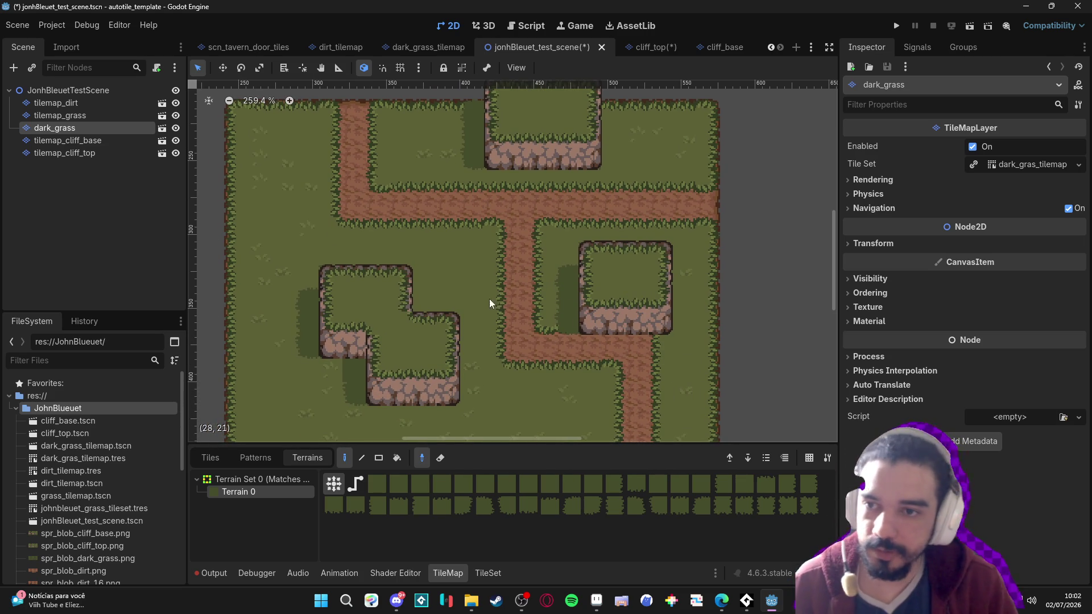
# Hide and then show the dark_grass layer to check what lies beneath
pyautogui.click(176, 129)
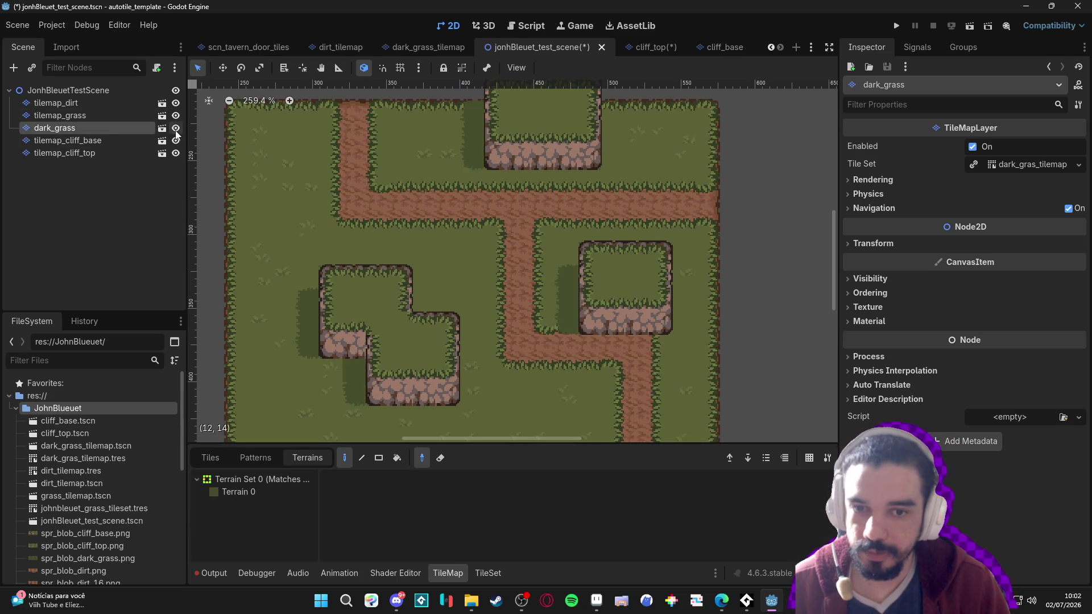
pyautogui.click(176, 128)
pyautogui.click(175, 129)
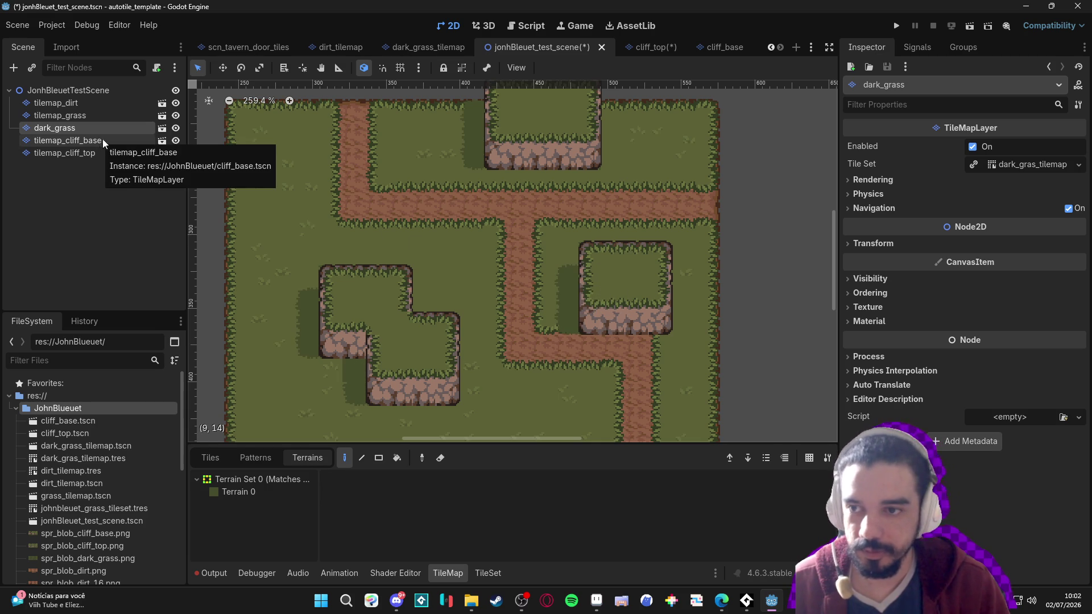
# Select tilemap_cliff_top and pick its Terrain 0 for painting
pyautogui.click(93, 153)
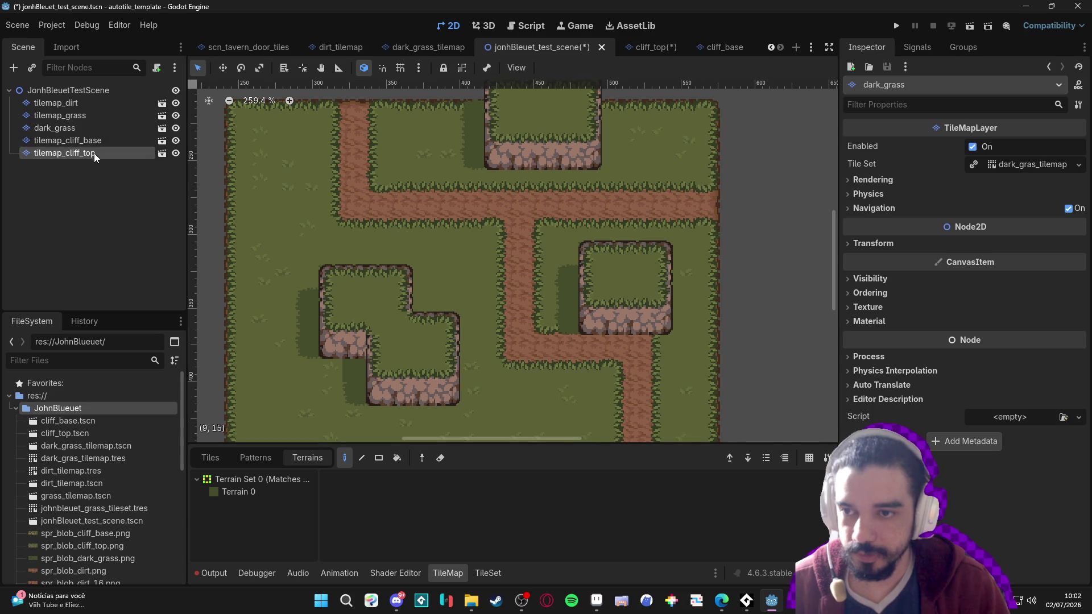
pyautogui.moveTo(589, 299); pyautogui.dragTo(568, 328)
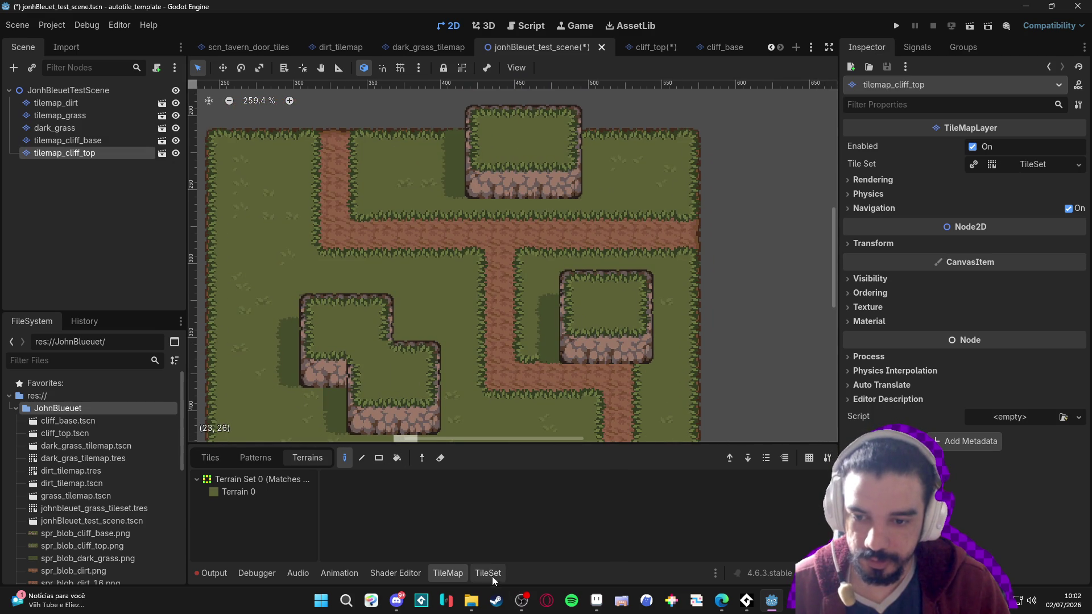
pyautogui.click(260, 493)
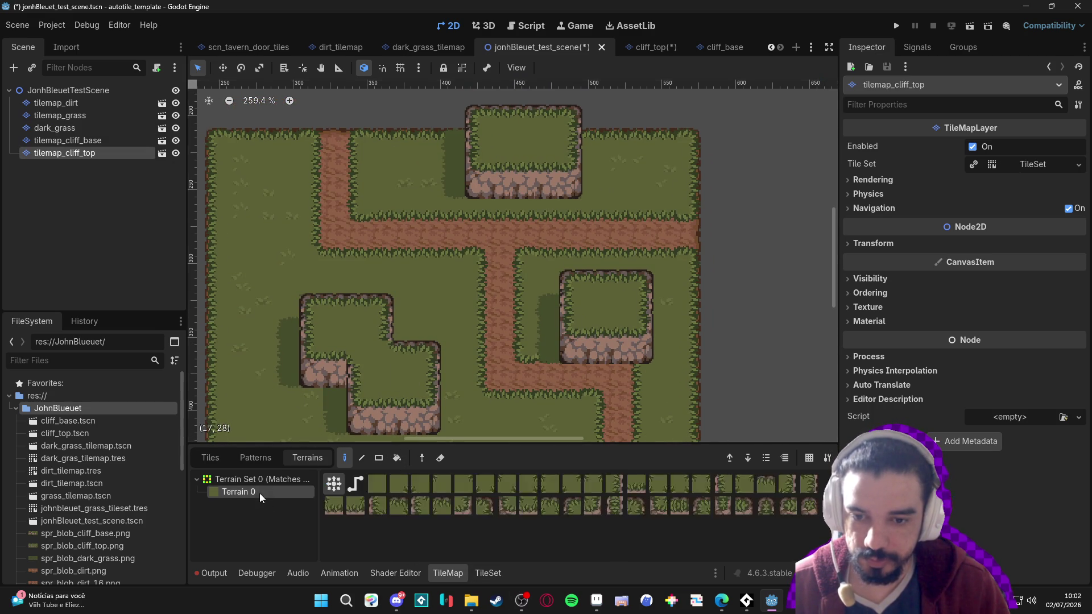
# Erase the right cliff block's middle row on tilemap_cliff_top, undoing a stray erase of the upper cliff
pyautogui.click(480, 572)
pyautogui.click(446, 572)
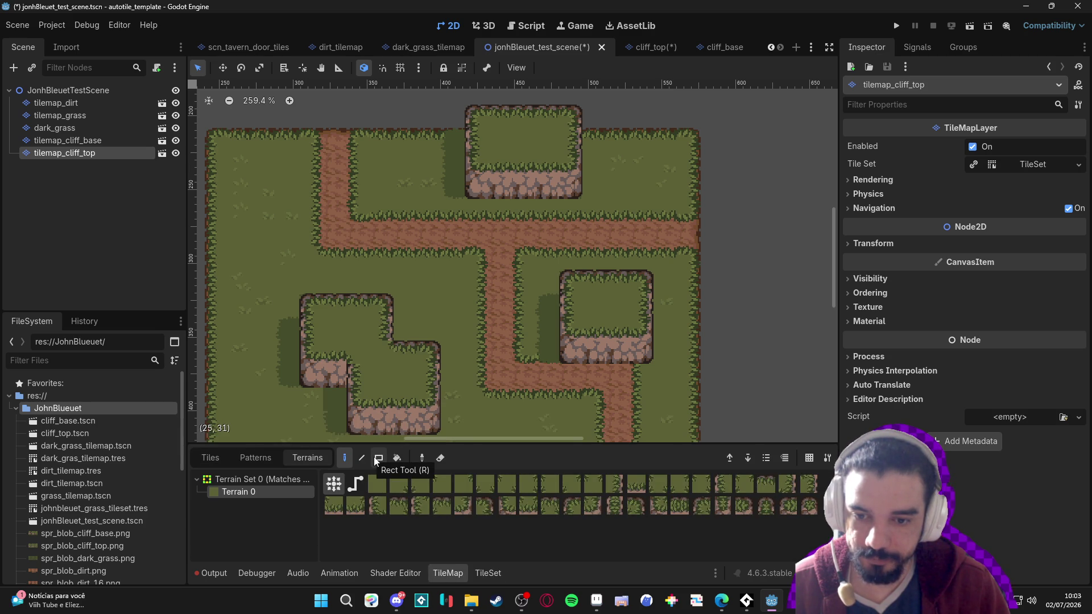
pyautogui.press('e')
pyautogui.moveTo(577, 337); pyautogui.dragTo(642, 333)
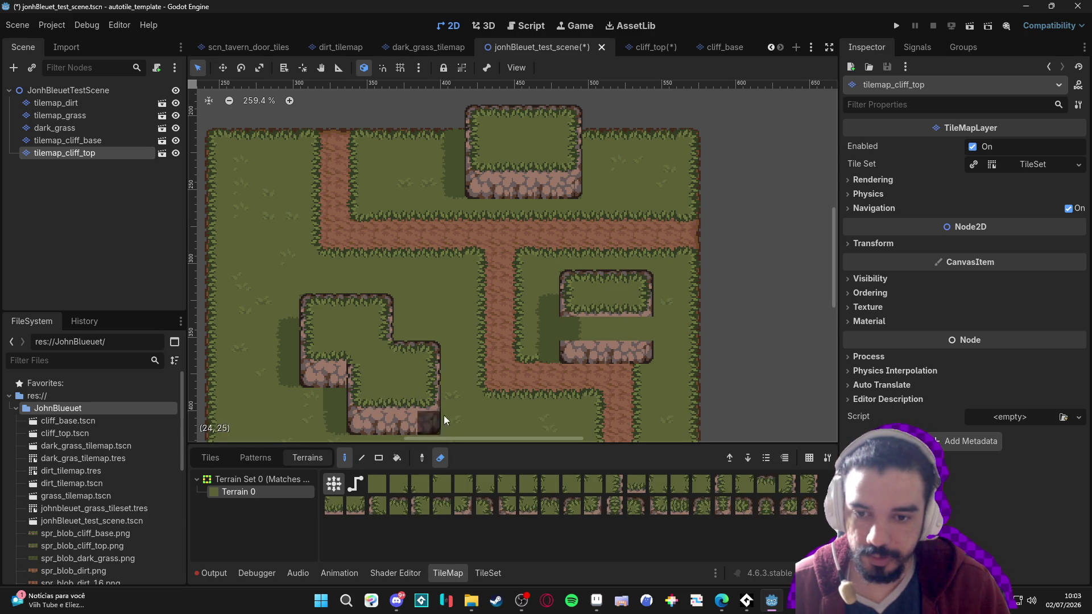
pyautogui.scroll(3, 489, 342)
pyautogui.moveTo(462, 170); pyautogui.dragTo(564, 165)
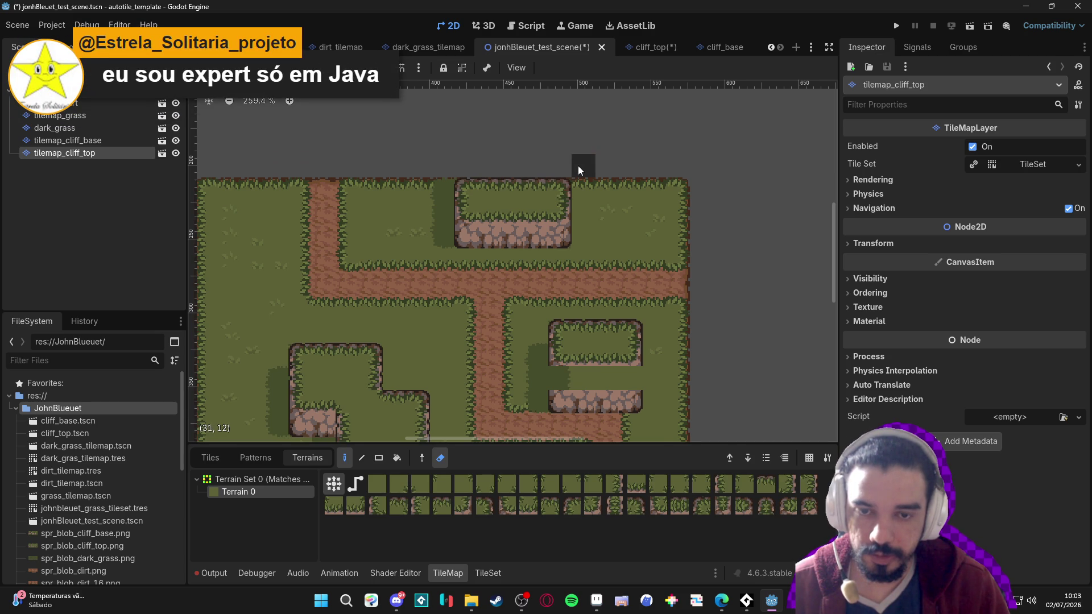
pyautogui.hscroll(-1, 578, 166)
pyautogui.hotkey('ctrl', 'z')
pyautogui.press('e')
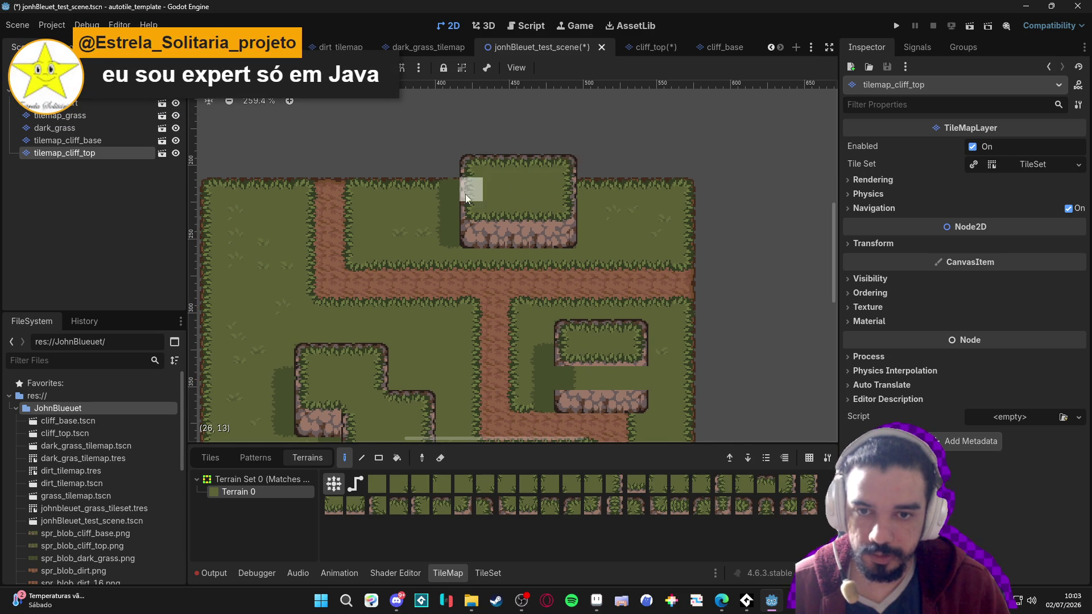
pyautogui.scroll(-3, 529, 256)
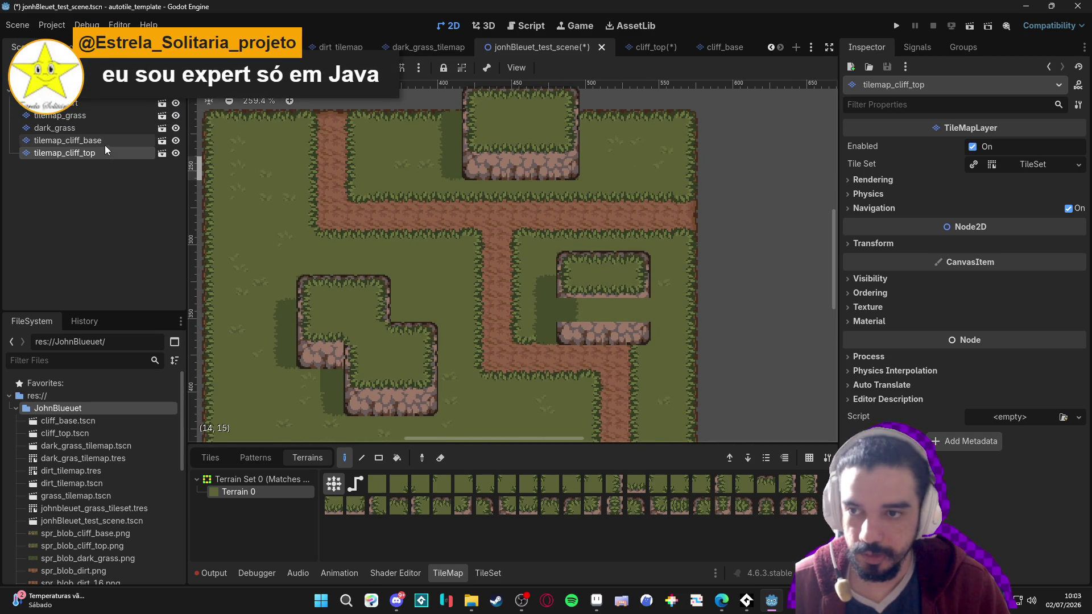
# Select tilemap_cliff_base with Terrain 0, toggling the Eraser on and back off
pyautogui.click(105, 144)
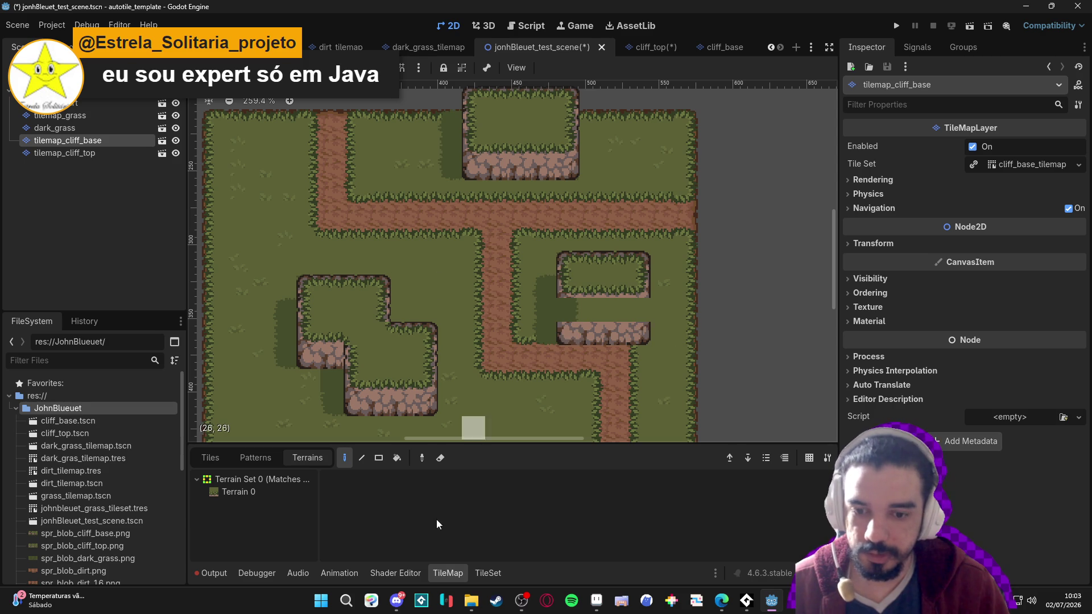
pyautogui.click(237, 492)
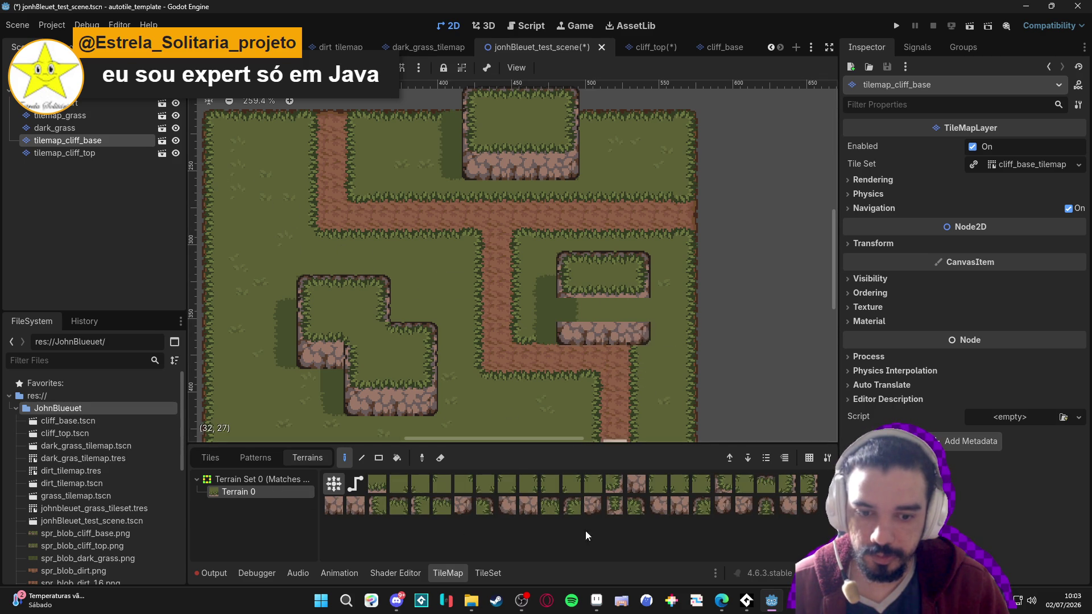
pyautogui.click(440, 458)
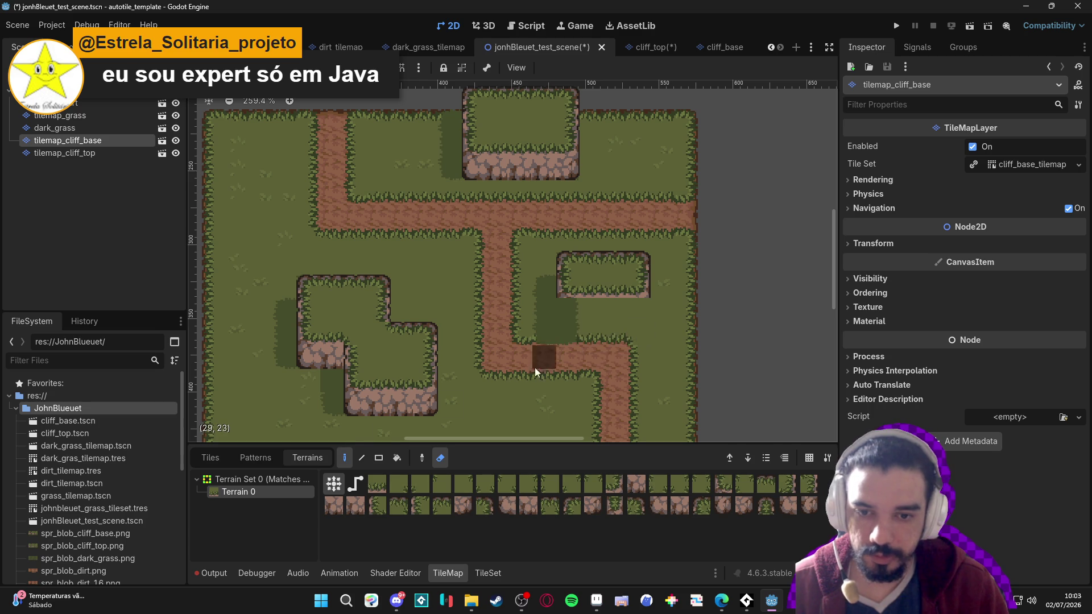
pyautogui.hscroll(2, 660, 312)
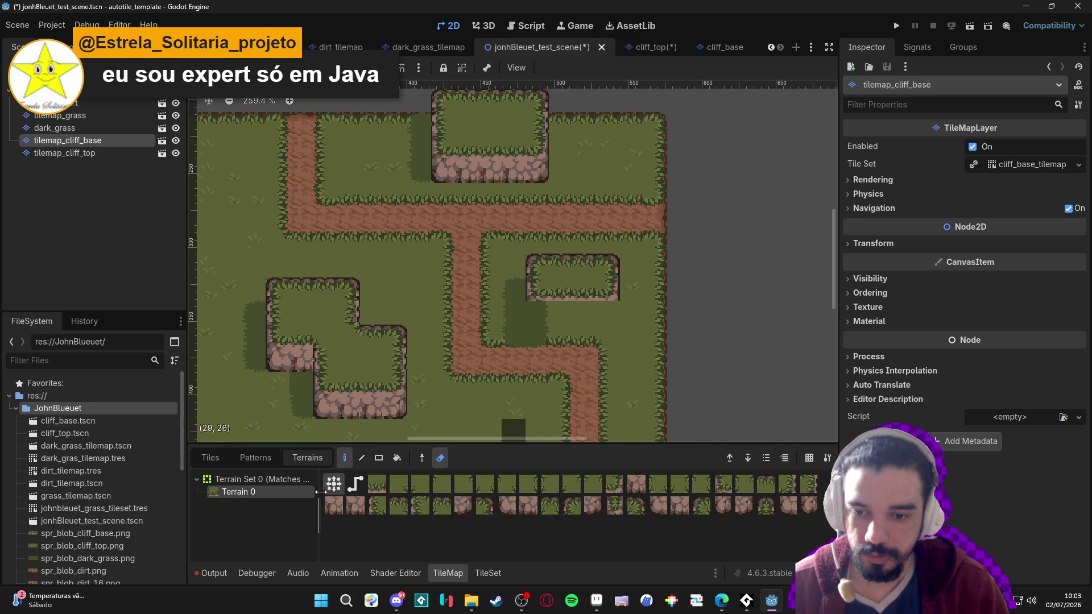
pyautogui.click(439, 458)
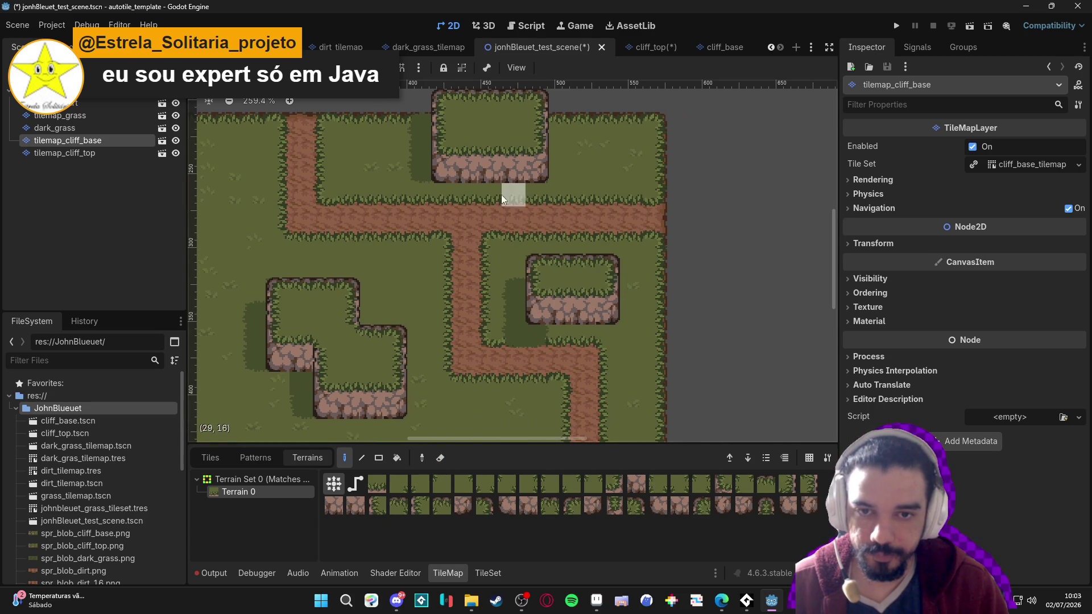
pyautogui.hscroll(-2, 436, 263)
pyautogui.scroll(-3, 367, 329)
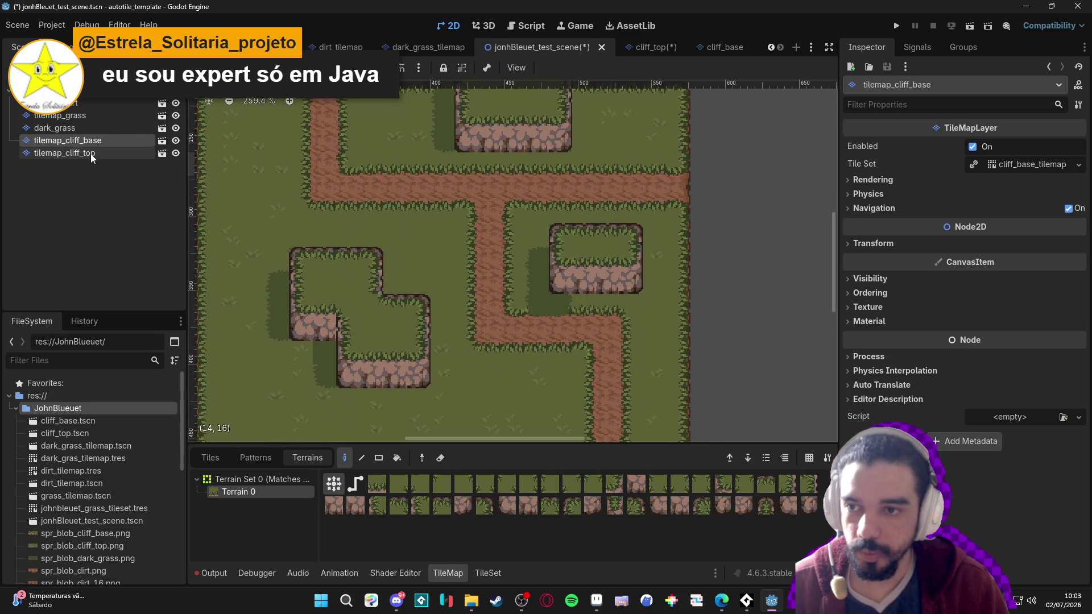
# Erase the stray dark-grass tiles at the path corner on the dark_grass layer
pyautogui.click(90, 131)
pyautogui.press('e')
pyautogui.click(533, 305)
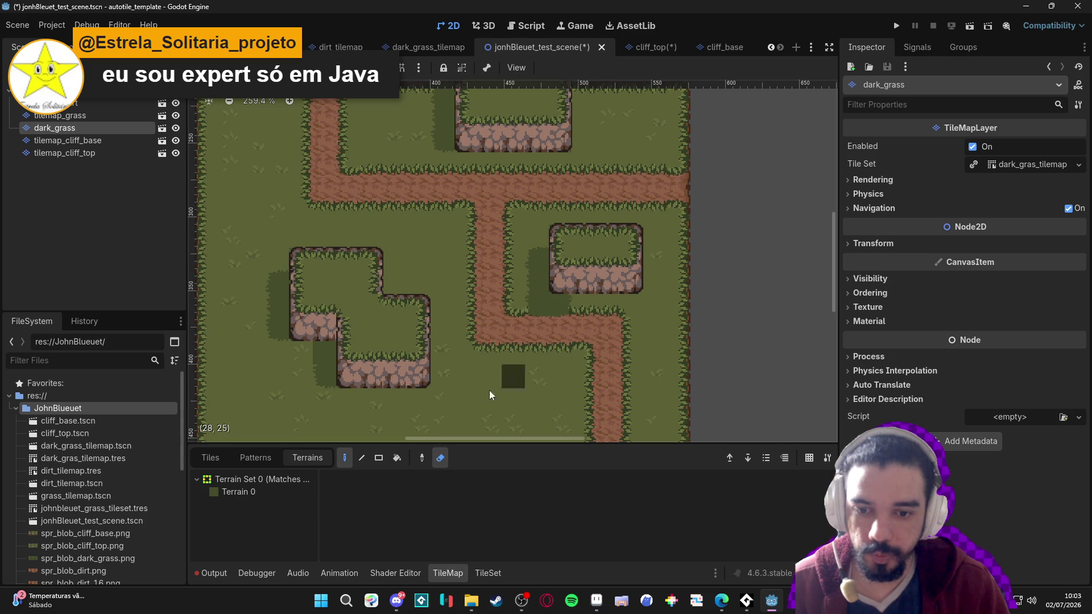
pyautogui.click(237, 490)
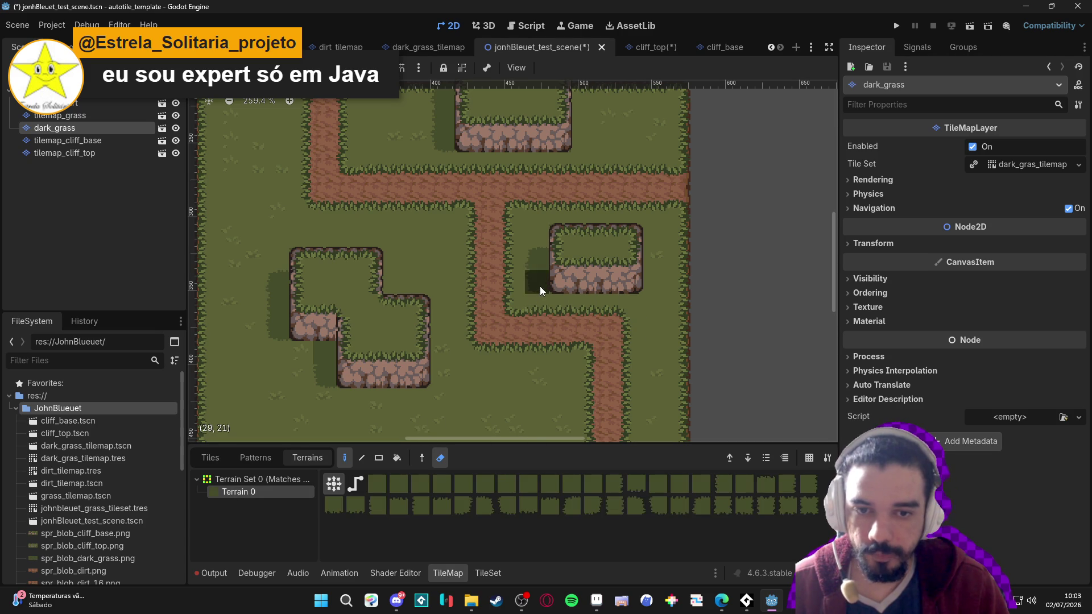
pyautogui.scroll(3, 543, 205)
pyautogui.scroll(5, 543, 205)
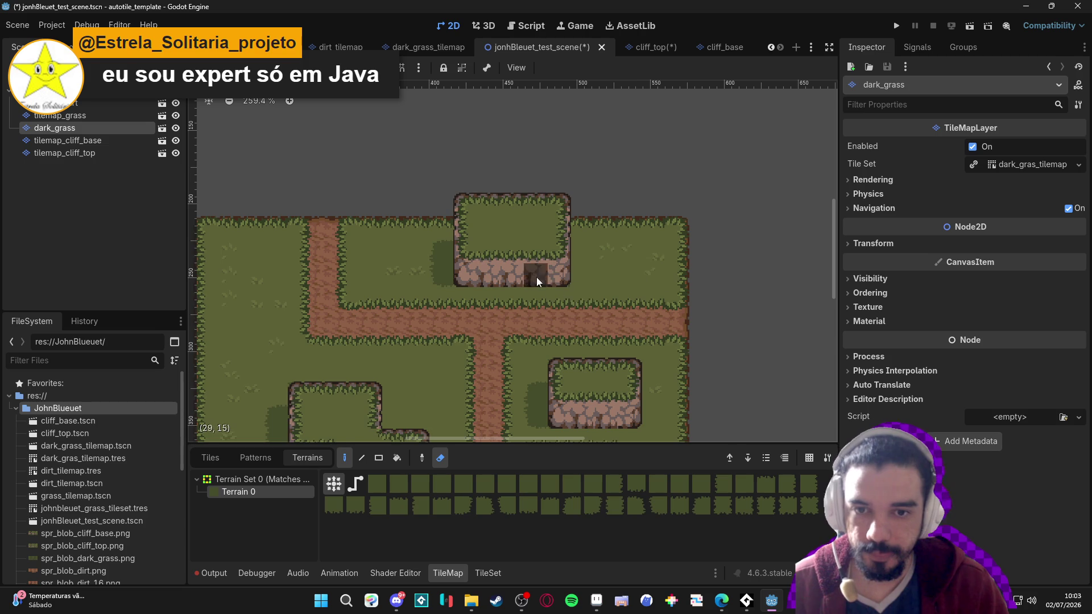
pyautogui.scroll(-4, 537, 281)
pyautogui.hscroll(-2, 595, 220)
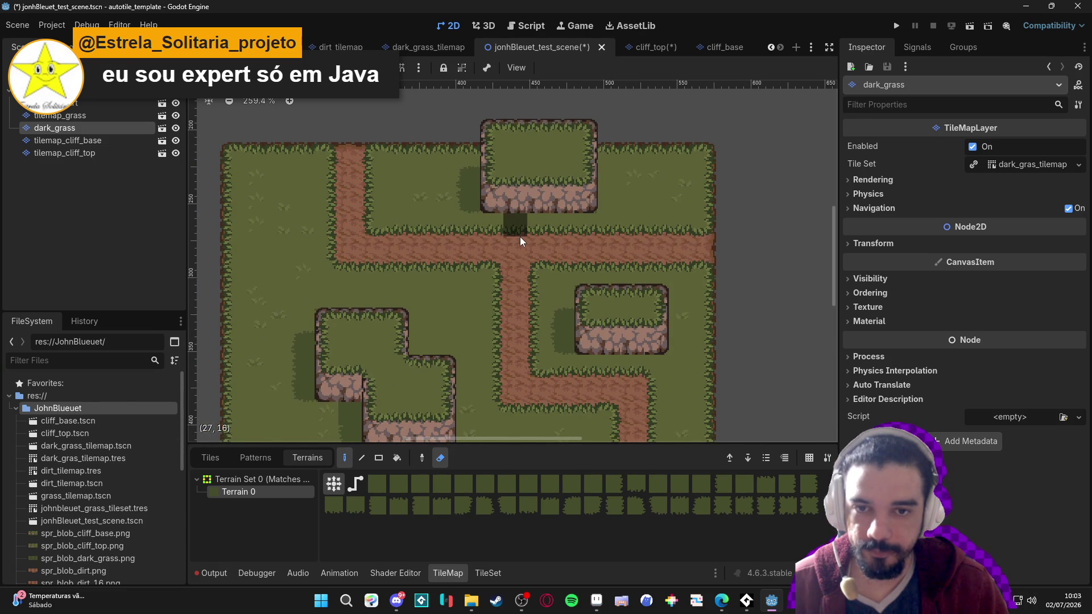
pyautogui.scroll(-1, 519, 253)
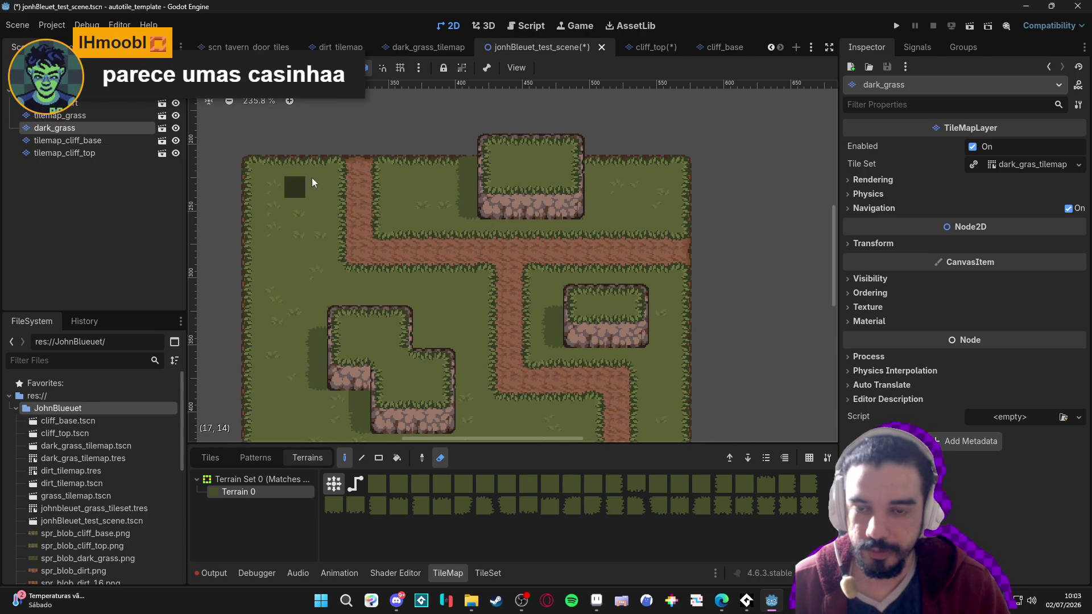
# Paint Terrain 0 grass on the tilemap_grass layer along the map's top edge
pyautogui.click(101, 118)
pyautogui.click(268, 492)
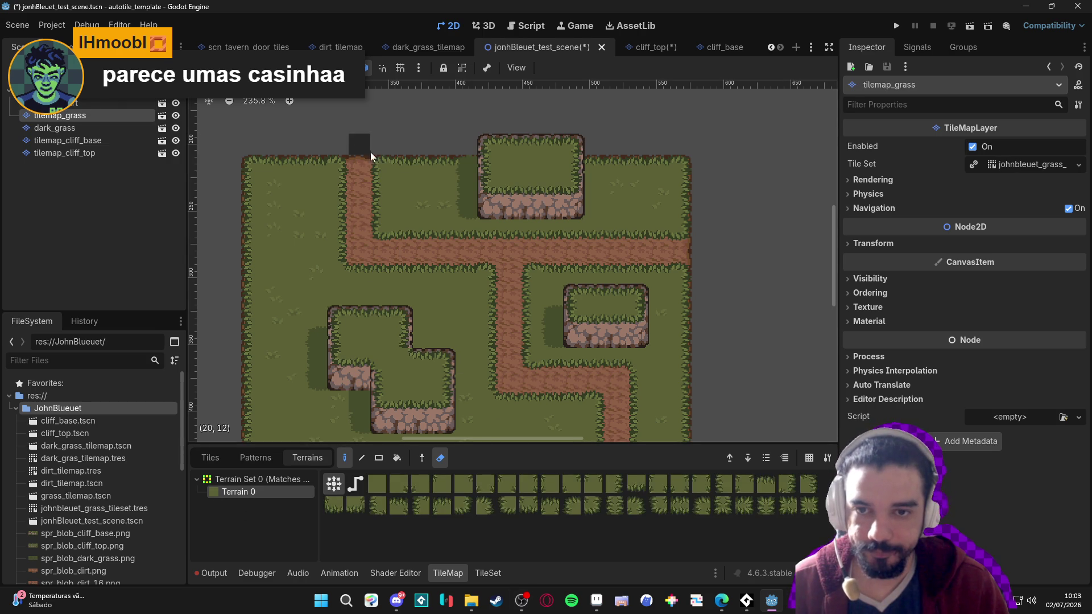
pyautogui.click(440, 457)
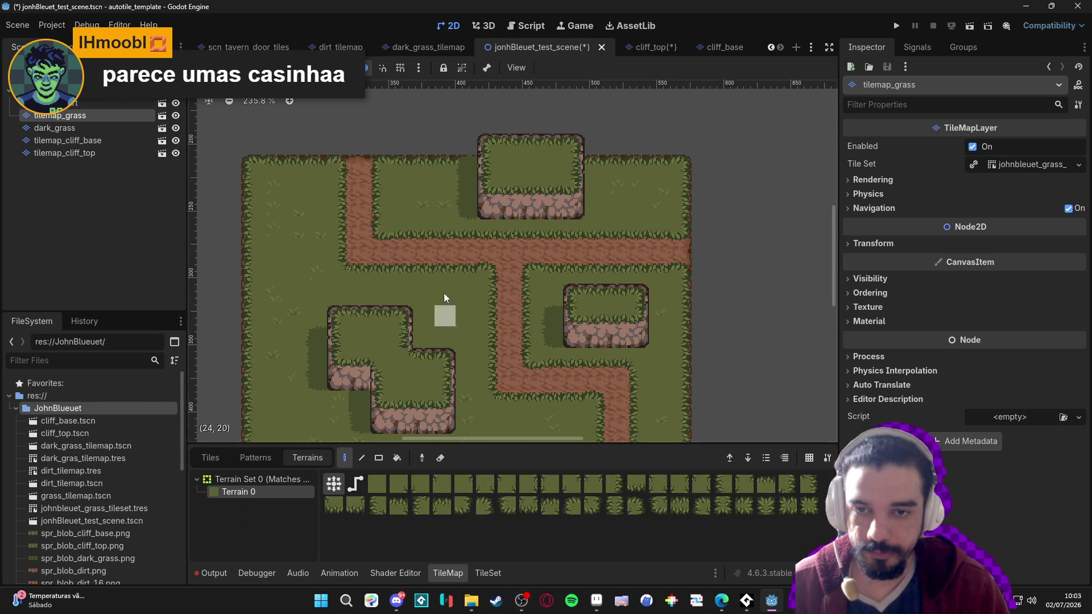
pyautogui.moveTo(402, 145); pyautogui.dragTo(644, 149)
# Zoom out and pan across the map, saving the test scene with Ctrl+S
pyautogui.hscroll(-2, 546, 170)
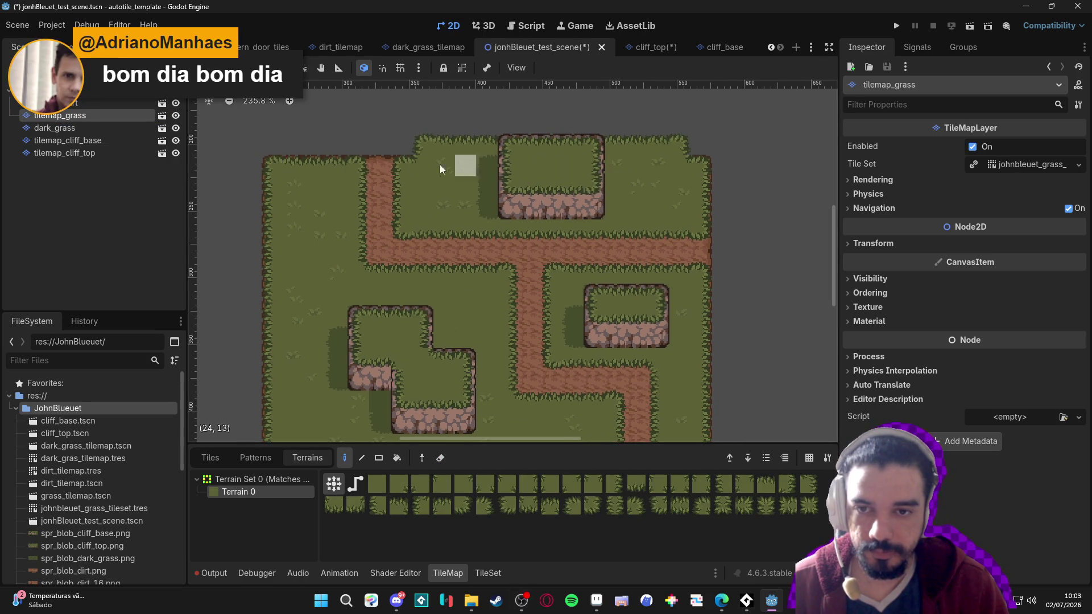
pyautogui.scroll(-1, 543, 285)
pyautogui.moveTo(543, 285)
pyautogui.mouseDown()
pyautogui.moveTo(514, 232)
pyautogui.moveTo(569, 258)
pyautogui.mouseUp()
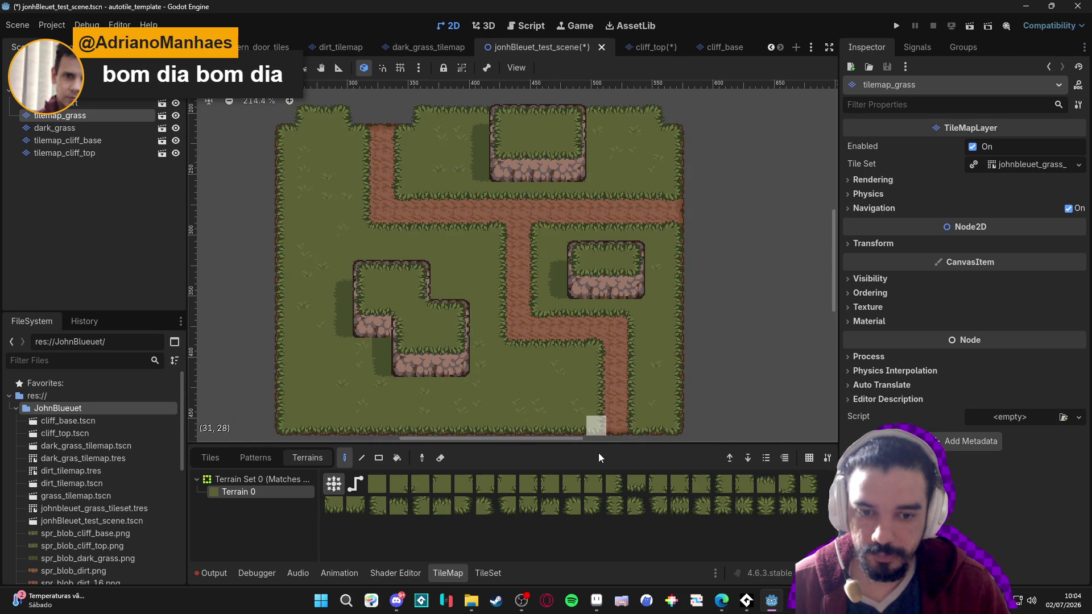
pyautogui.moveTo(589, 370); pyautogui.dragTo(528, 357)
pyautogui.hotkey('ctrl', 's')
pyautogui.hscroll(2, 637, 364)
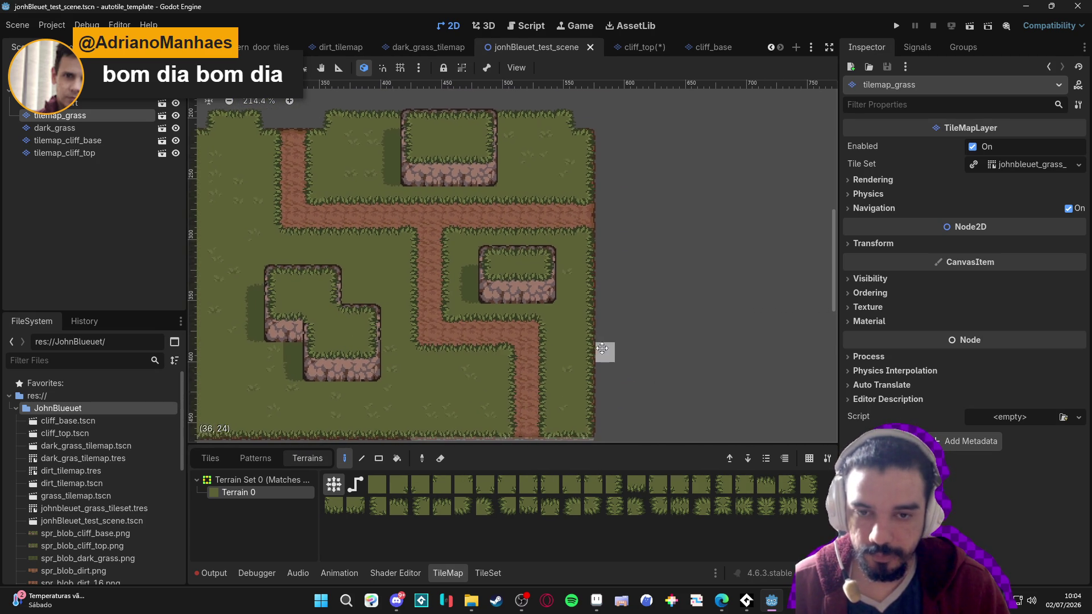
pyautogui.moveTo(616, 342); pyautogui.dragTo(588, 340)
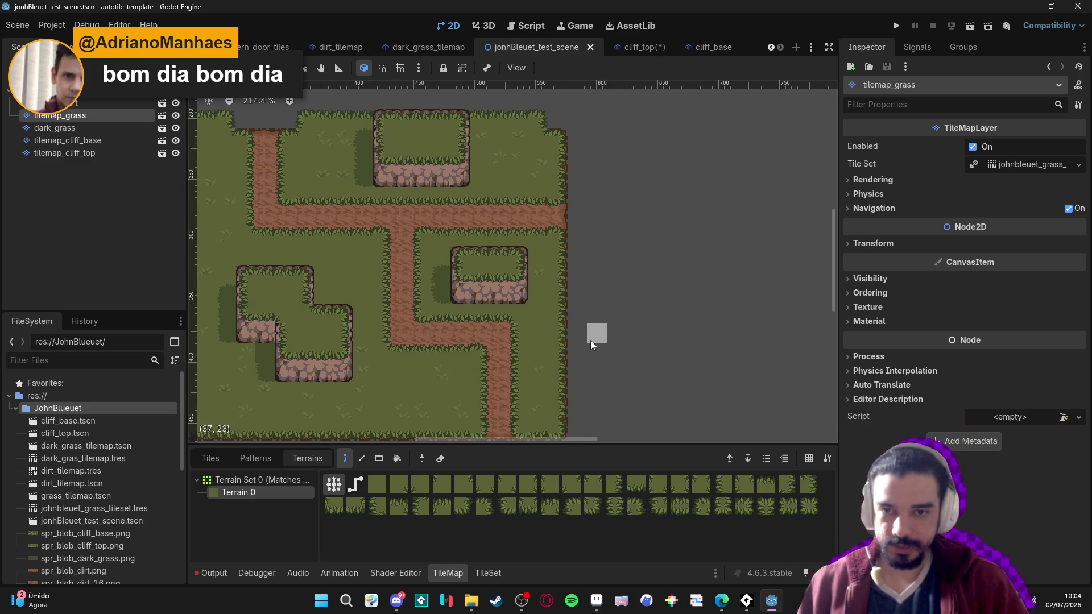
pyautogui.hscroll(2, 555, 336)
pyautogui.moveTo(545, 344)
pyautogui.mouseDown()
pyautogui.moveTo(590, 328)
pyautogui.moveTo(600, 347)
pyautogui.moveTo(552, 340)
pyautogui.moveTo(523, 318)
pyautogui.moveTo(540, 322)
pyautogui.mouseUp()
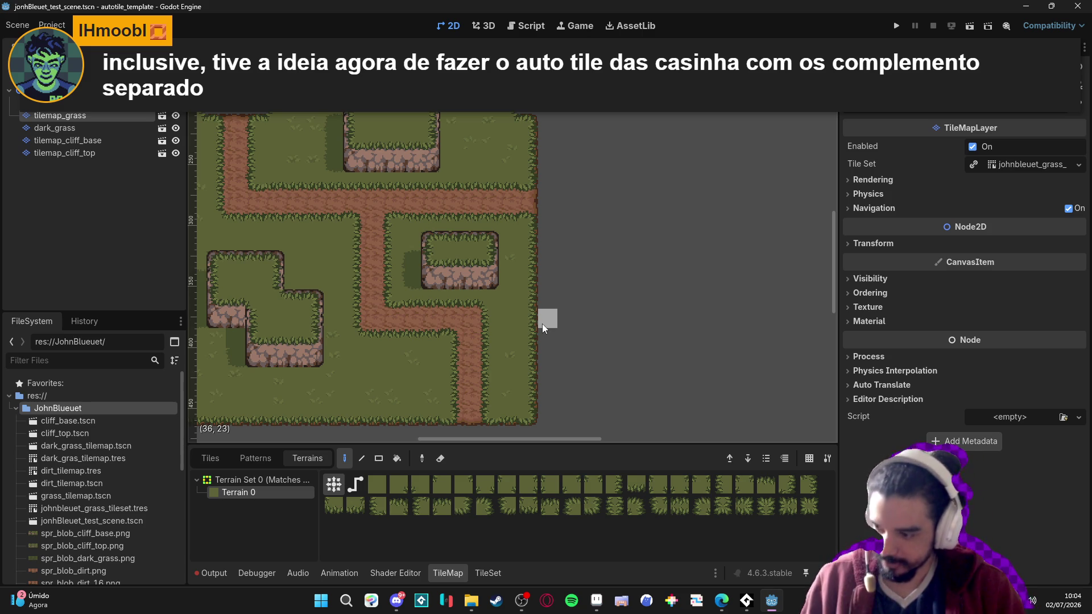
pyautogui.moveTo(463, 291)
pyautogui.mouseDown()
pyautogui.moveTo(478, 334)
pyautogui.moveTo(458, 307)
pyautogui.moveTo(402, 298)
pyautogui.moveTo(592, 298)
pyautogui.mouseUp()
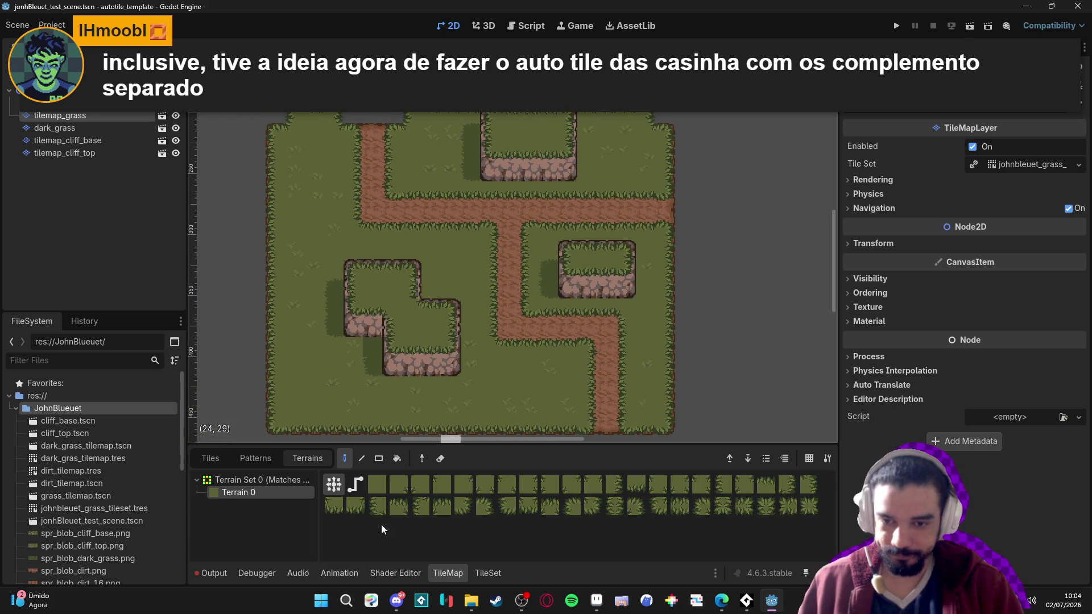
pyautogui.click(176, 103)
# Restore layer visibility and erase the lower-left cliff's top on tilemap_cliff_top
pyautogui.click(176, 103)
pyautogui.click(177, 118)
pyautogui.click(177, 119)
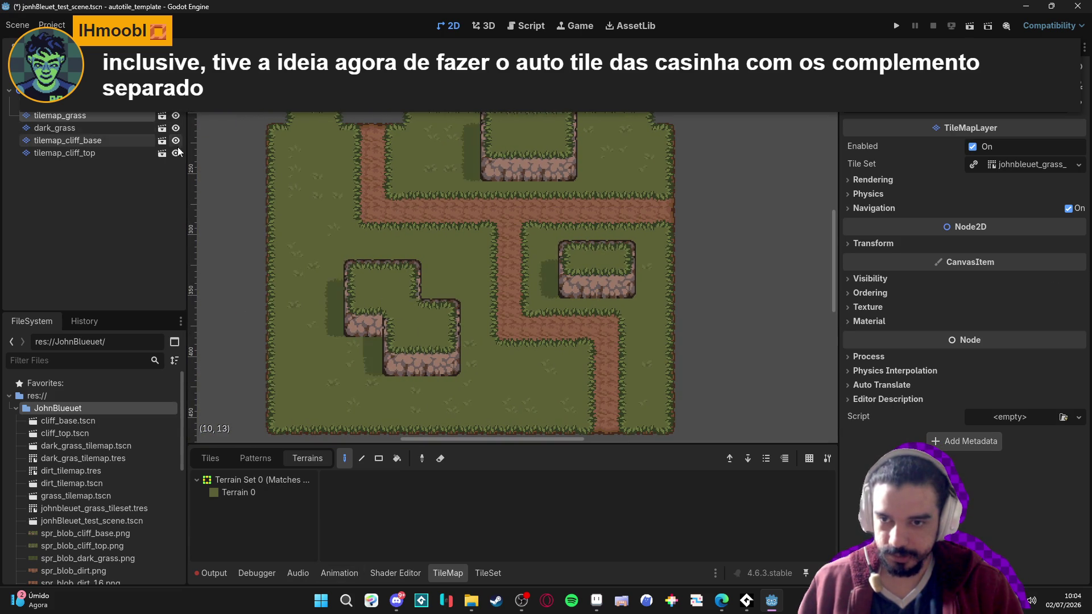
pyautogui.click(114, 149)
pyautogui.press('e')
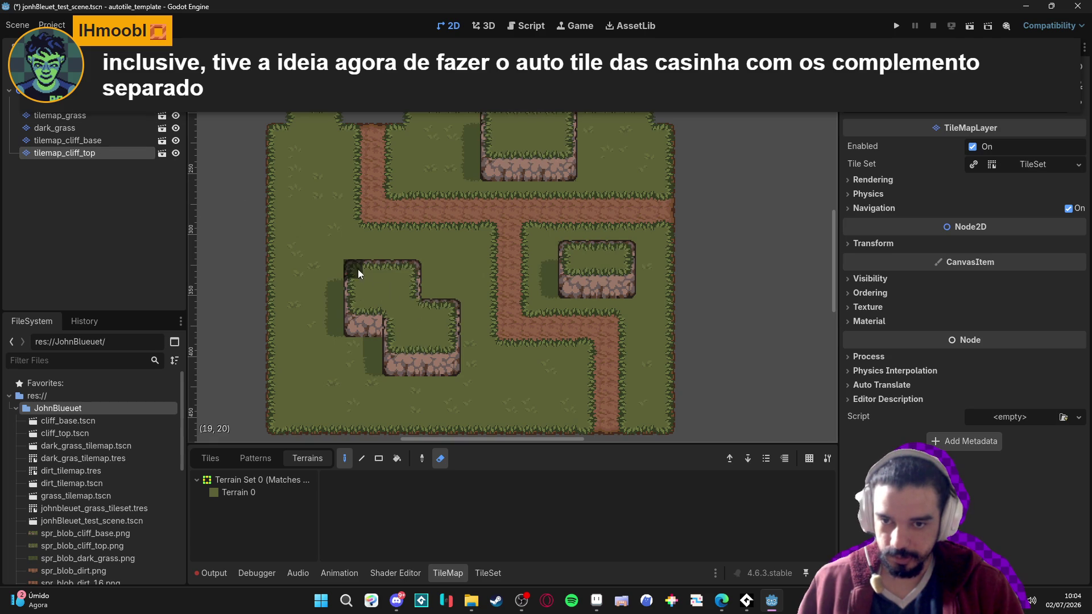
pyautogui.click(239, 492)
pyautogui.moveTo(354, 270)
pyautogui.mouseDown()
pyautogui.moveTo(353, 295)
pyautogui.moveTo(391, 346)
pyautogui.moveTo(429, 334)
pyautogui.moveTo(442, 289)
pyautogui.mouseUp()
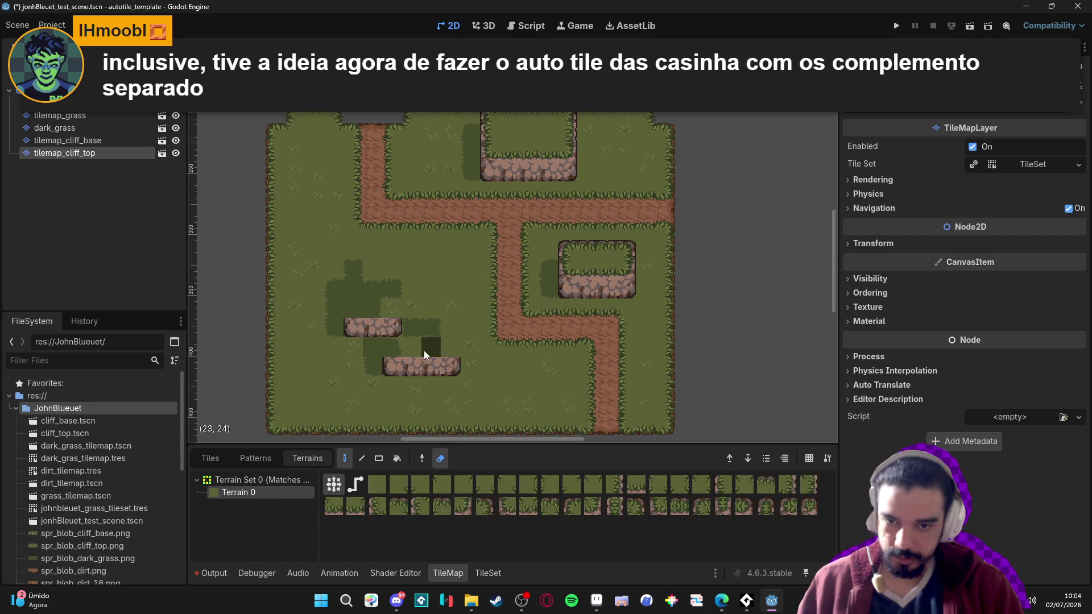
# Erase the upper and lower cliff base strips on tilemap_cliff_base
pyautogui.click(74, 141)
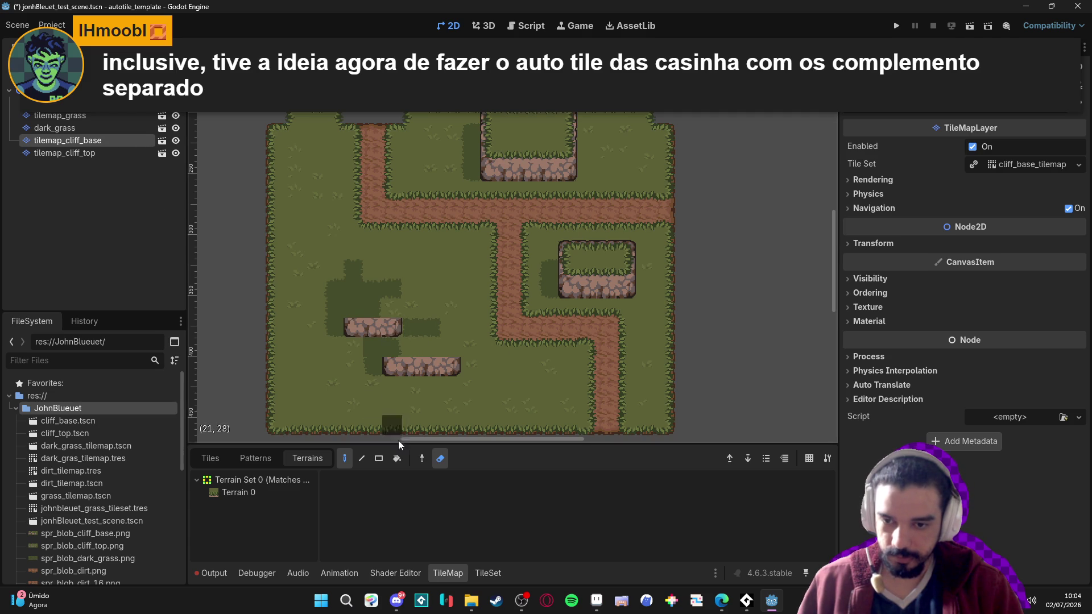
pyautogui.click(297, 490)
pyautogui.moveTo(392, 327); pyautogui.dragTo(343, 325)
pyautogui.moveTo(464, 370); pyautogui.dragTo(389, 367)
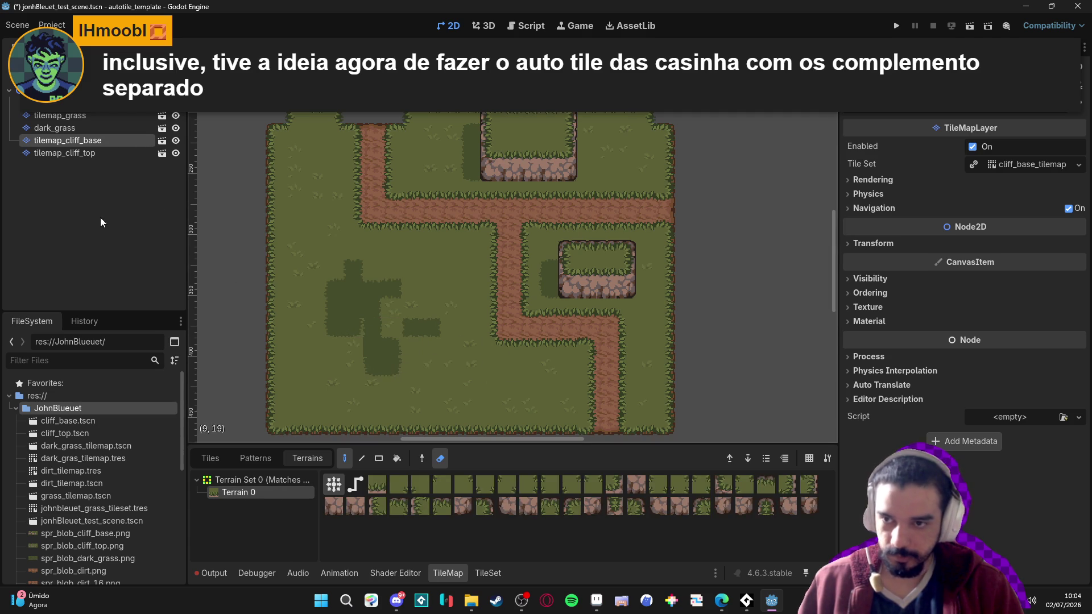
# Erase the cliff's dark_grass shadow patches, save the scene, and open Windows search
pyautogui.click(68, 128)
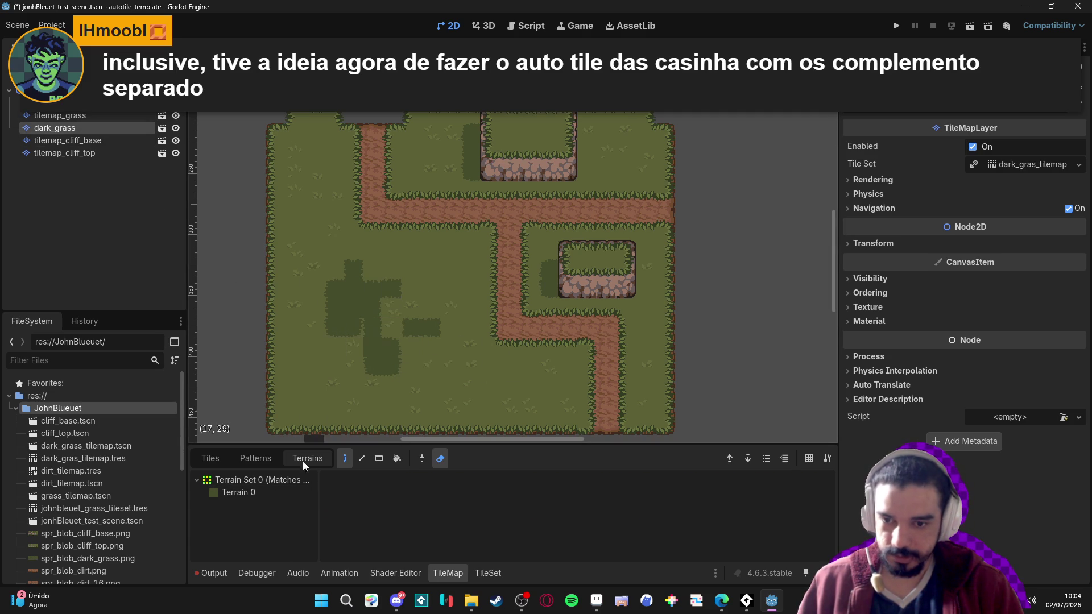
pyautogui.click(261, 493)
pyautogui.moveTo(393, 289); pyautogui.dragTo(357, 327)
pyautogui.moveTo(350, 304); pyautogui.dragTo(380, 365)
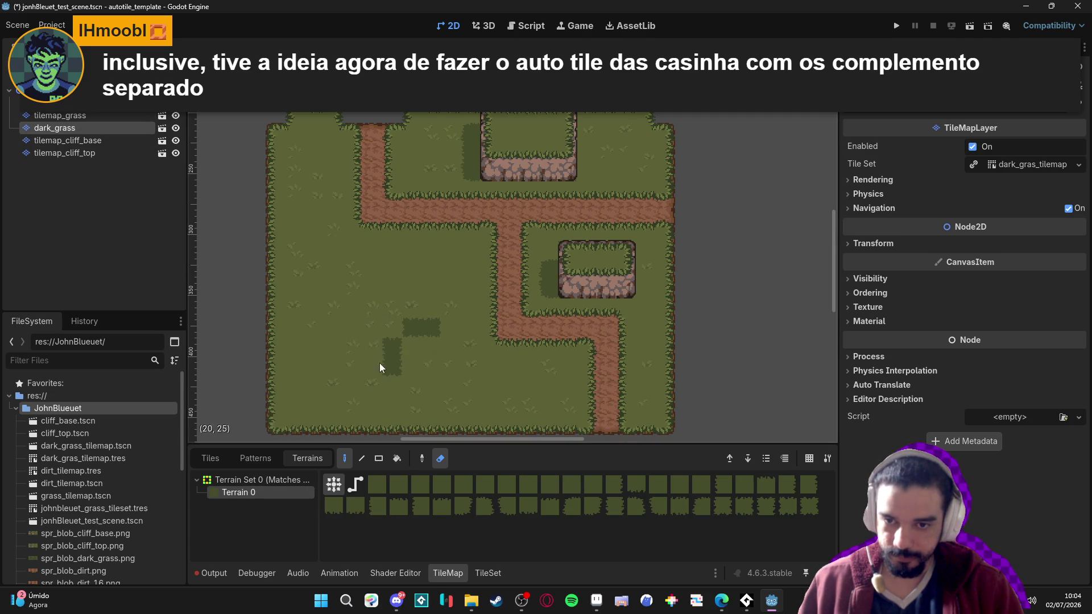
pyautogui.hotkey('ctrl', 's')
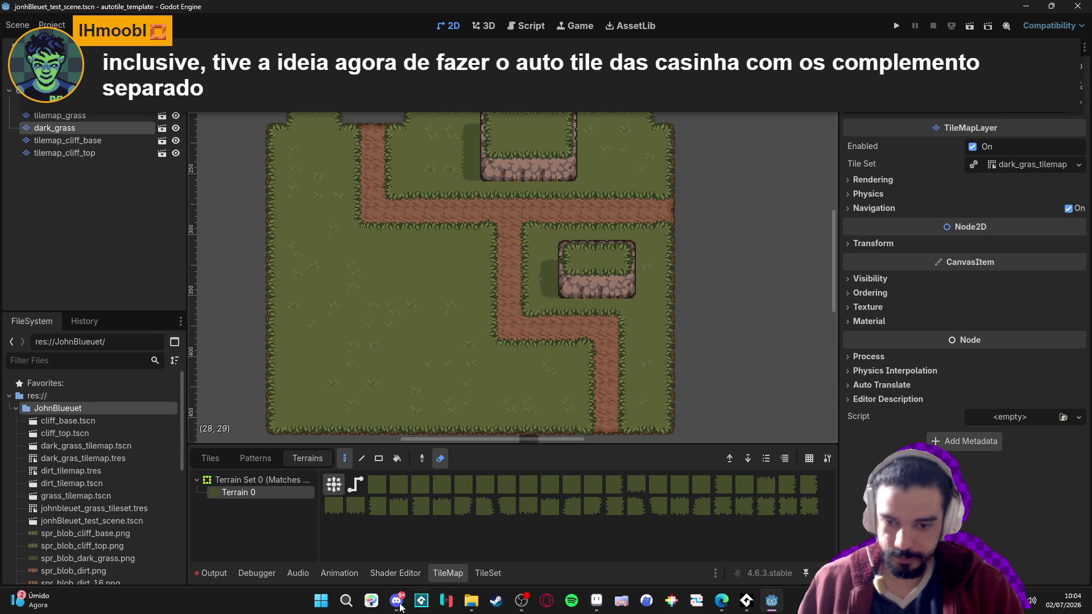
pyautogui.click(322, 602)
# Launch LICEcap and start a GIF recording saved as cliff.gif
pyautogui.write('ucc')
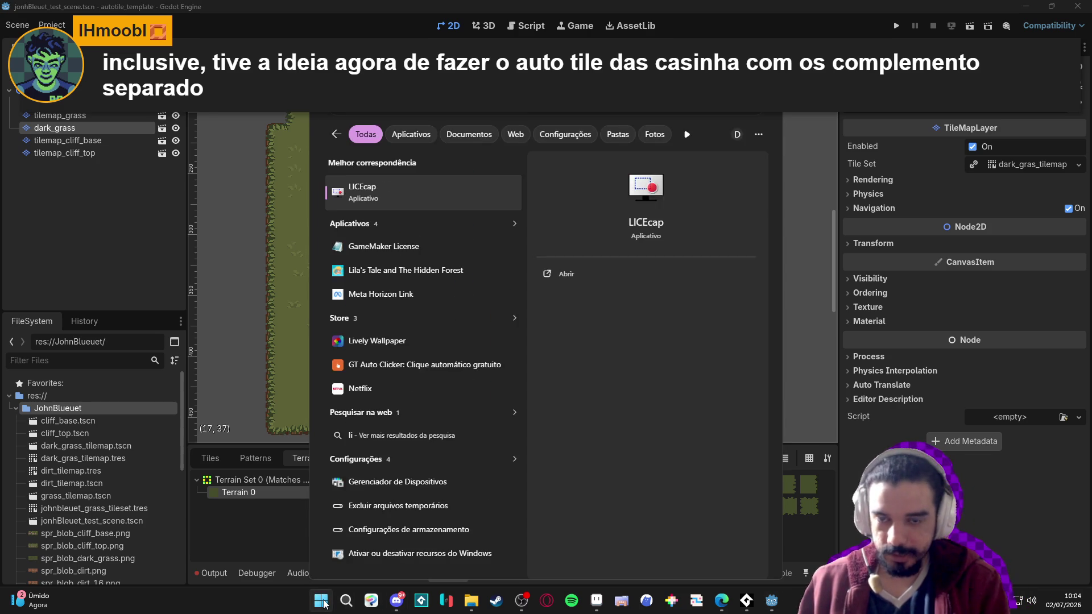
pyautogui.press('Return')
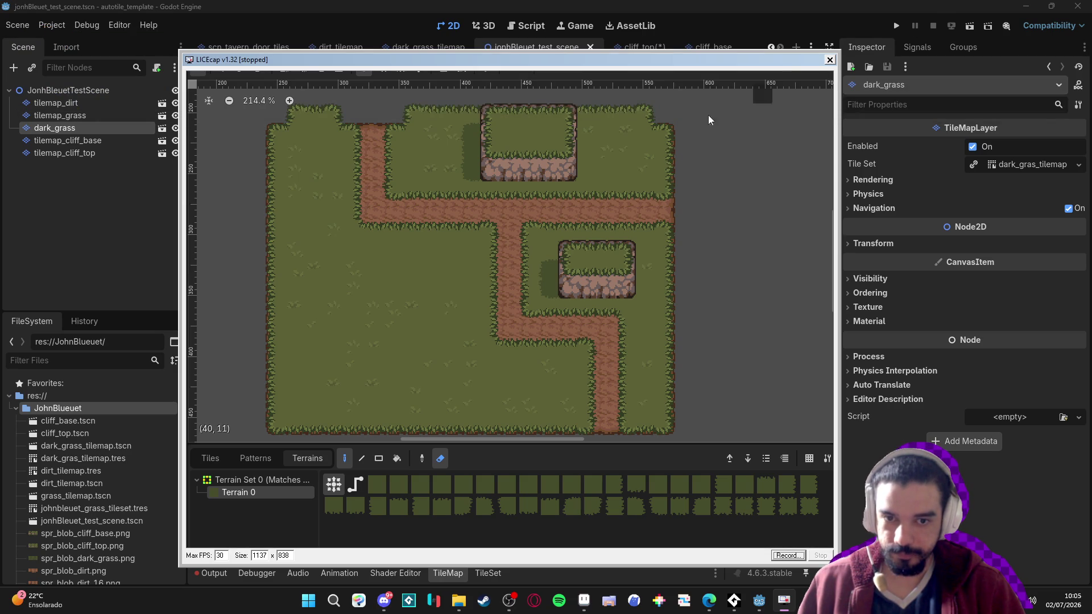
pyautogui.click(794, 559)
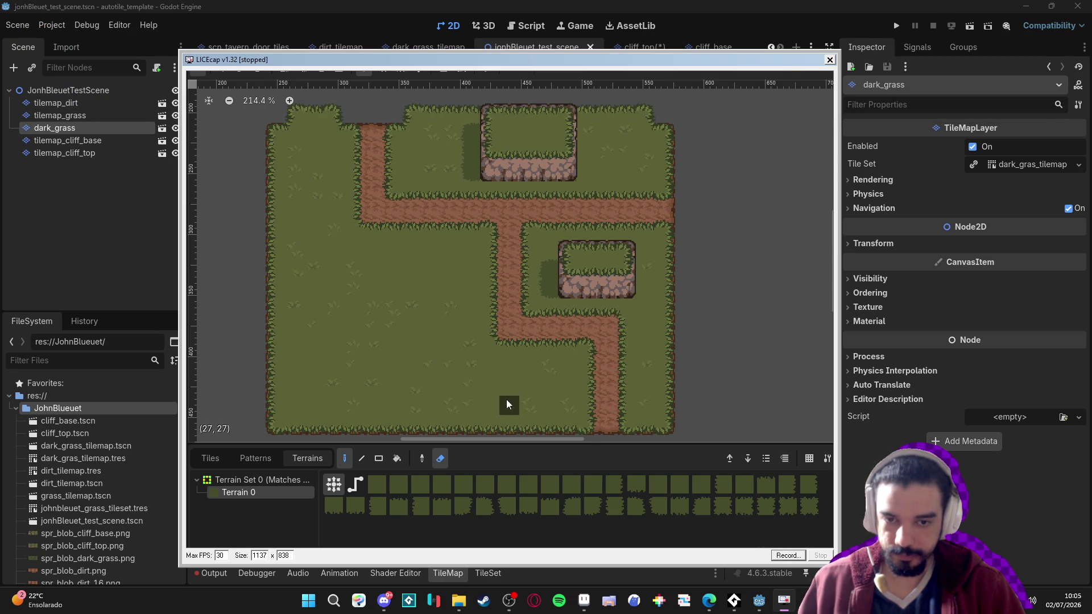
pyautogui.write('cliff')
pyautogui.press('Return')
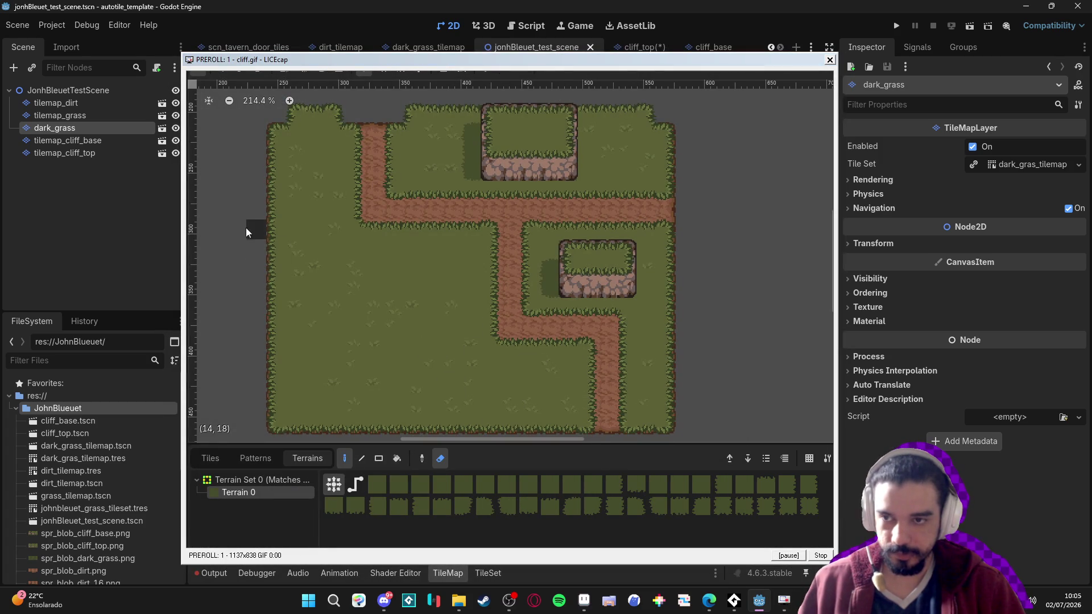
# Repaint the cliff top on tilemap_cliff_top into a larger block with a straight edge
pyautogui.click(106, 153)
pyautogui.click(283, 491)
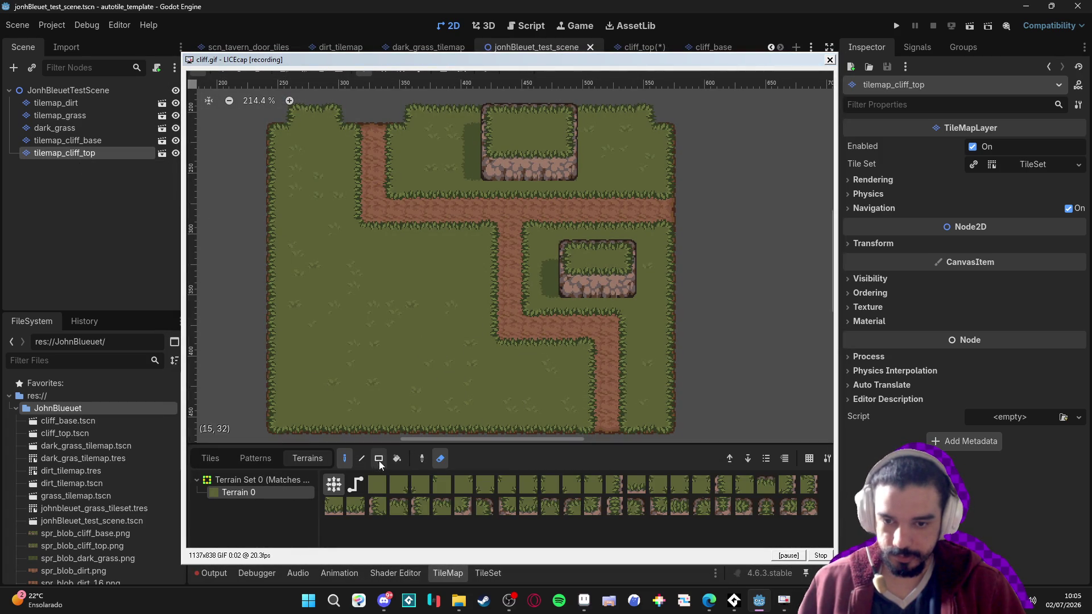
pyautogui.click(439, 459)
pyautogui.moveTo(412, 318); pyautogui.dragTo(361, 311)
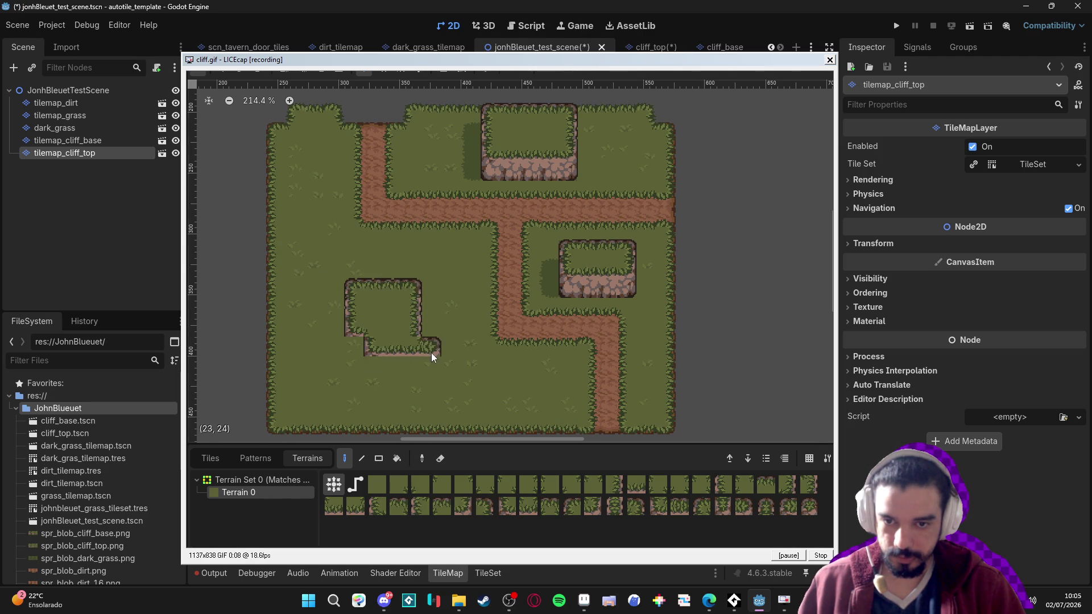
pyautogui.moveTo(432, 327); pyautogui.dragTo(444, 357)
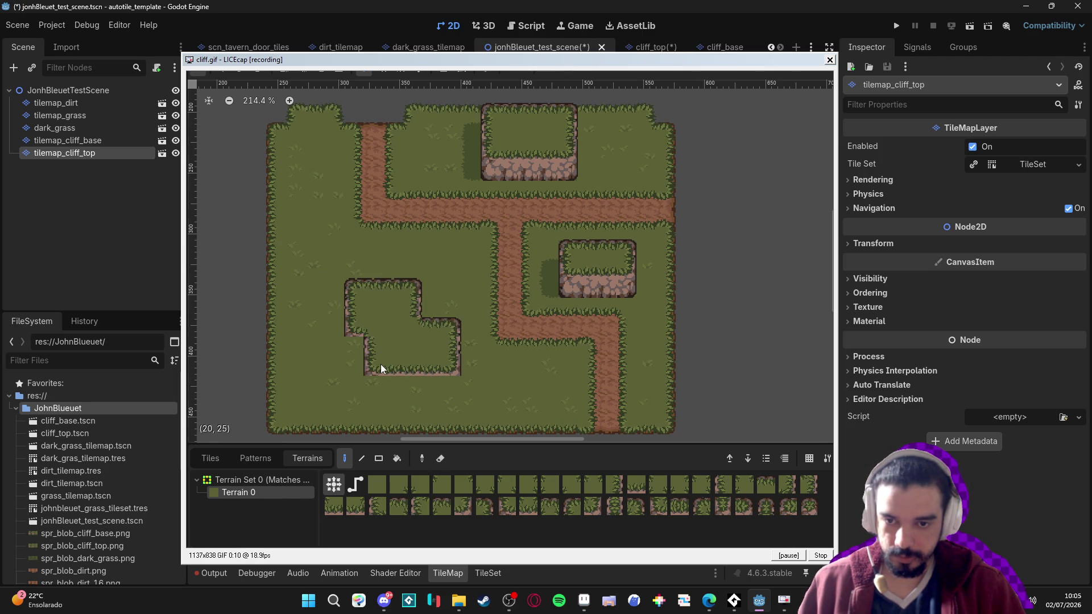
pyautogui.click(391, 353)
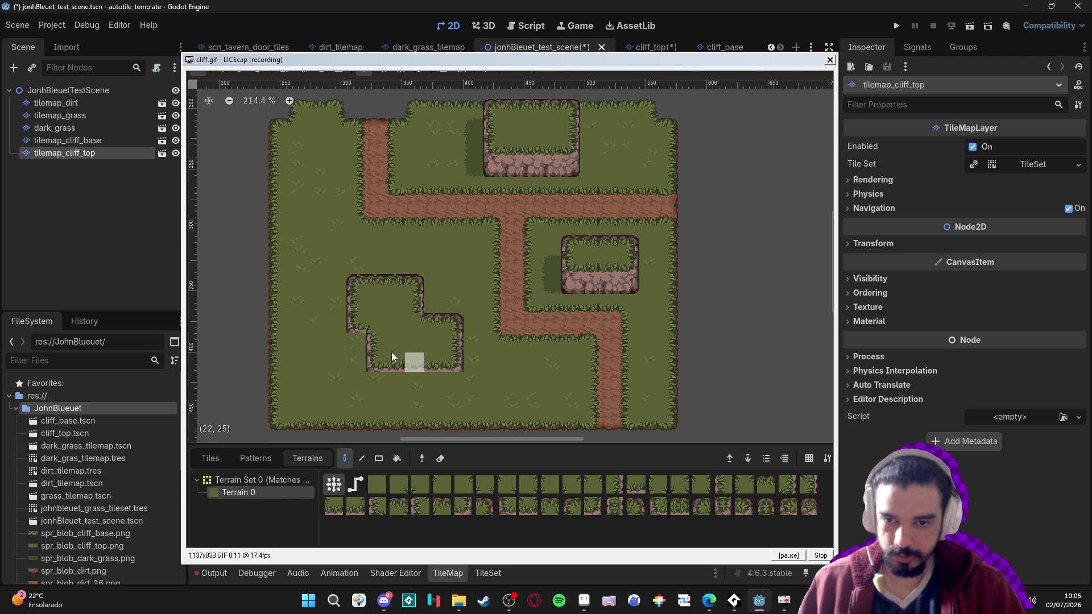
# Select Terrain 0 on the tilemap_cliff_base and dark_grass layers
pyautogui.click(95, 140)
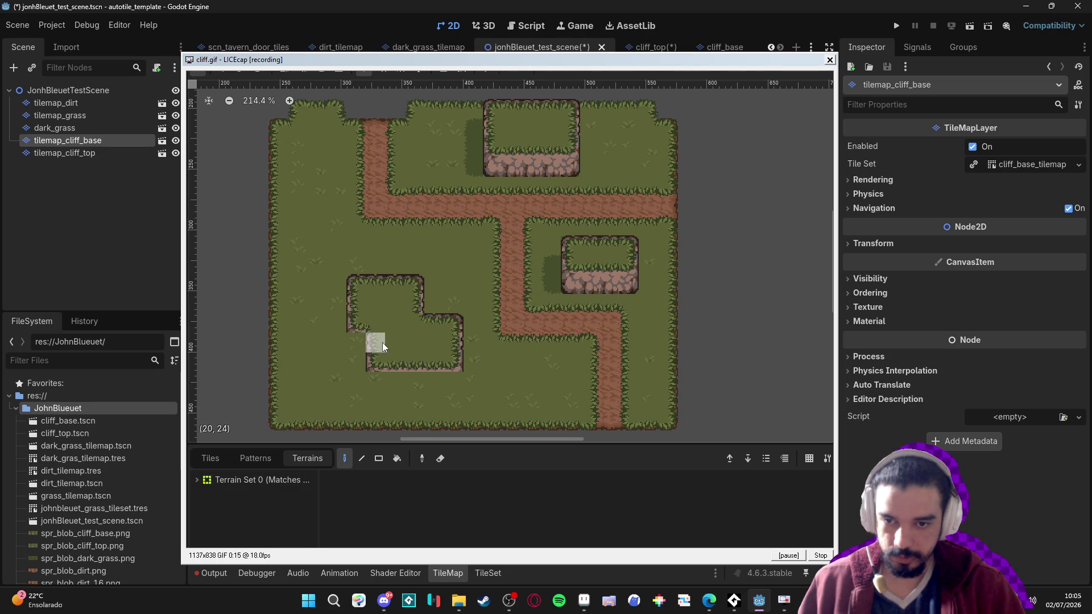
pyautogui.click(245, 481)
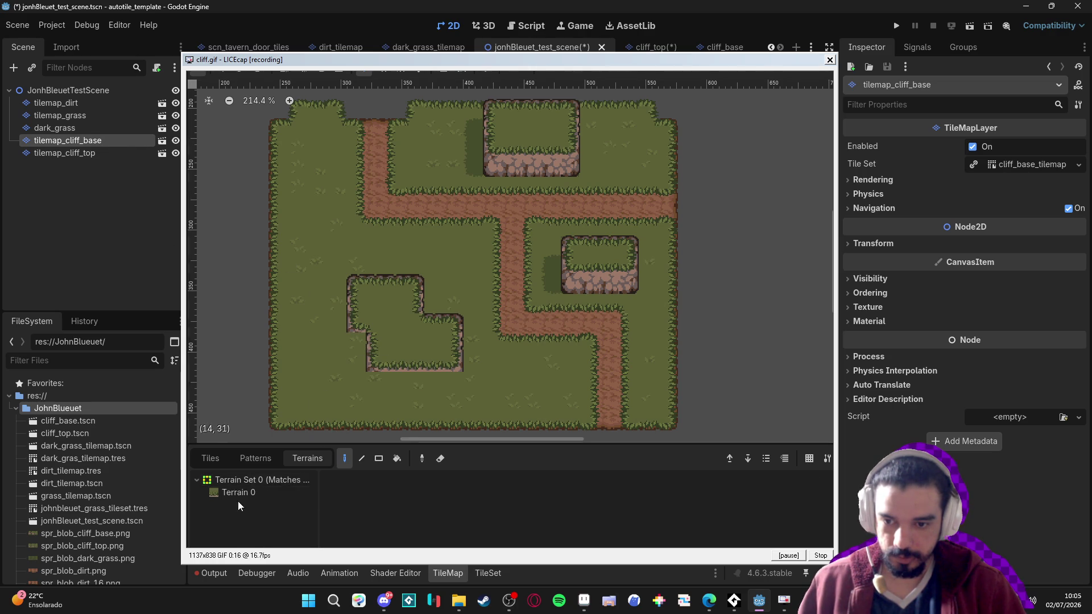
pyautogui.click(241, 494)
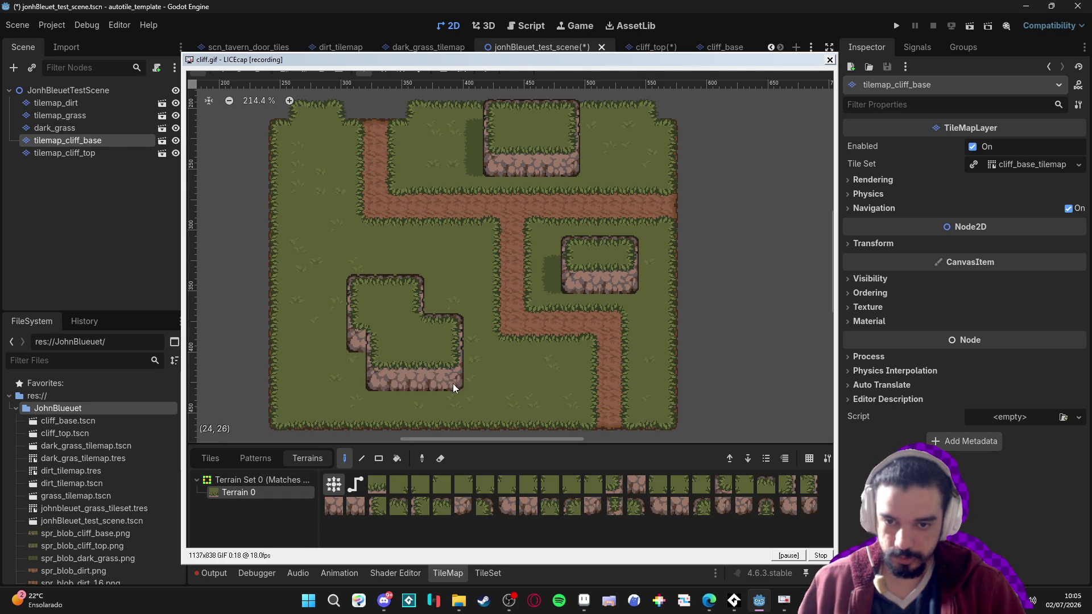
pyautogui.click(91, 128)
pyautogui.click(257, 494)
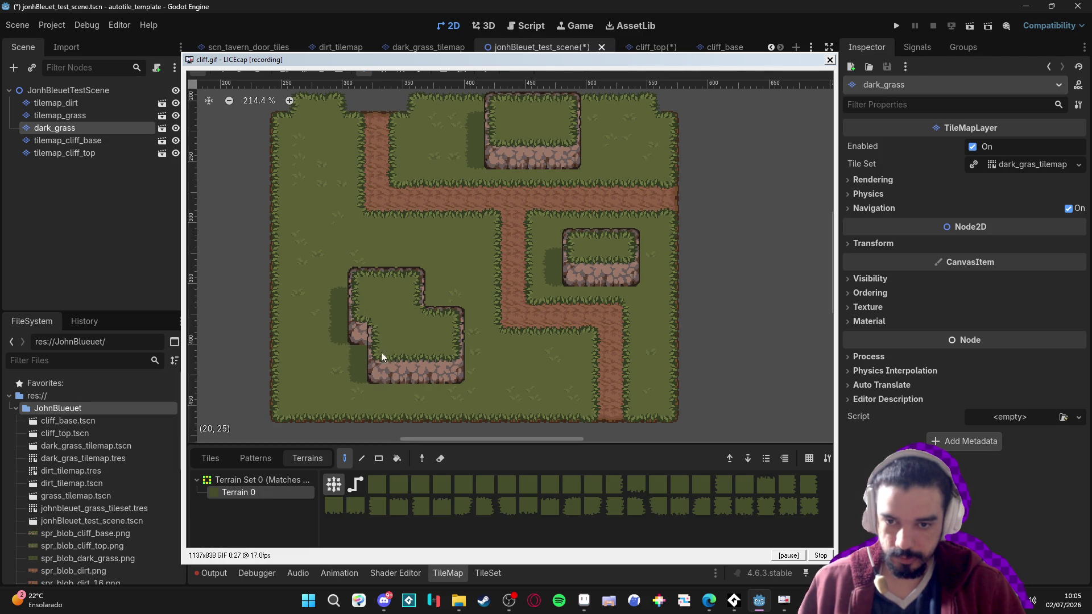
pyautogui.scroll(-1, 430, 353)
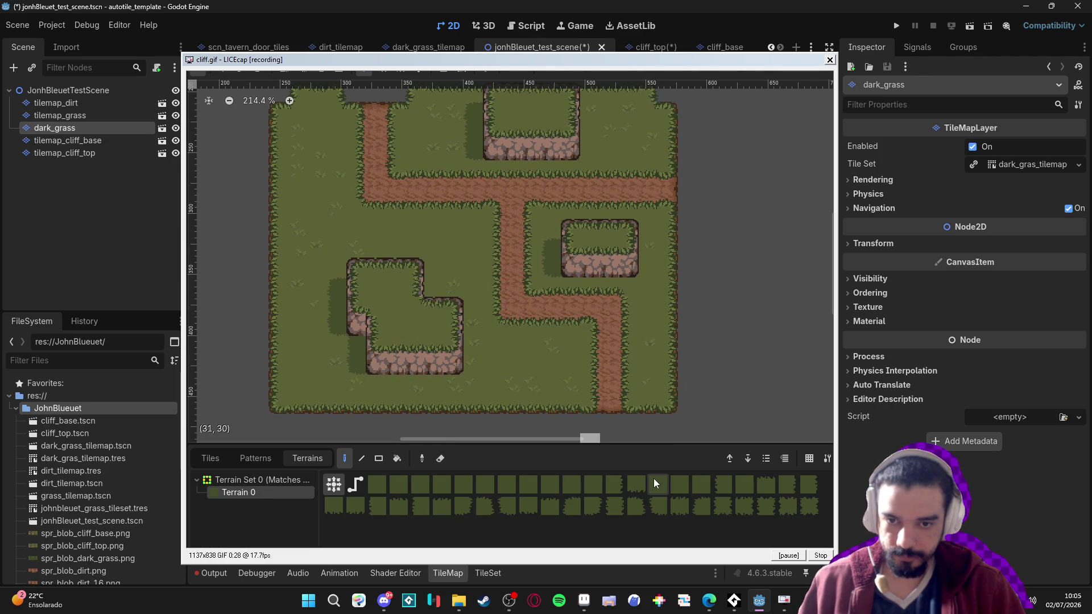
# Stop the GIF recording, close LICEcap, and switch to the blobs folder in File Explorer
pyautogui.click(820, 557)
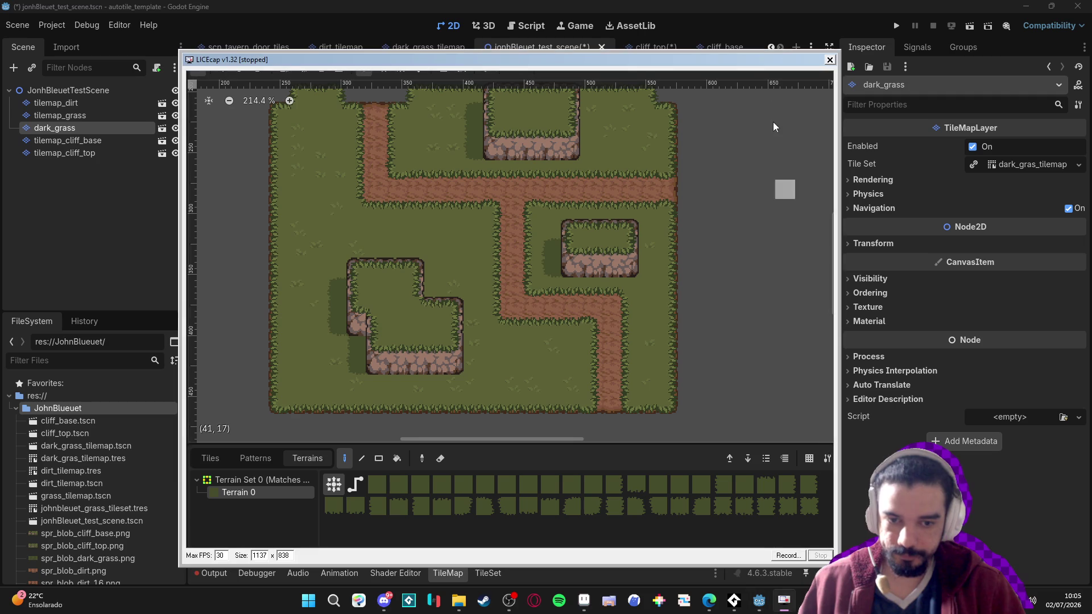
pyautogui.click(830, 60)
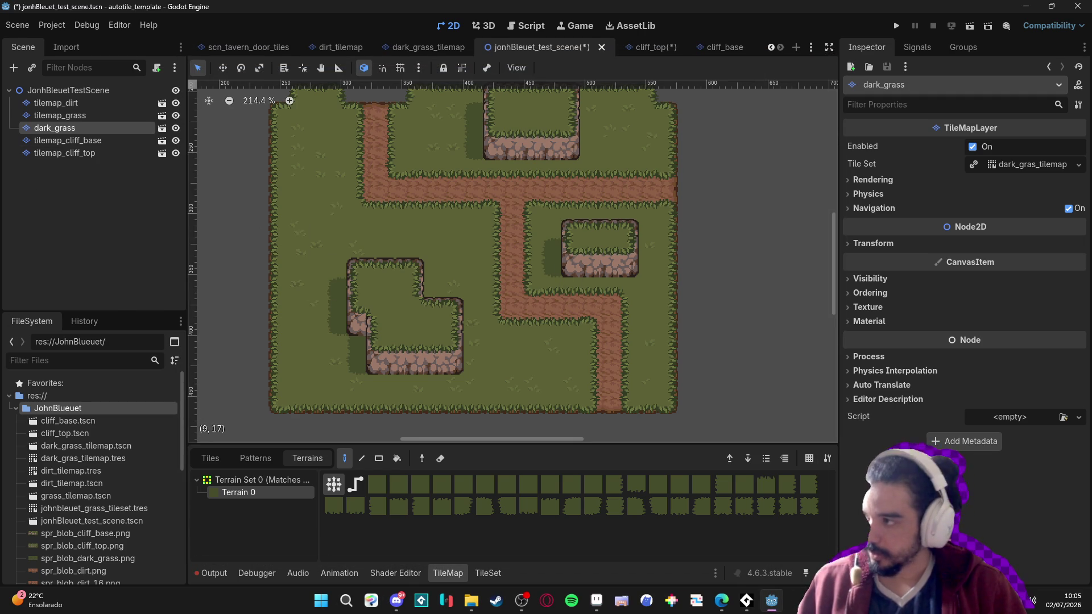
pyautogui.click(721, 600)
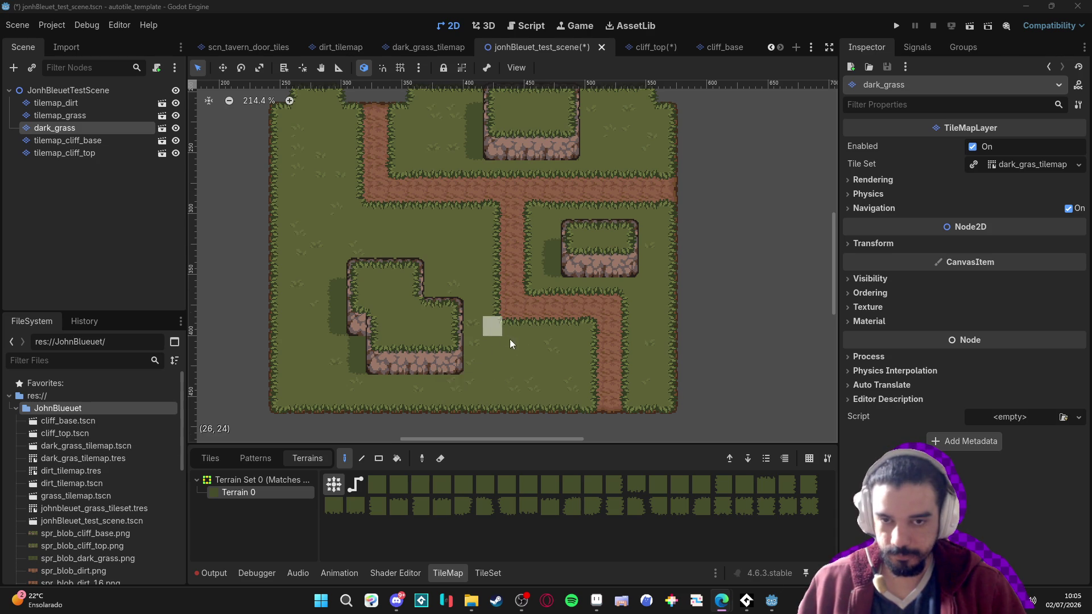
pyautogui.moveTo(507, 338); pyautogui.dragTo(539, 353)
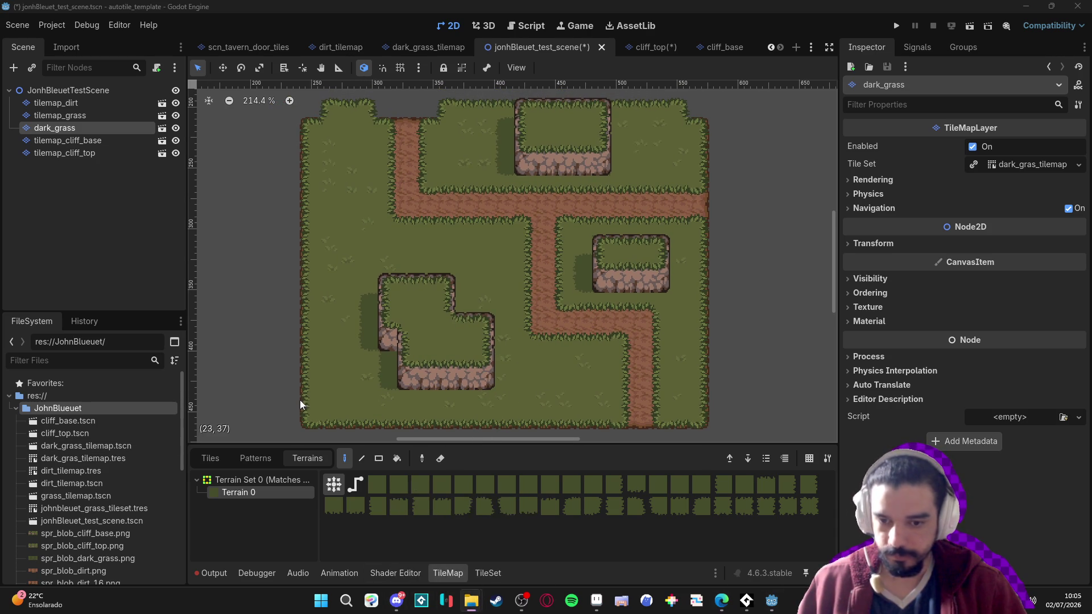
pyautogui.click(471, 600)
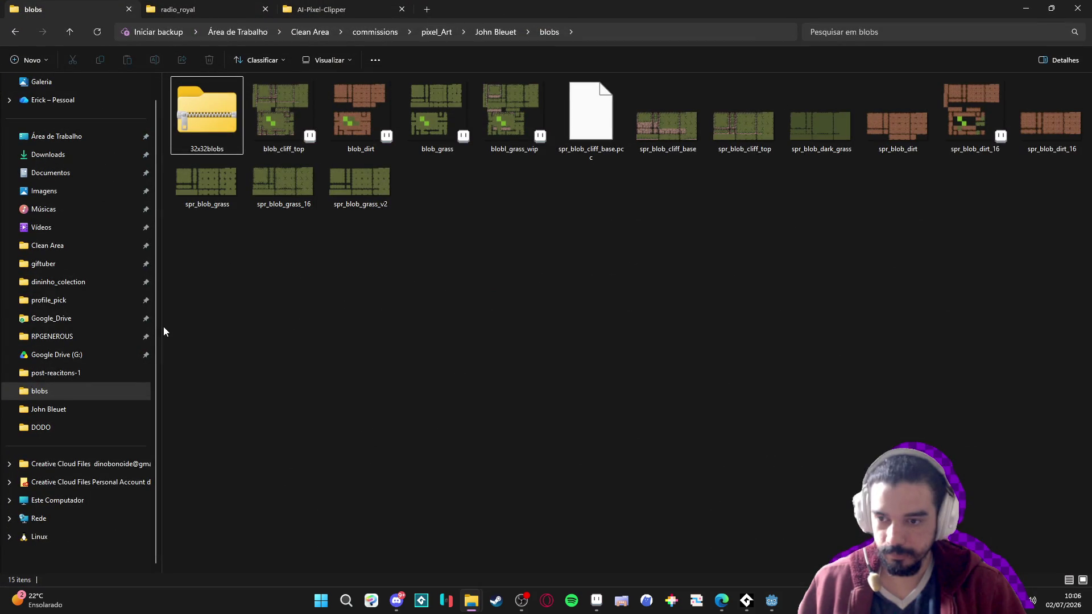
# Open the cliff image from the Imagens folder, then minimize File Explorer
pyautogui.click(80, 188)
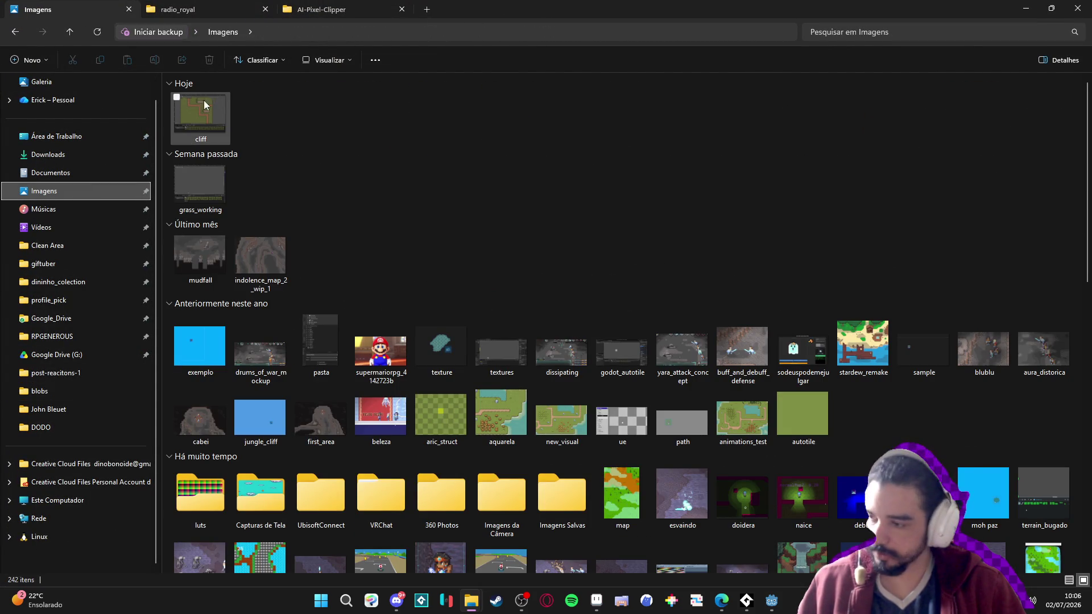
pyautogui.click(210, 104)
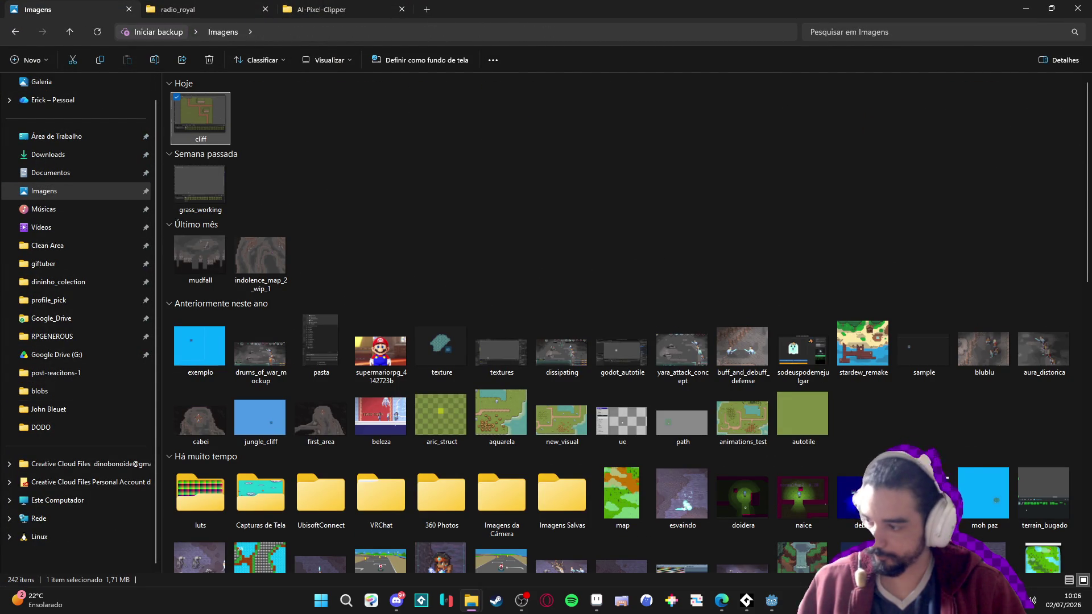
pyautogui.doubleClick(209, 104)
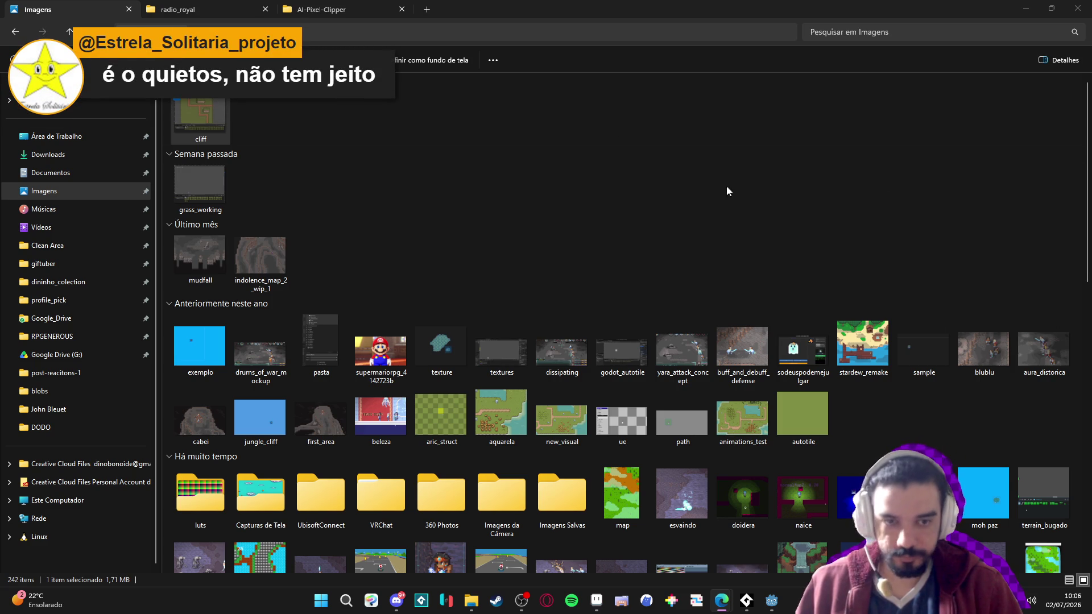
pyautogui.click(1026, 8)
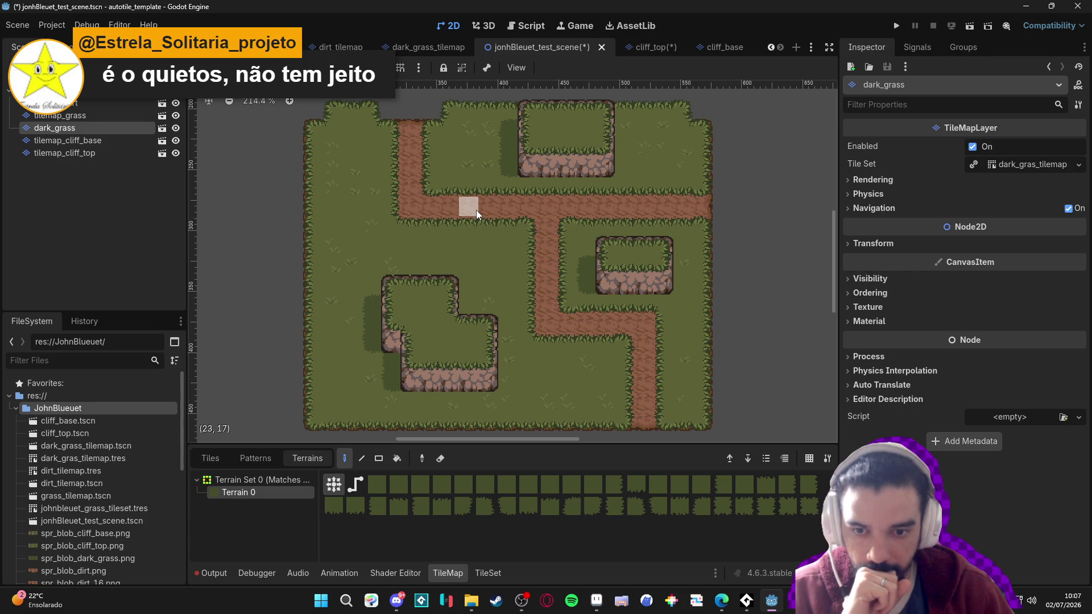
# Launch Tiled from Start search
pyautogui.click(322, 600)
pyautogui.write('tiled')
pyautogui.click(557, 334)
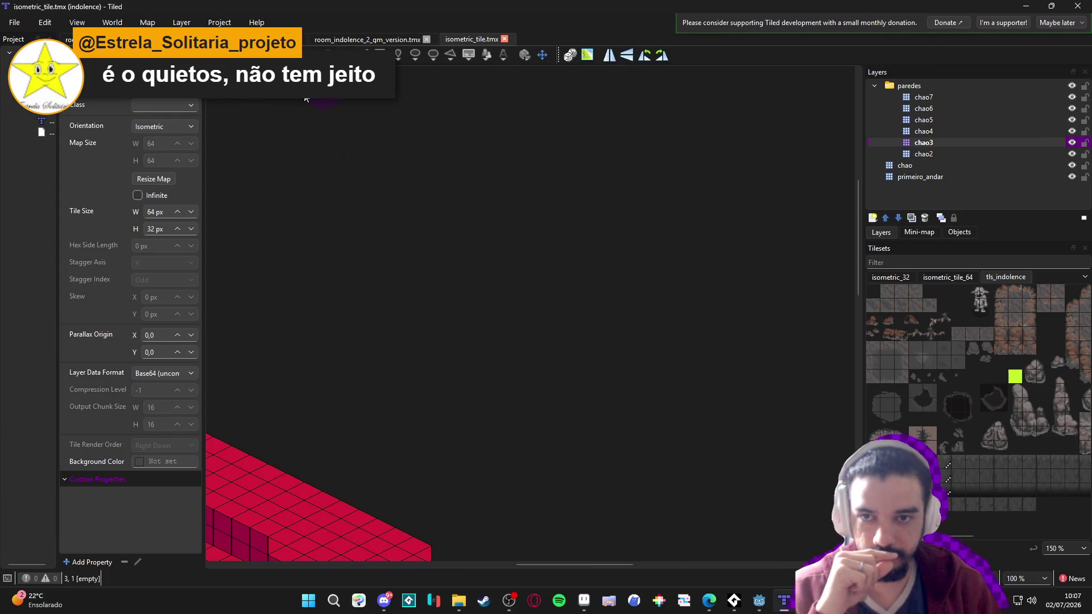
# Close isometric_tile.tmx and browse room_indolence_2_gm_version.tmx and its tileset panel
pyautogui.click(504, 39)
pyautogui.scroll(-5, 507, 214)
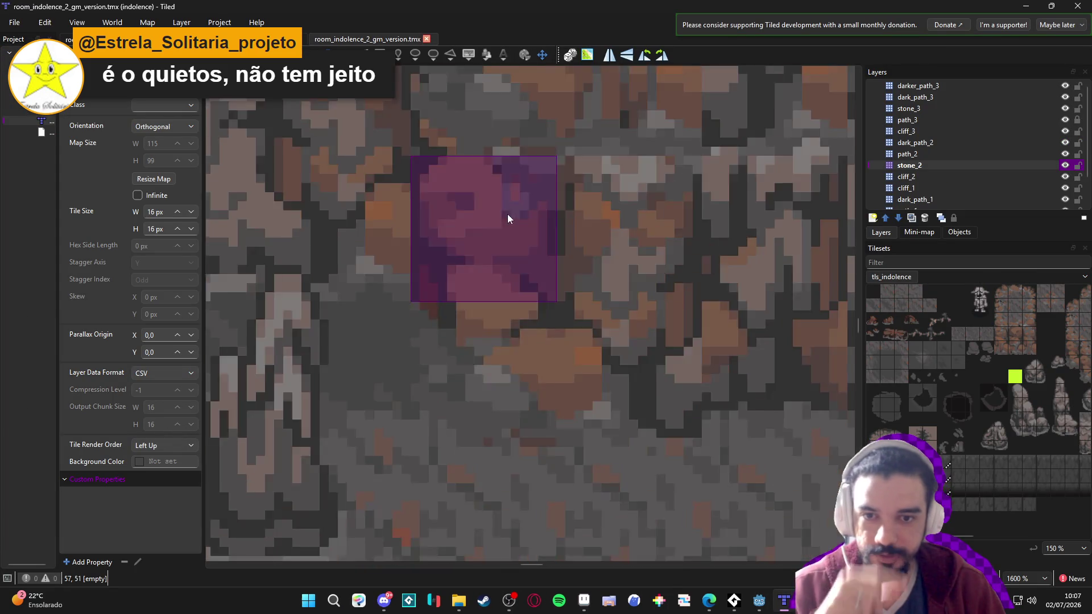
pyautogui.scroll(7, 517, 190)
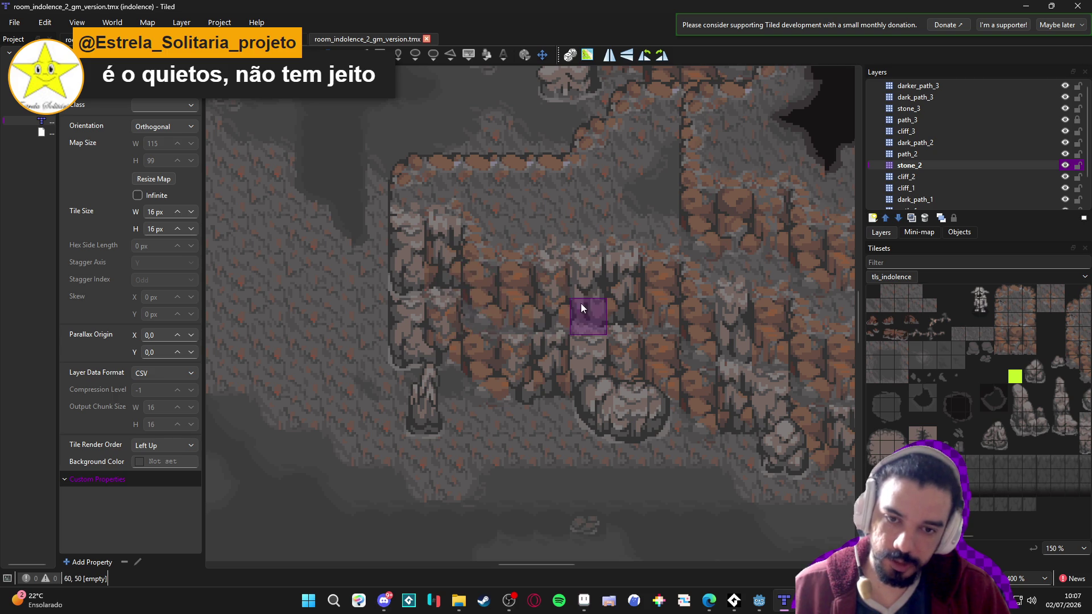
pyautogui.scroll(-3, 522, 310)
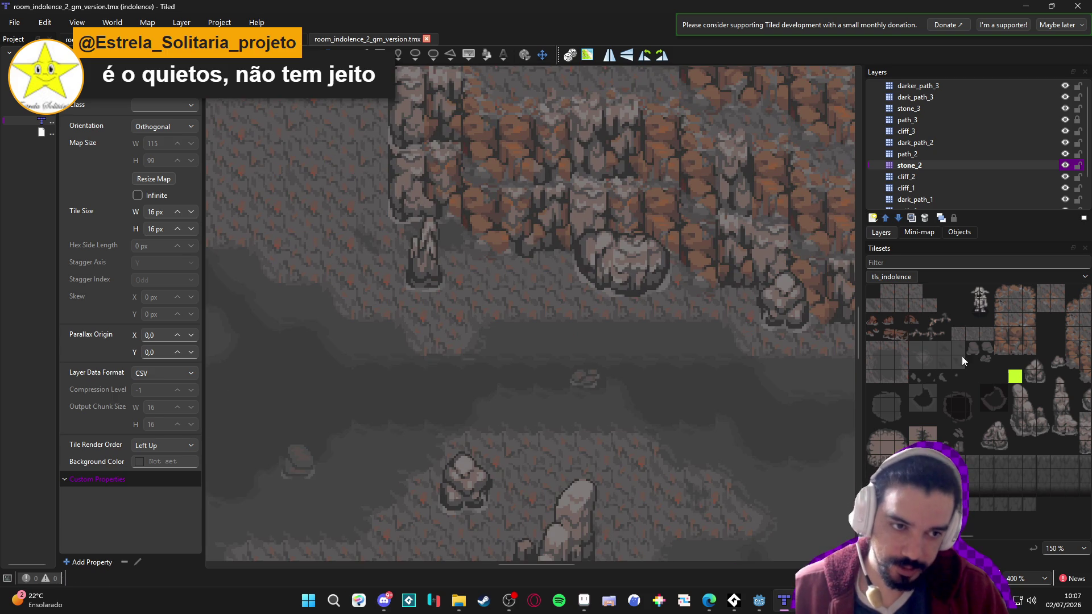
pyautogui.hscroll(3, 1042, 335)
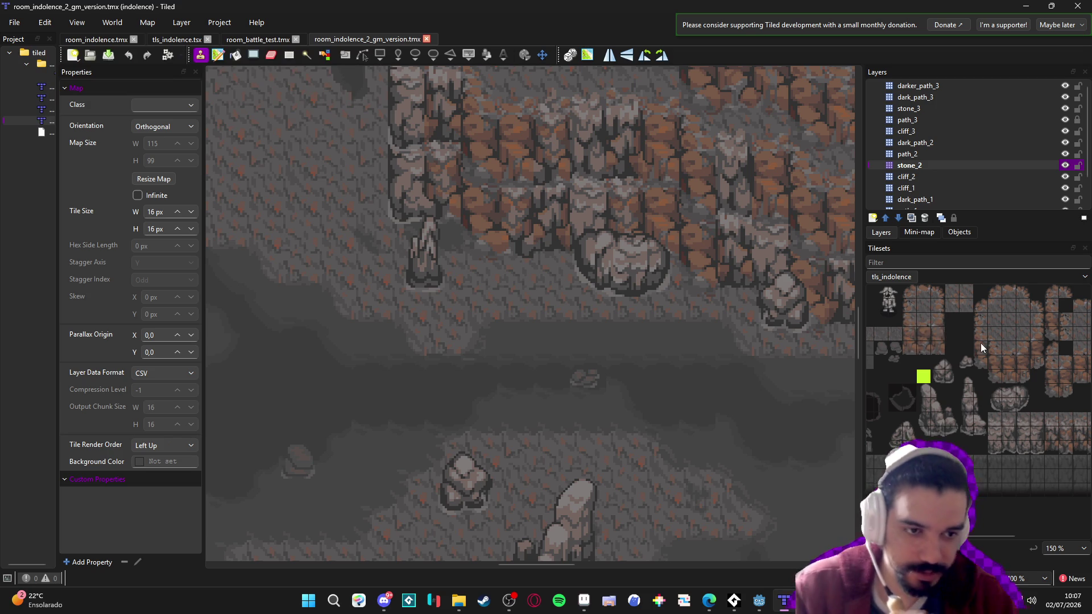
pyautogui.hscroll(-1, 955, 298)
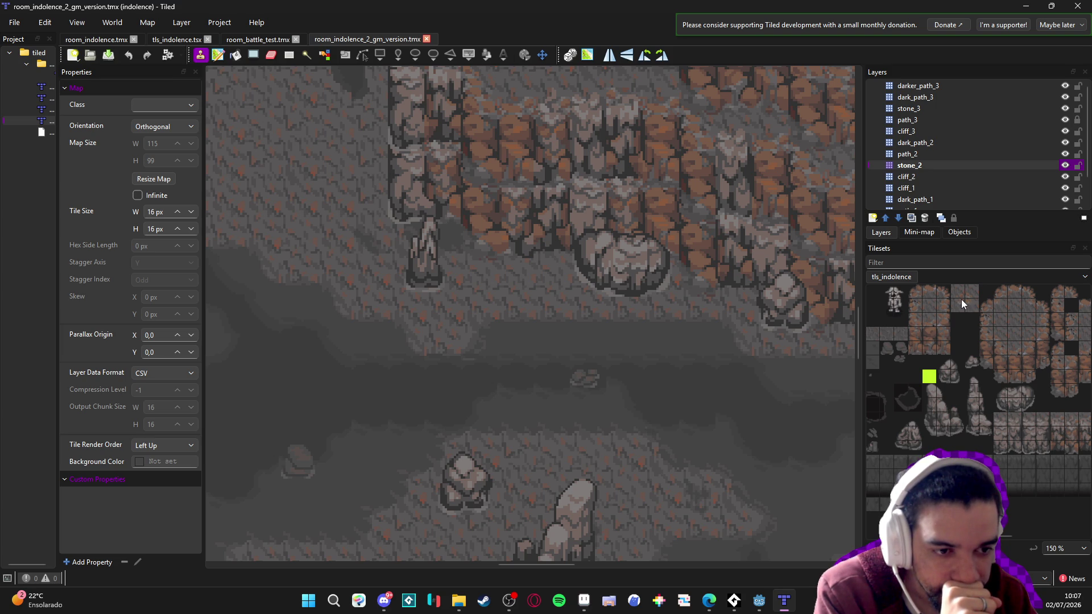
pyautogui.moveTo(961, 300)
pyautogui.mouseDown()
pyautogui.moveTo(896, 303)
pyautogui.moveTo(953, 308)
pyautogui.mouseUp()
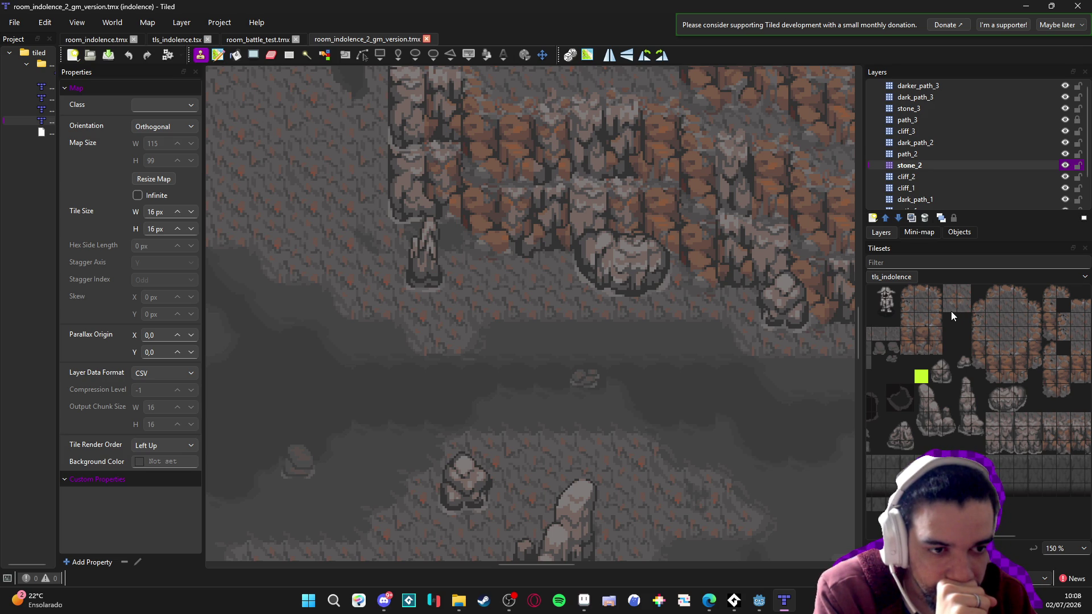
pyautogui.scroll(-2, 680, 266)
pyautogui.scroll(3, 680, 266)
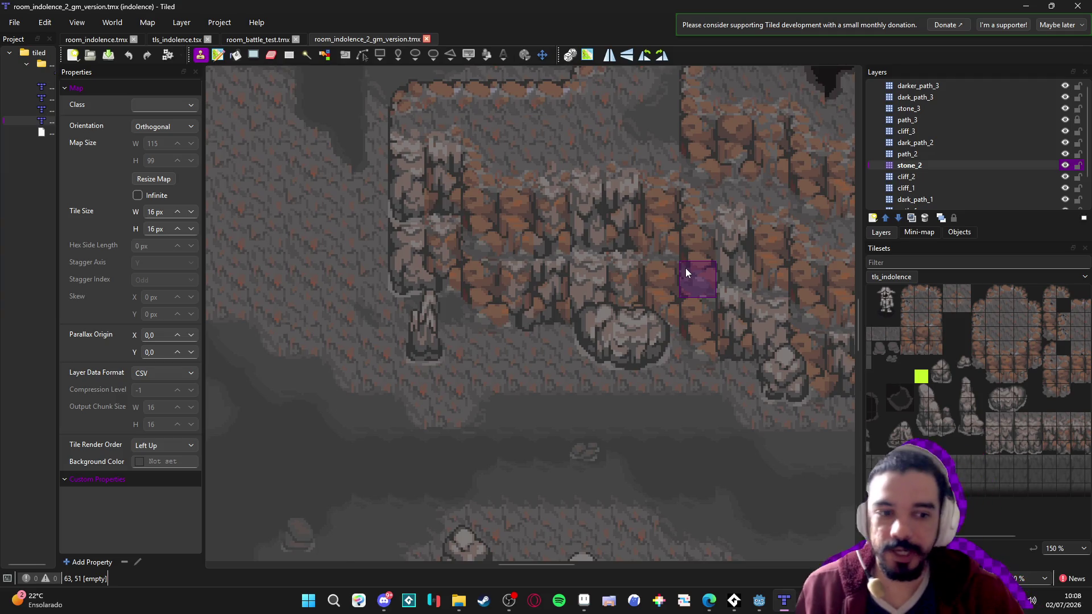
pyautogui.scroll(-4, 685, 268)
pyautogui.scroll(-3, 694, 265)
pyautogui.hscroll(5, 982, 366)
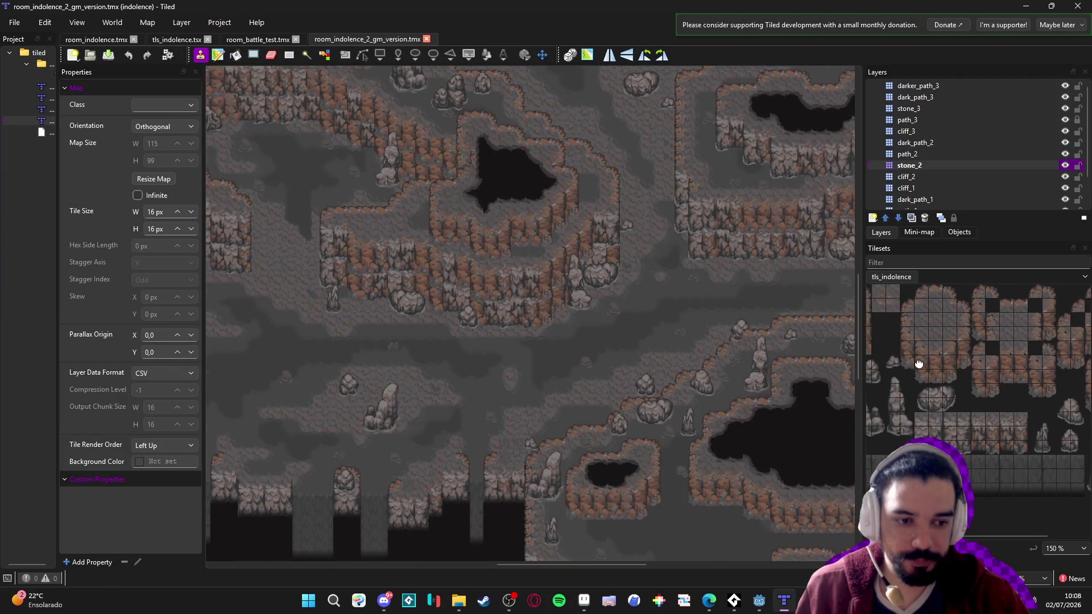
# Scroll the tileset panel and switch to the tls_indolence.tsx tileset editor
pyautogui.hscroll(-5, 983, 361)
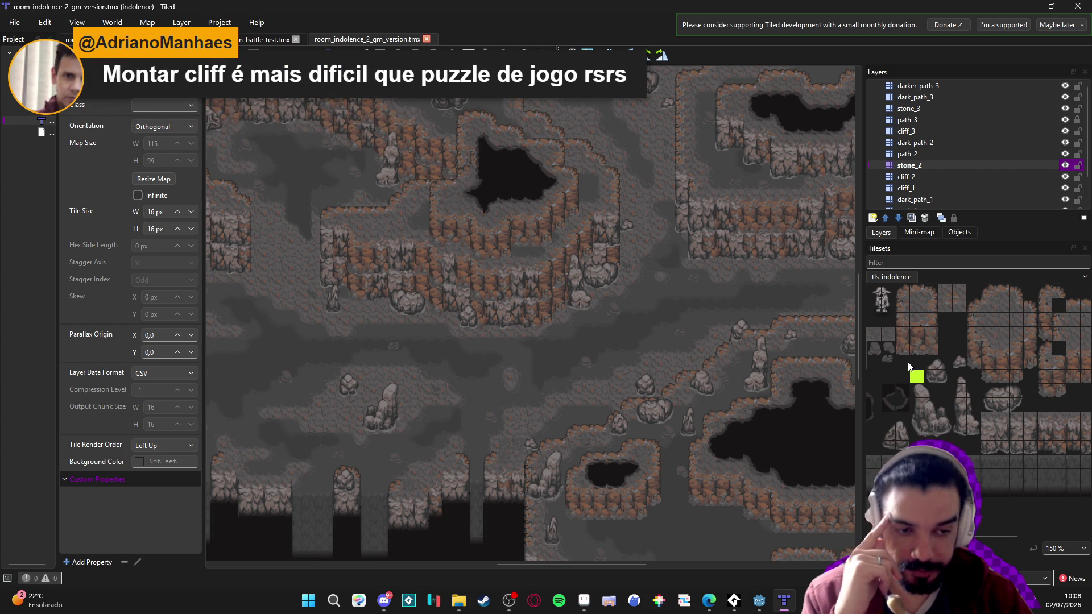
pyautogui.hscroll(-2, 926, 357)
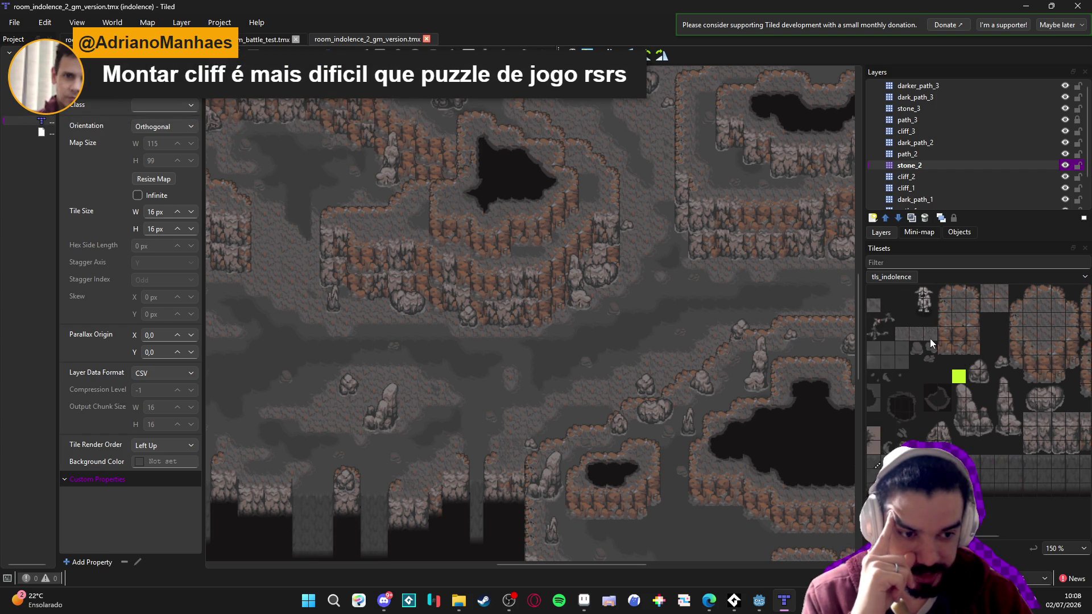
pyautogui.hscroll(-2, 956, 336)
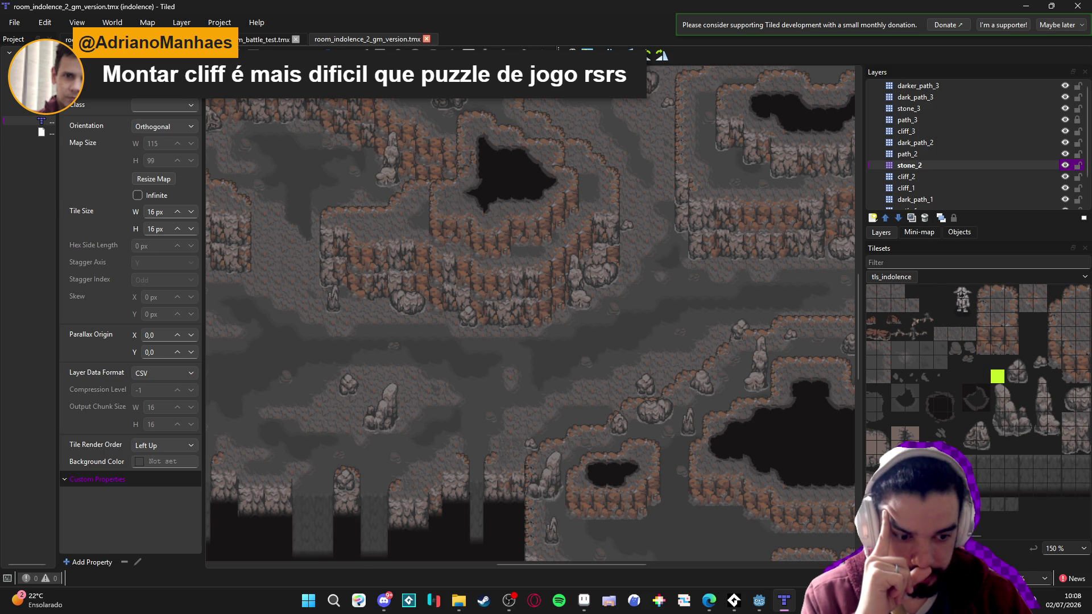
pyautogui.hotkey('ctrl', 'Tab')
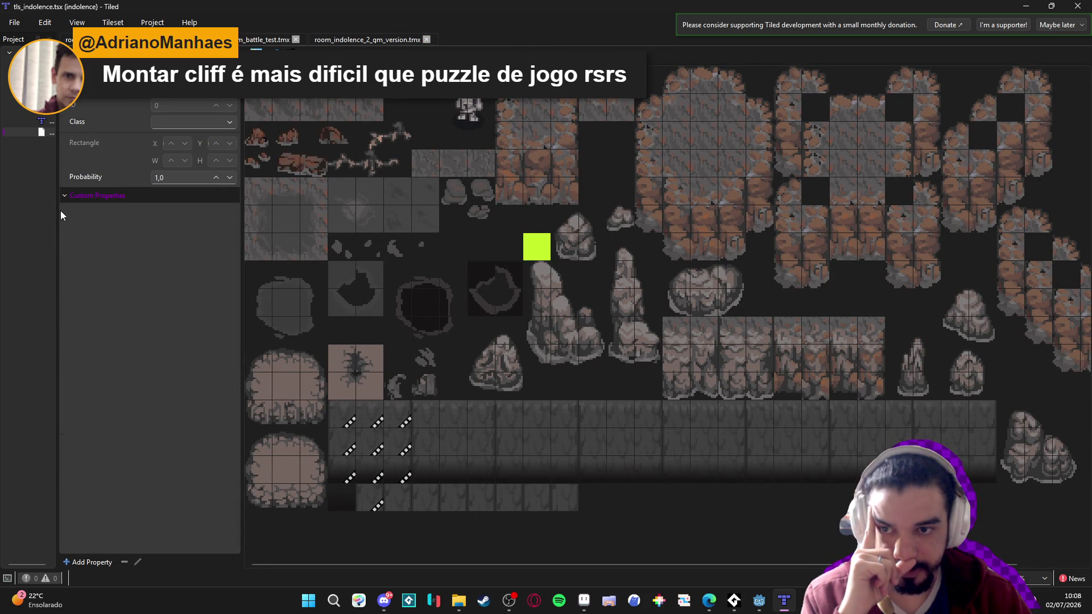
# Inspect the tileset's terrain assignments and patterns, then return to Godot
pyautogui.moveTo(59, 211); pyautogui.dragTo(114, 210)
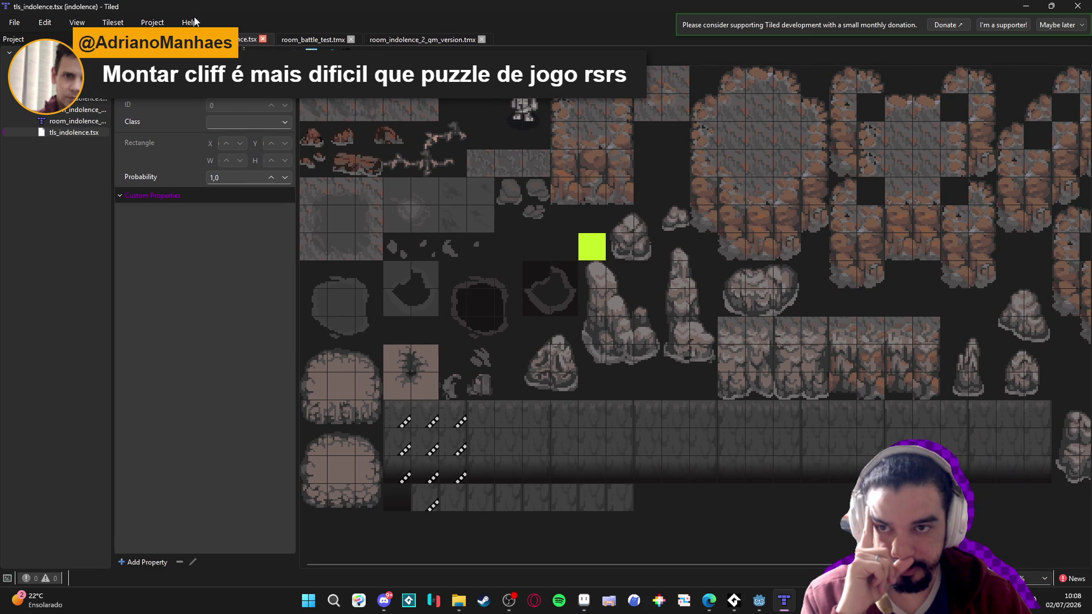
pyautogui.hscroll(1, 528, 210)
pyautogui.click(311, 52)
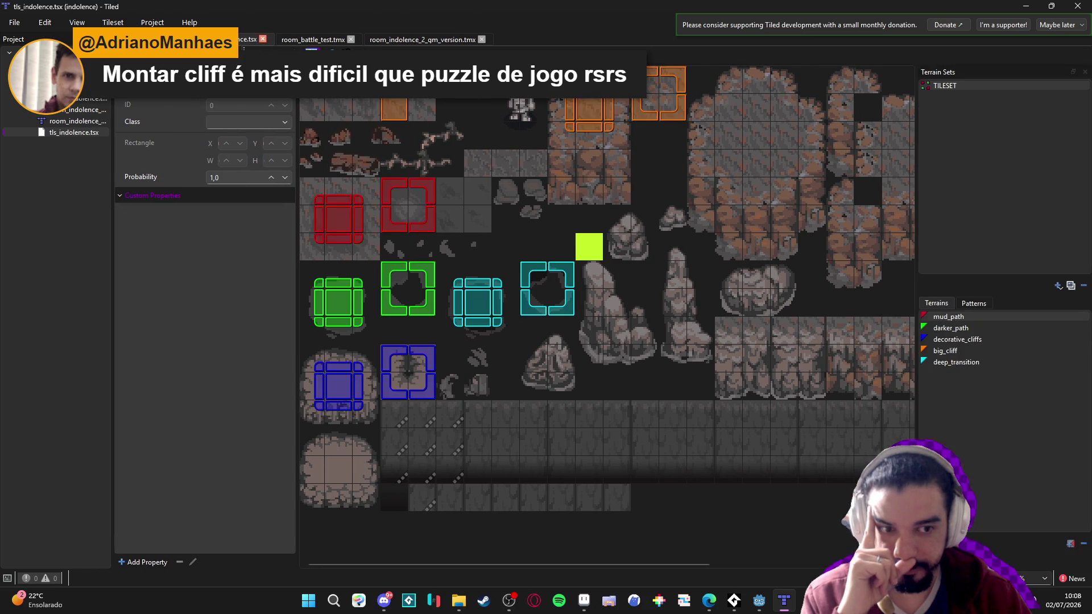
pyautogui.click(973, 303)
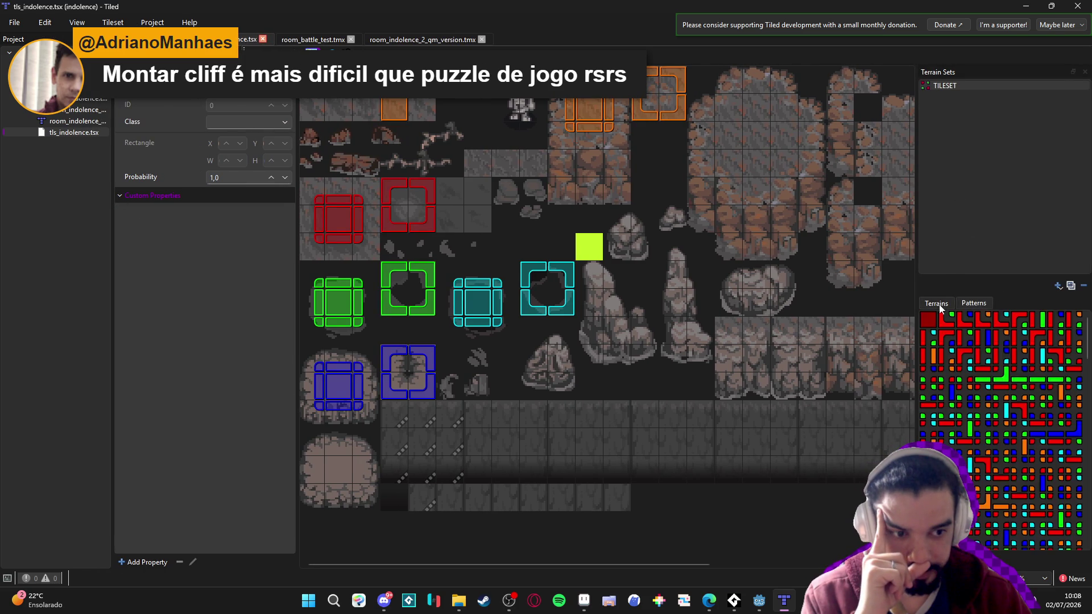
pyautogui.click(936, 303)
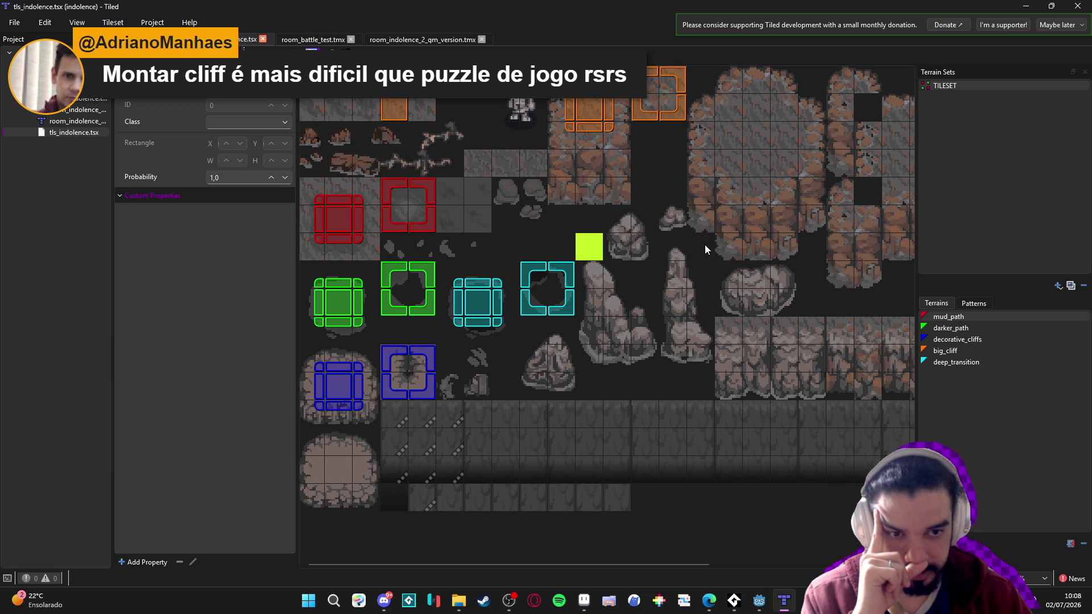
pyautogui.moveTo(705, 248)
pyautogui.mouseDown()
pyautogui.moveTo(607, 322)
pyautogui.moveTo(737, 341)
pyautogui.mouseUp()
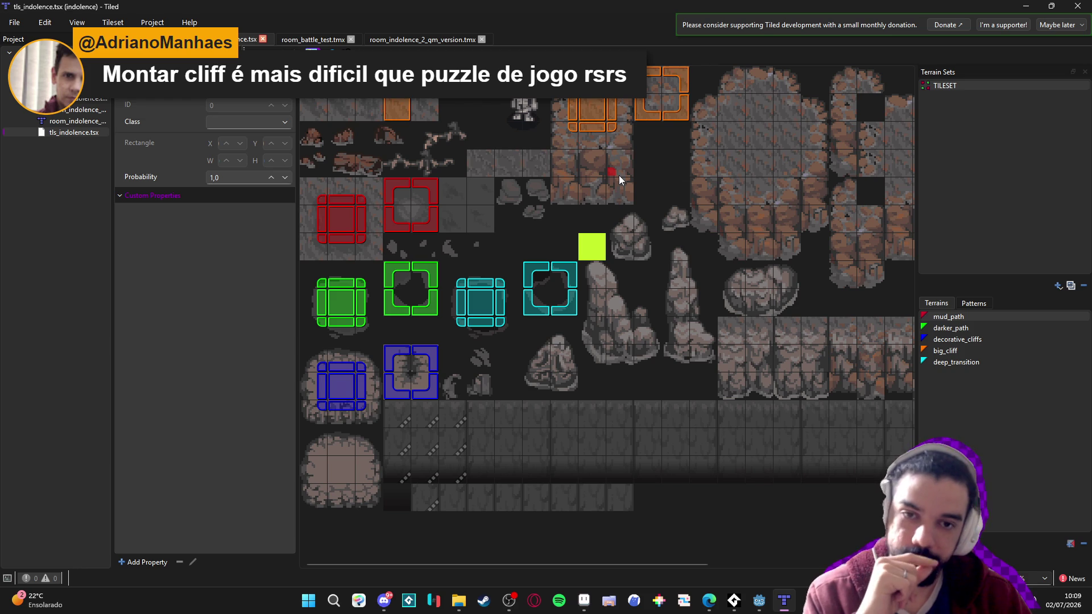
pyautogui.hotkey('ctrl', 'Tab')
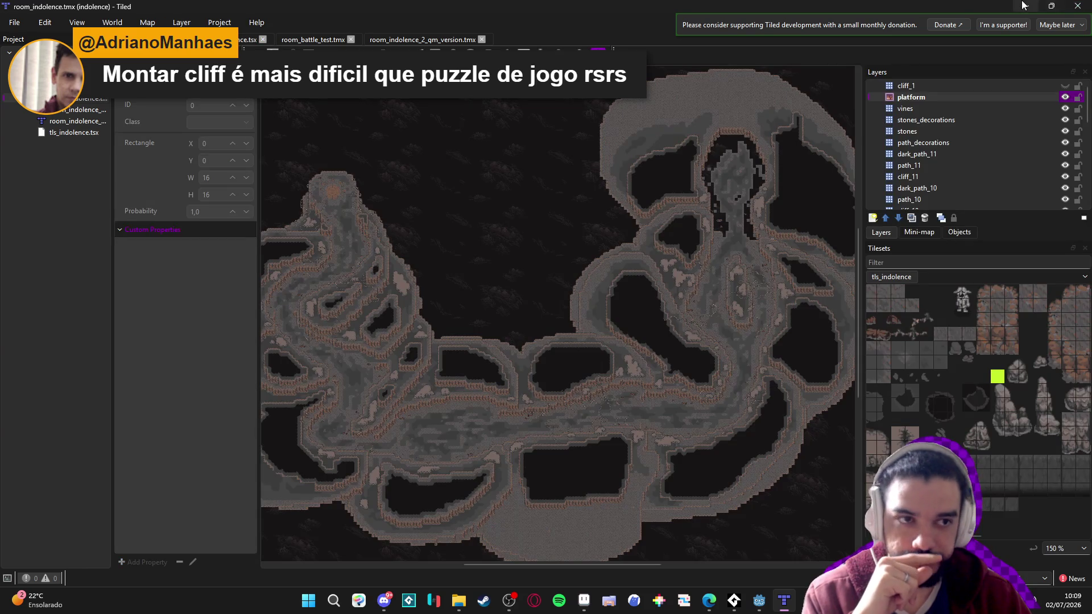
pyautogui.hotkey('alt', 'Tab')
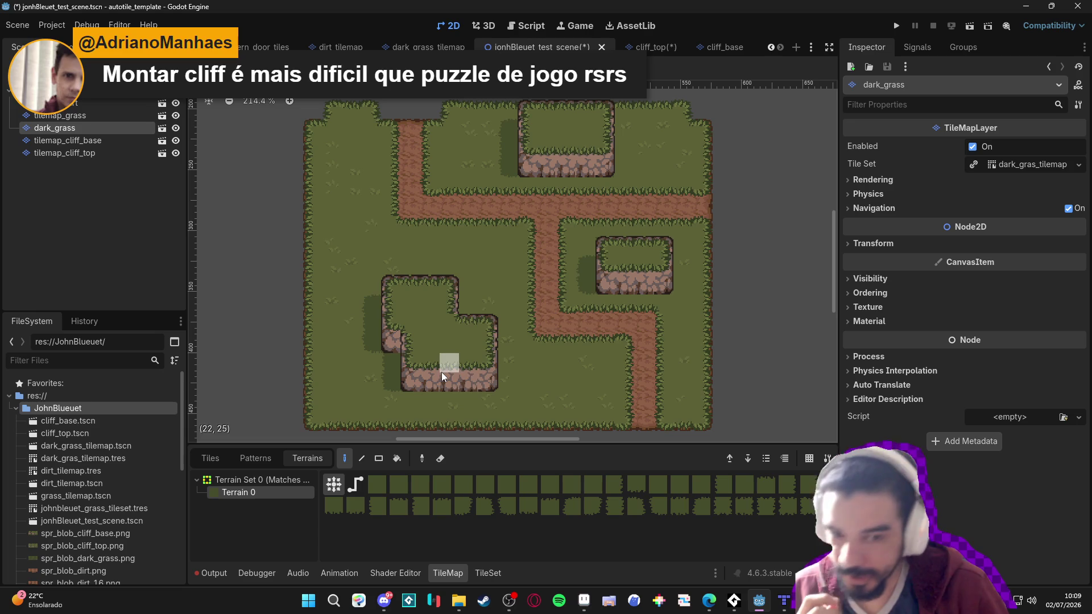
# Zoom around the test scene's map, then minimize the Godot window
pyautogui.scroll(1, 432, 381)
pyautogui.scroll(1, 518, 370)
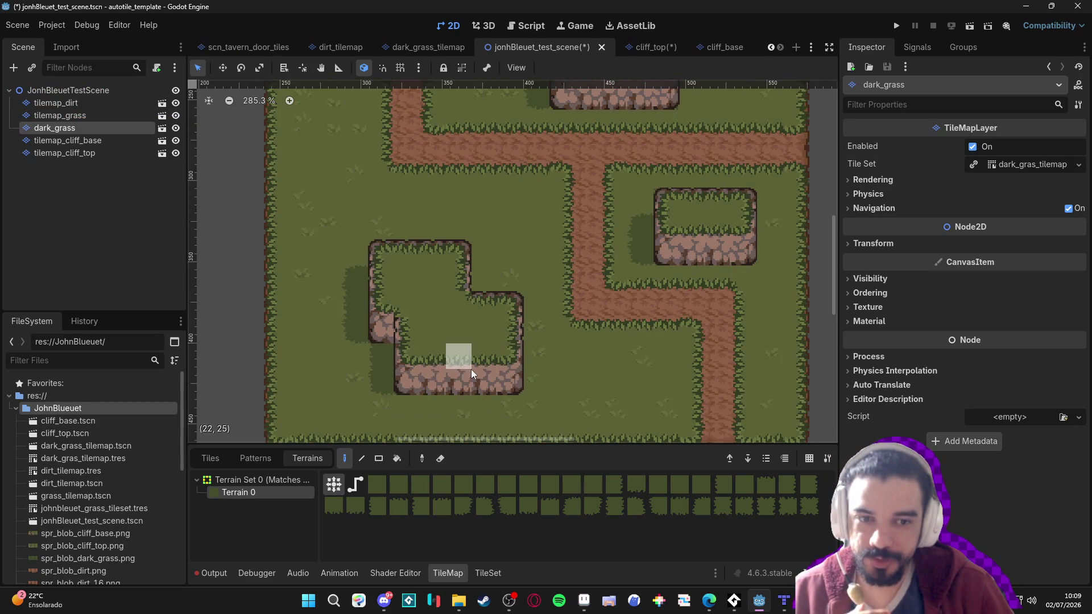
pyautogui.scroll(-2, 471, 369)
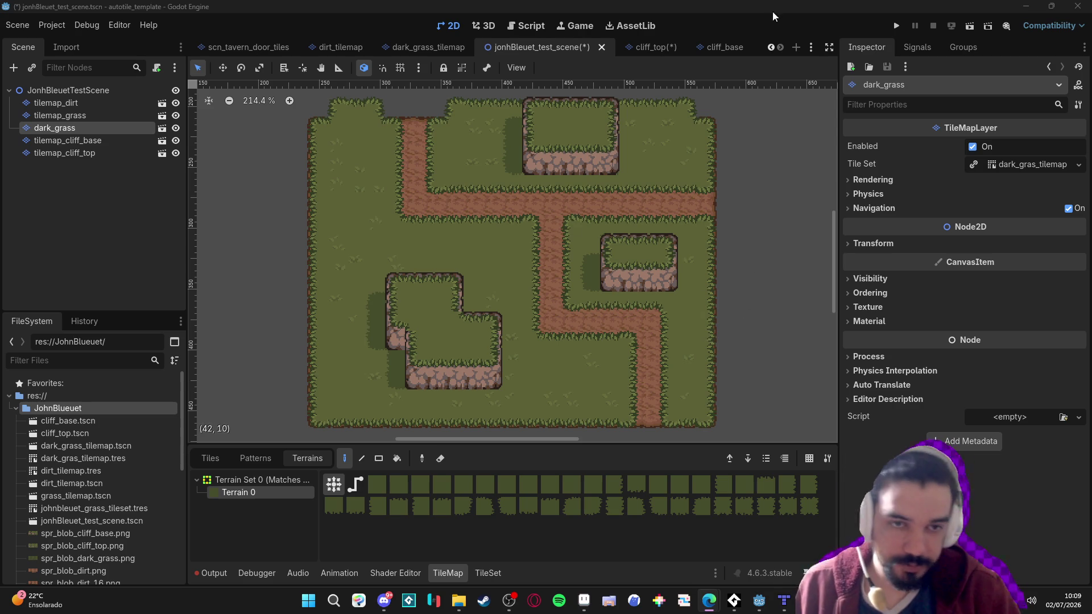
pyautogui.scroll(2, 512, 238)
pyautogui.scroll(-2, 539, 236)
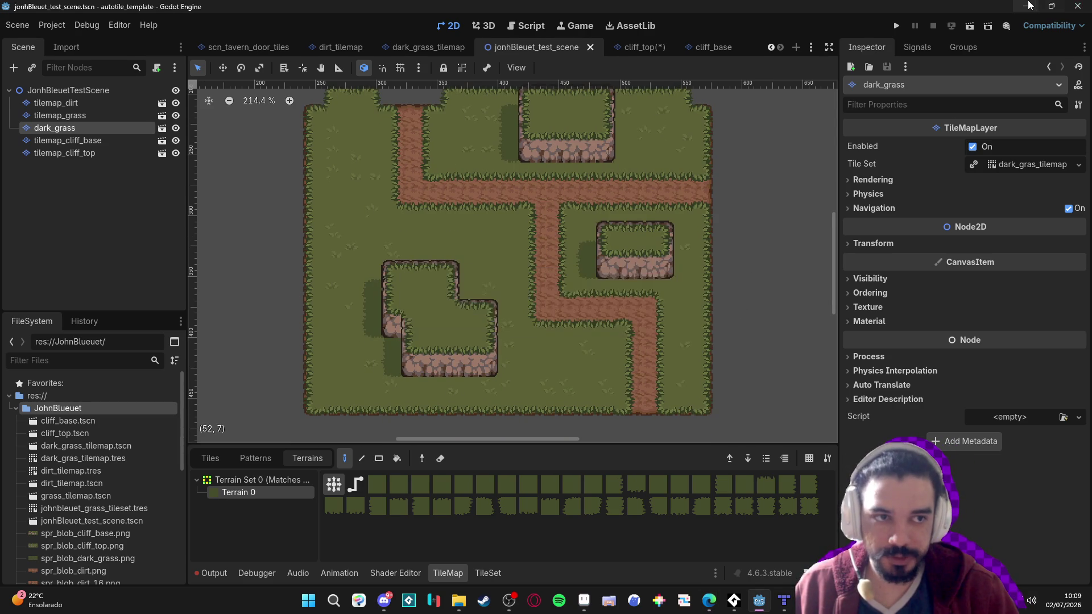
pyautogui.click(1026, 6)
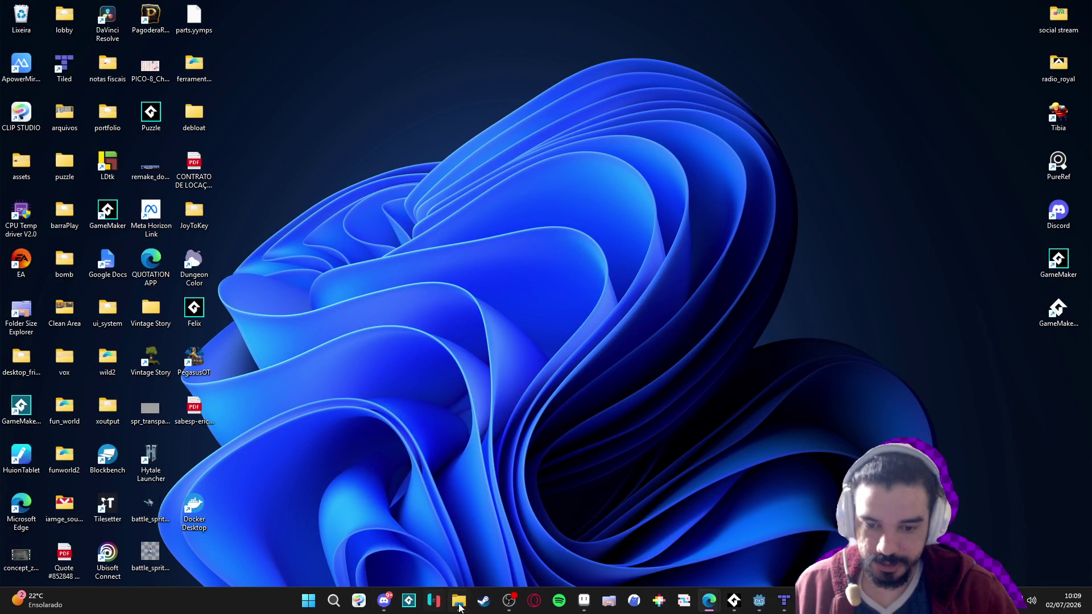
# Launch GameMaker from the Steam library
pyautogui.click(483, 600)
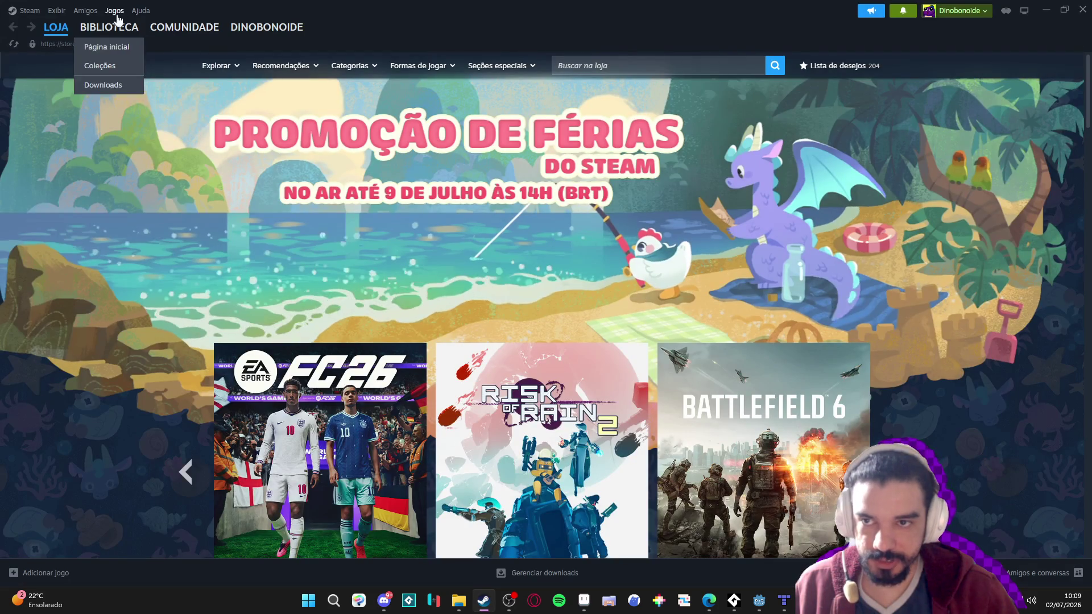
pyautogui.click(113, 29)
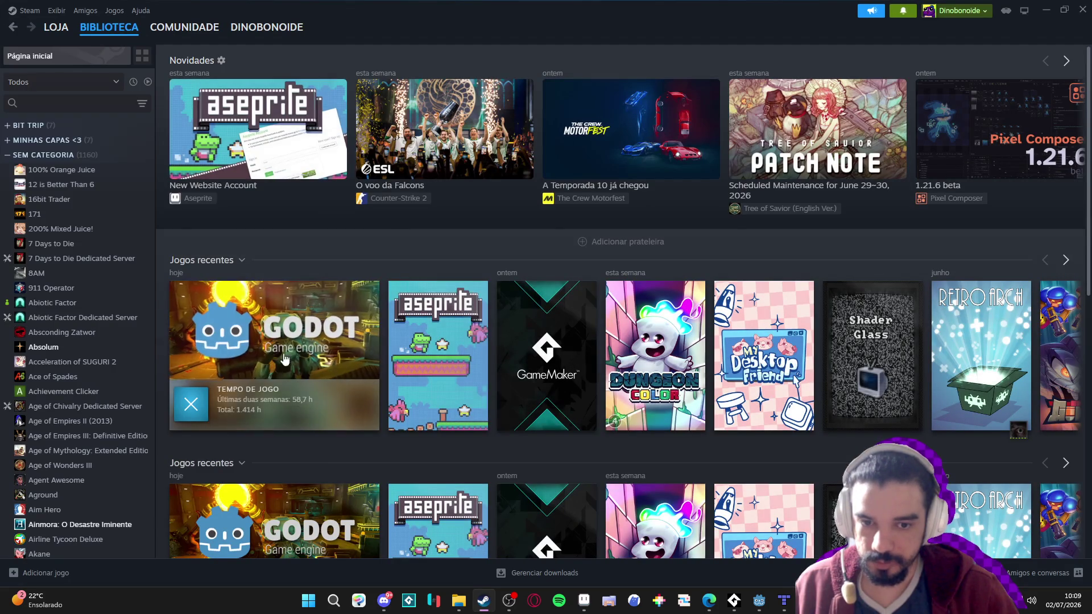
pyautogui.click(527, 350)
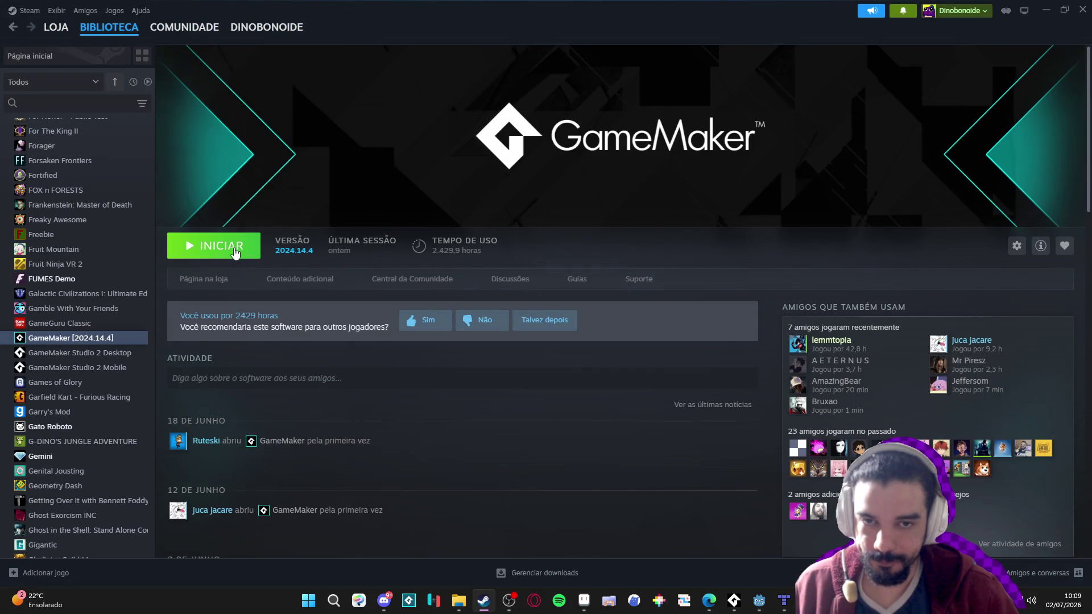
pyautogui.click(256, 246)
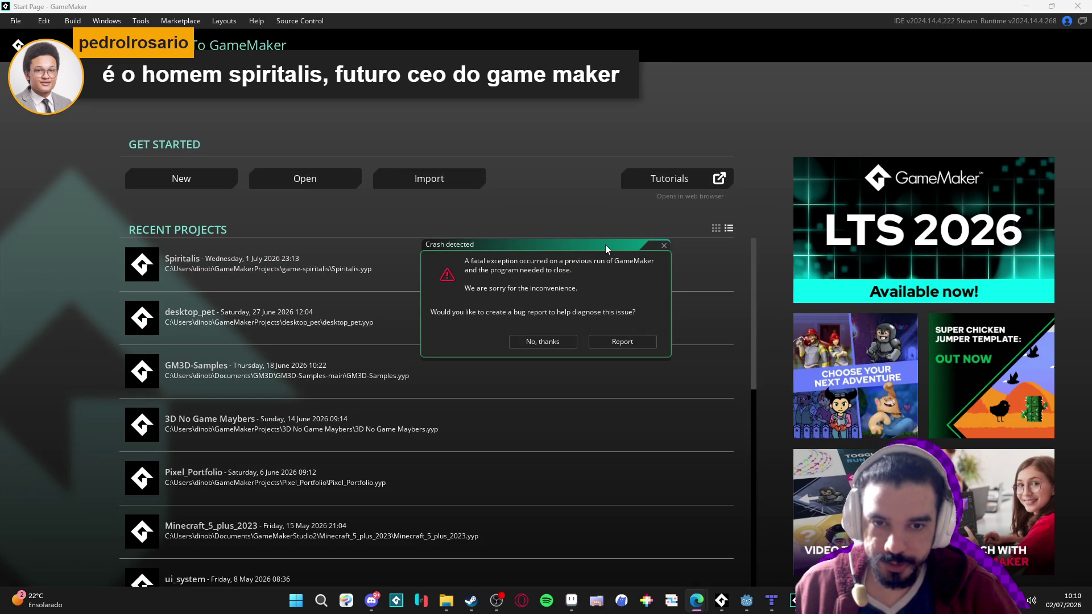
# Decline the crash report, dismiss the LTS upgrade notice, and open the Spiritalis project from Recent Projects
pyautogui.click(560, 342)
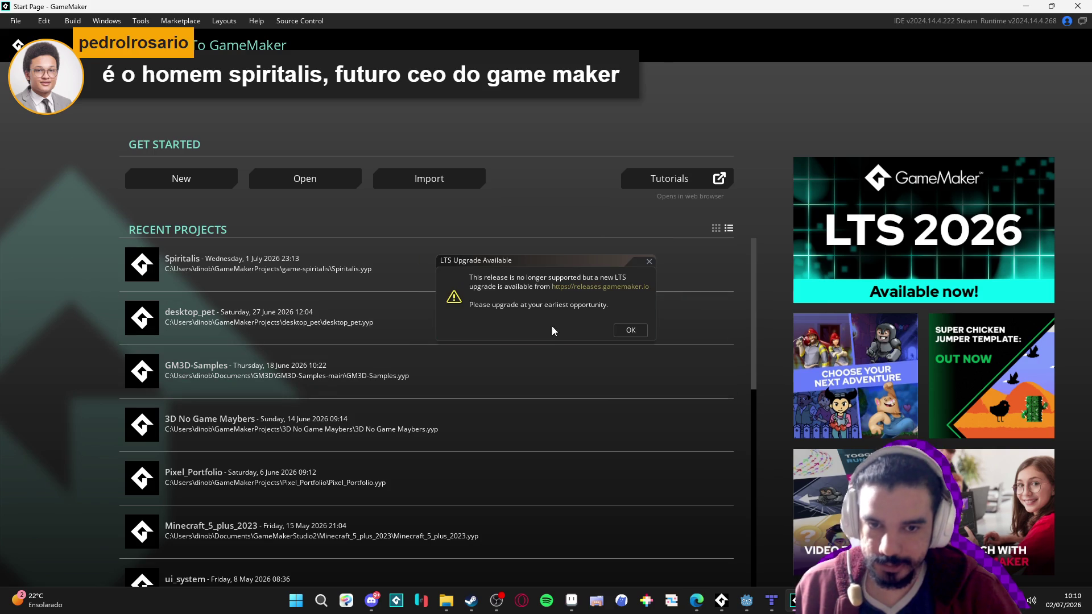
pyautogui.click(649, 262)
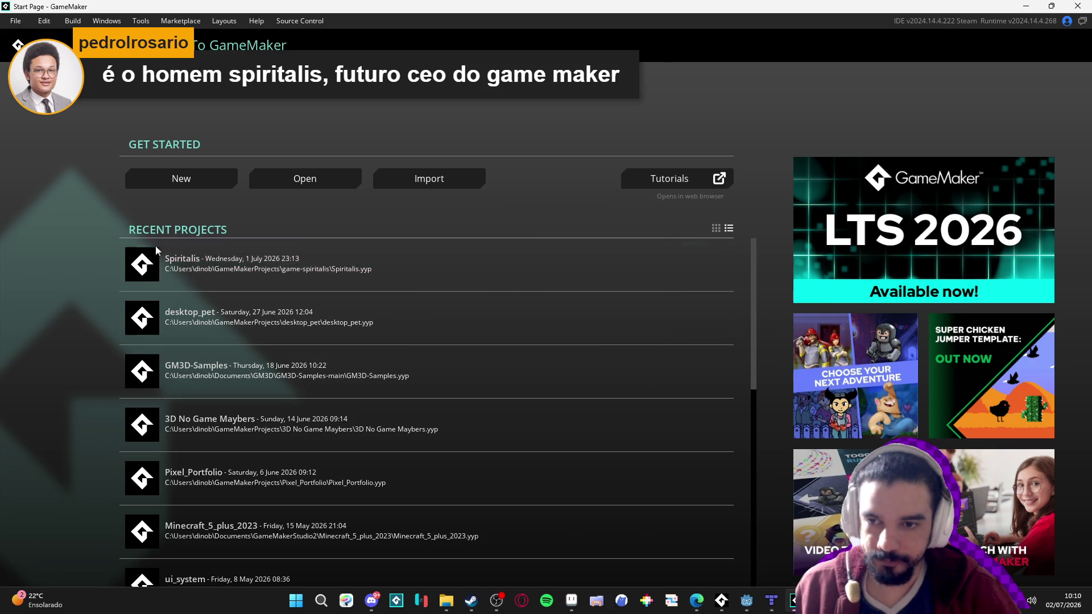
pyautogui.click(273, 257)
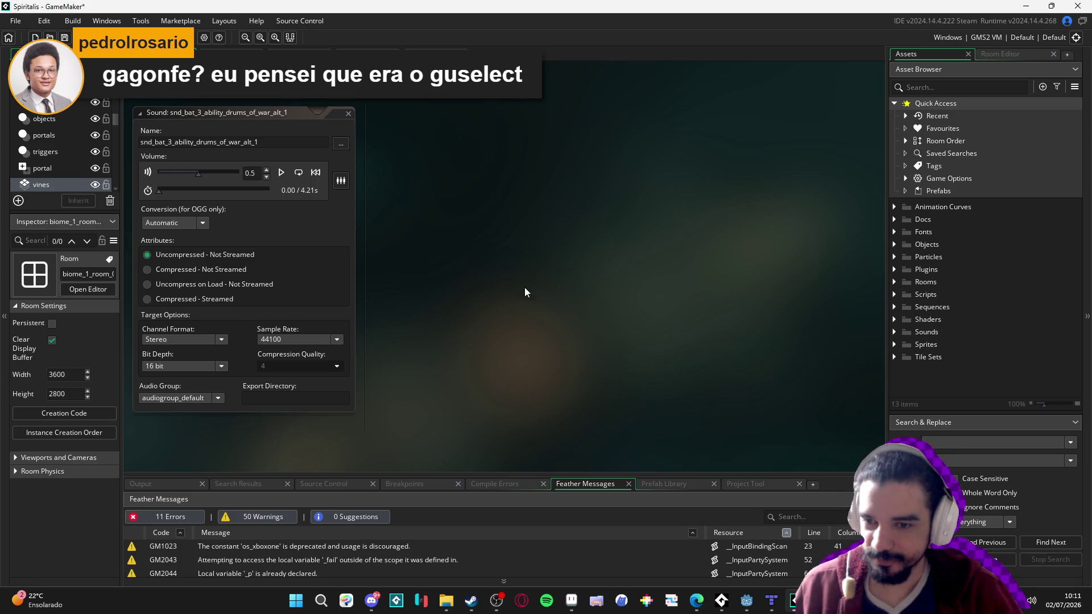
pyautogui.scroll(-2, 532, 282)
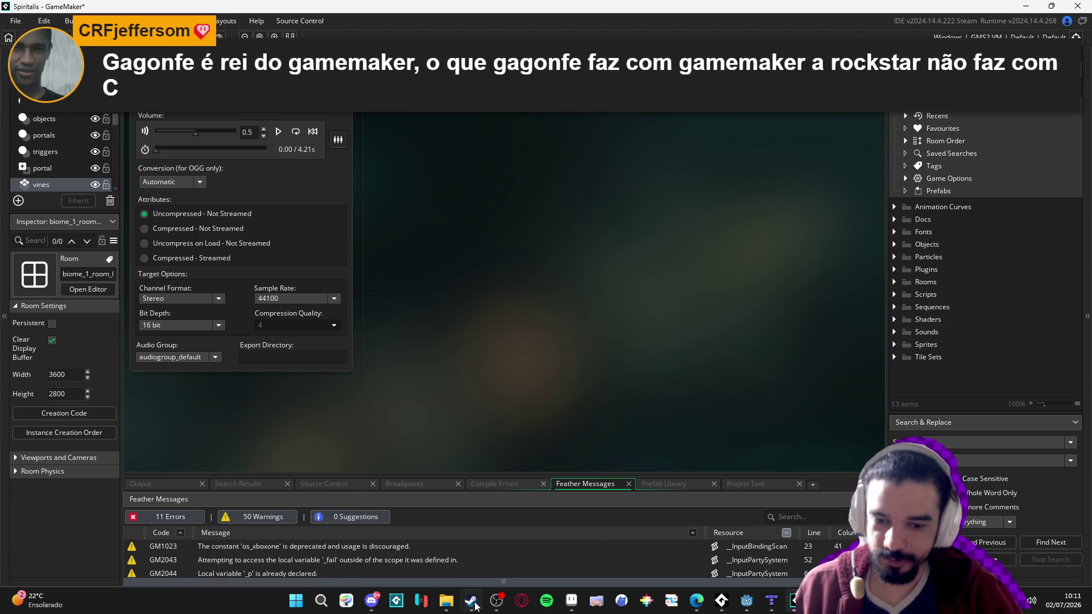
pyautogui.hotkey('alt', 'Tab')
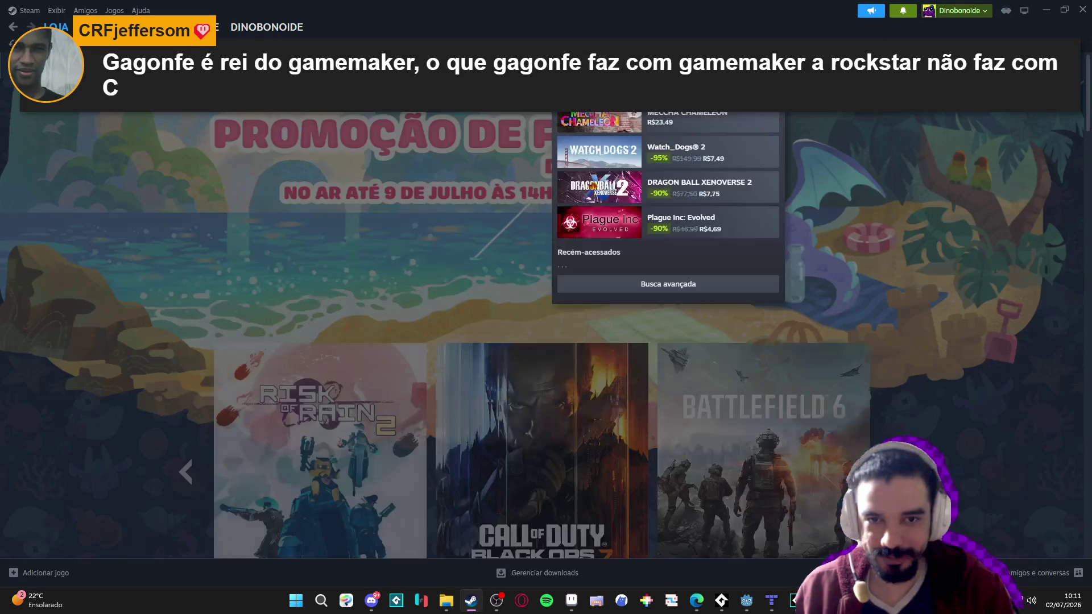
# Look up deltarune in the Steam store, skim its store page, then minimize Steam
pyautogui.write('deltarune')
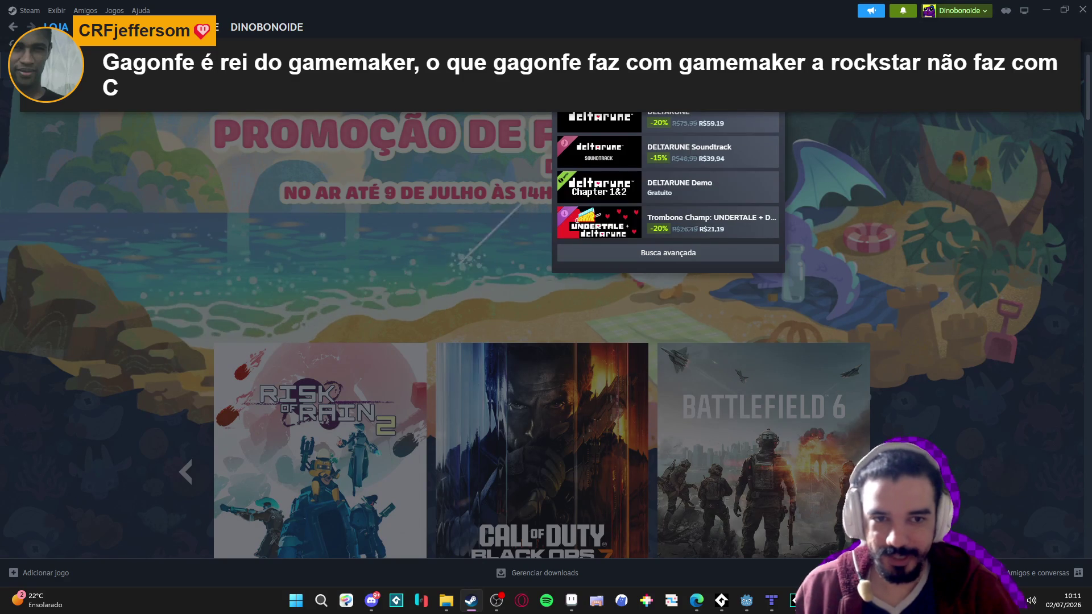
pyautogui.click(734, 118)
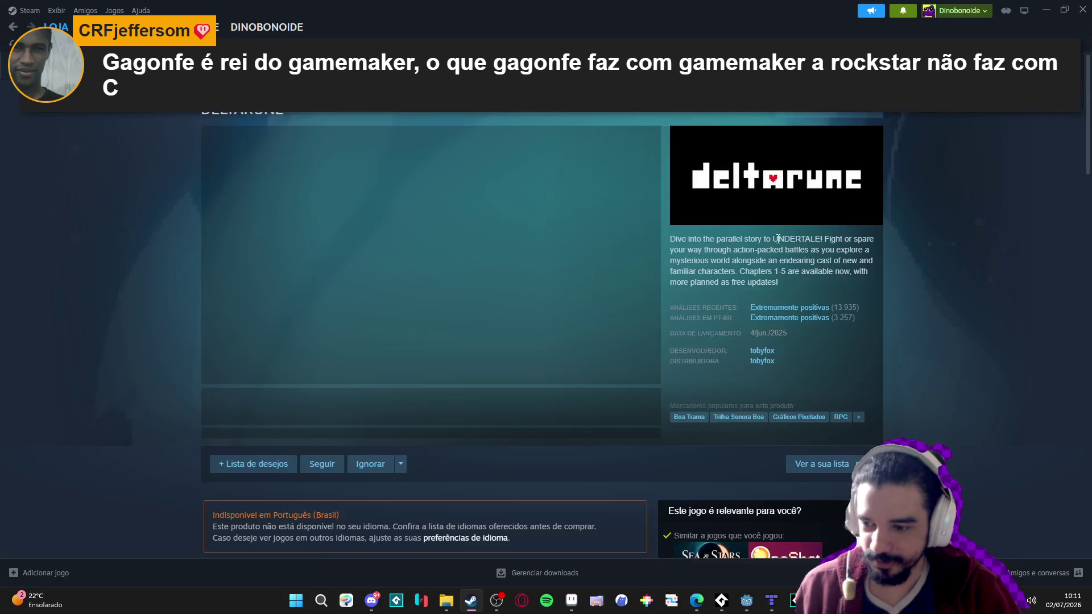
pyautogui.scroll(-6, 772, 238)
pyautogui.scroll(-15, 773, 237)
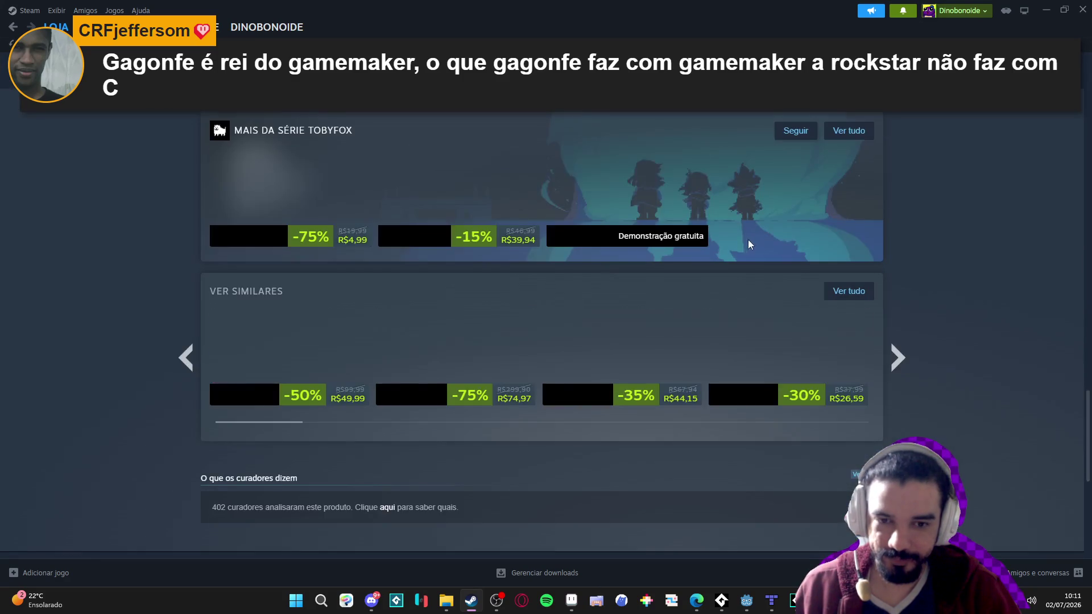
pyautogui.scroll(-6, 734, 237)
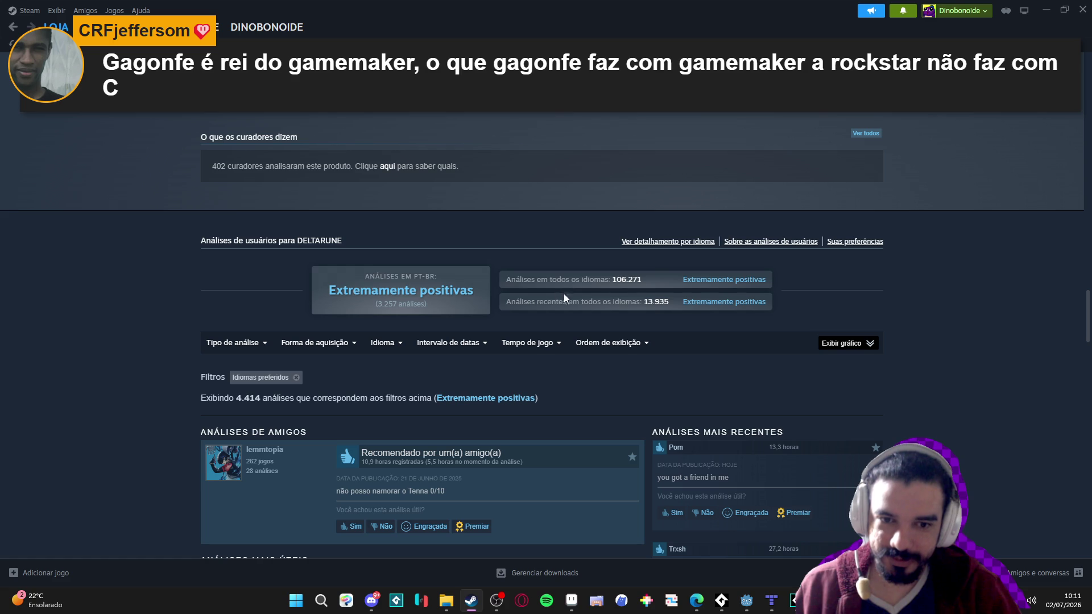
pyautogui.press('Home')
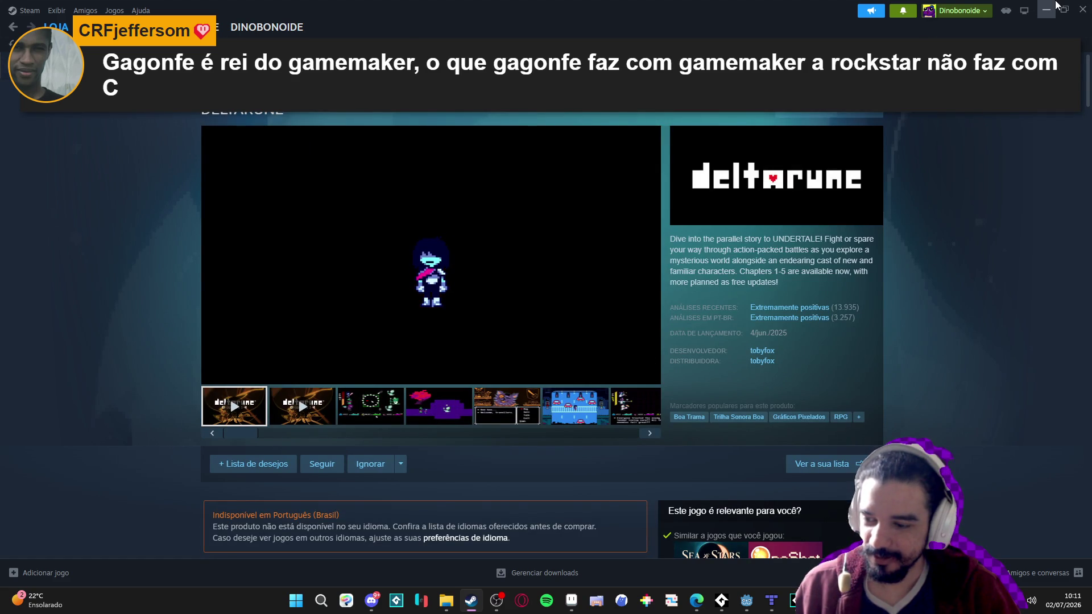
pyautogui.moveTo(214, 382)
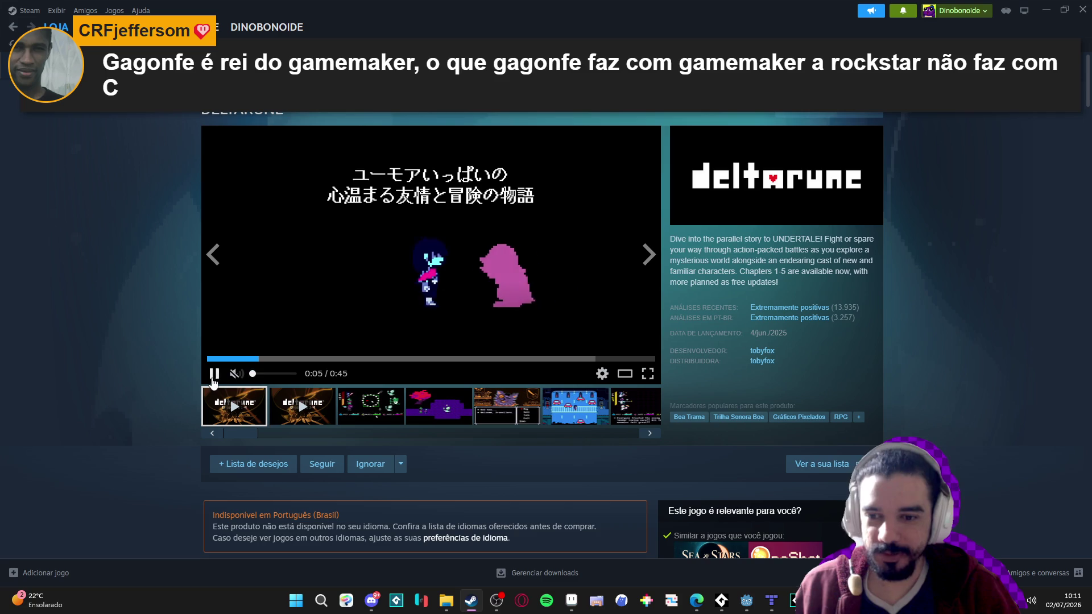
pyautogui.click(1045, 9)
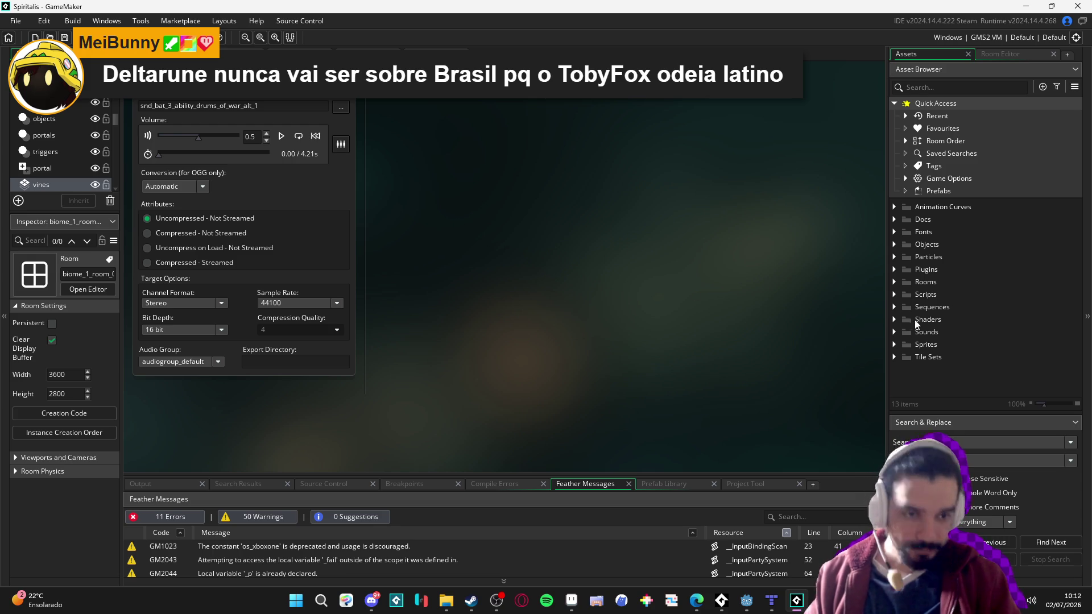
pyautogui.click(921, 87)
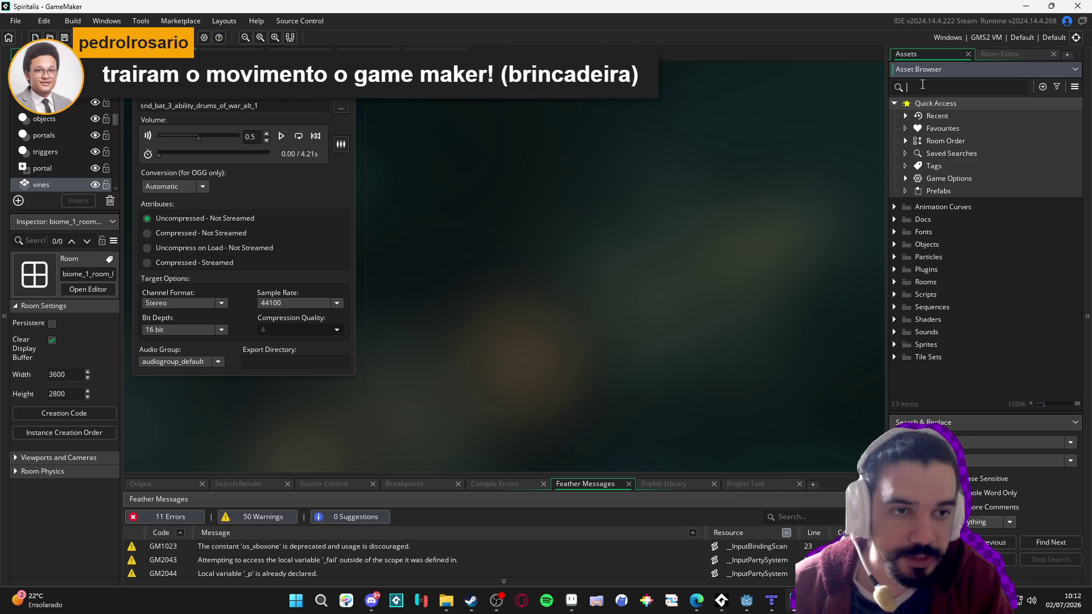
pyautogui.write('themba')
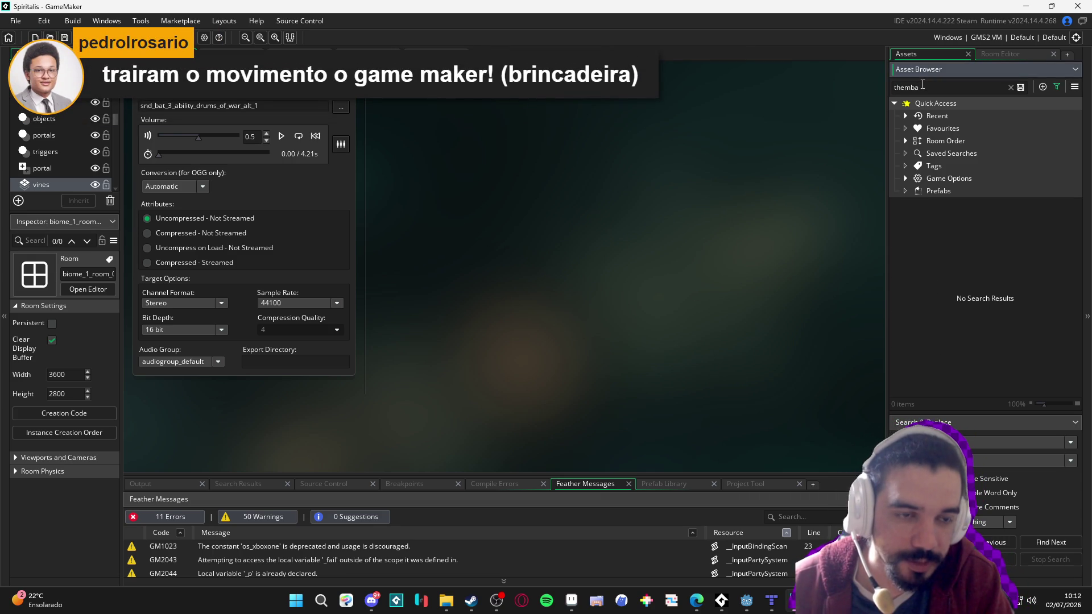
pyautogui.hotkey('ctrl', 'a')
pyautogui.press('BackSpace')
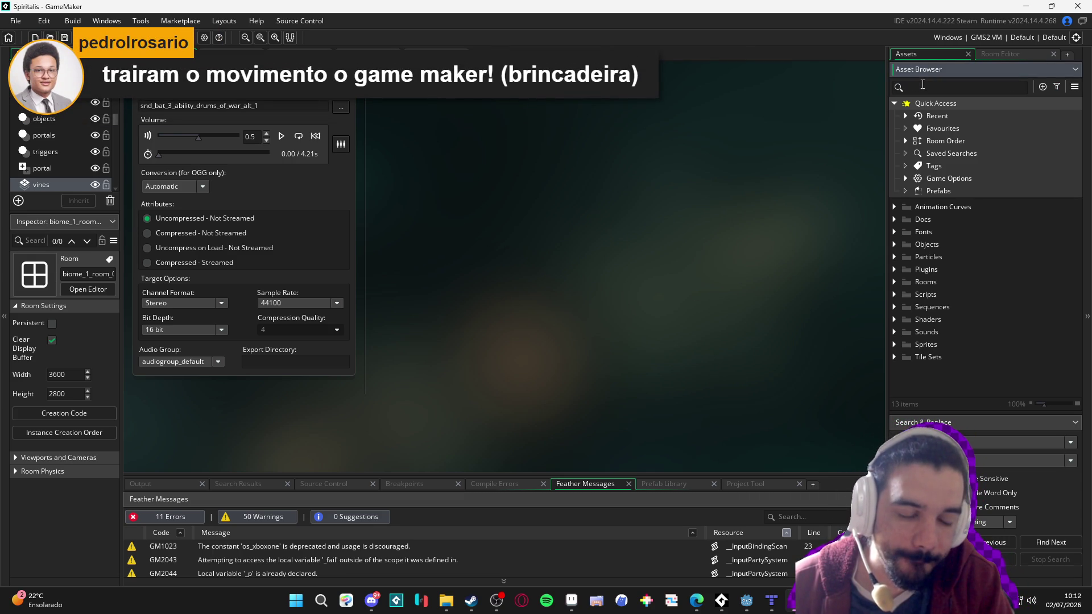
pyautogui.click(696, 600)
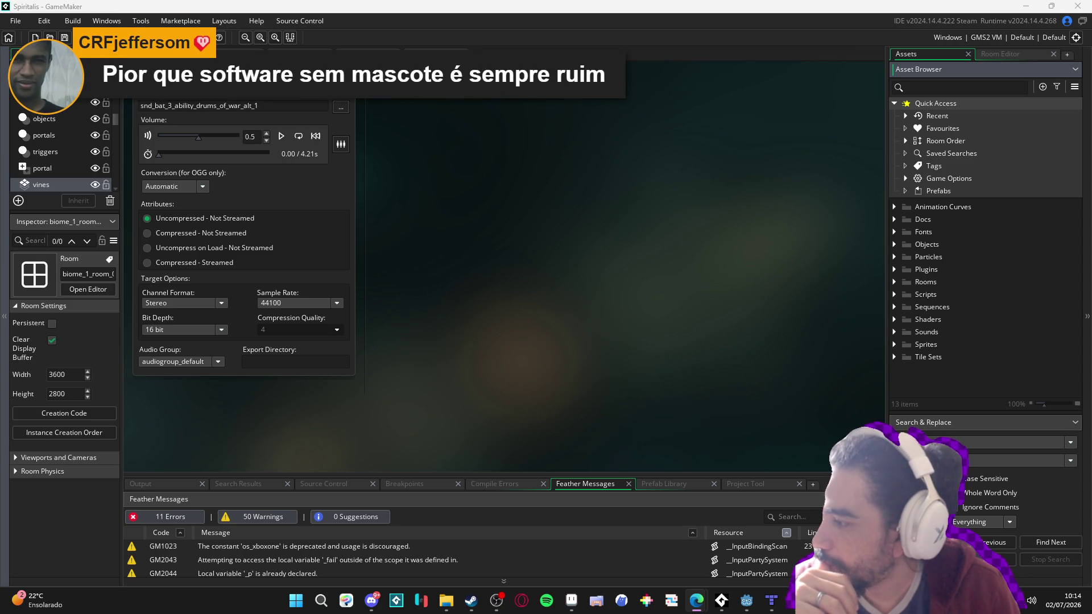
pyautogui.click(947, 86)
pyautogui.write('drums')
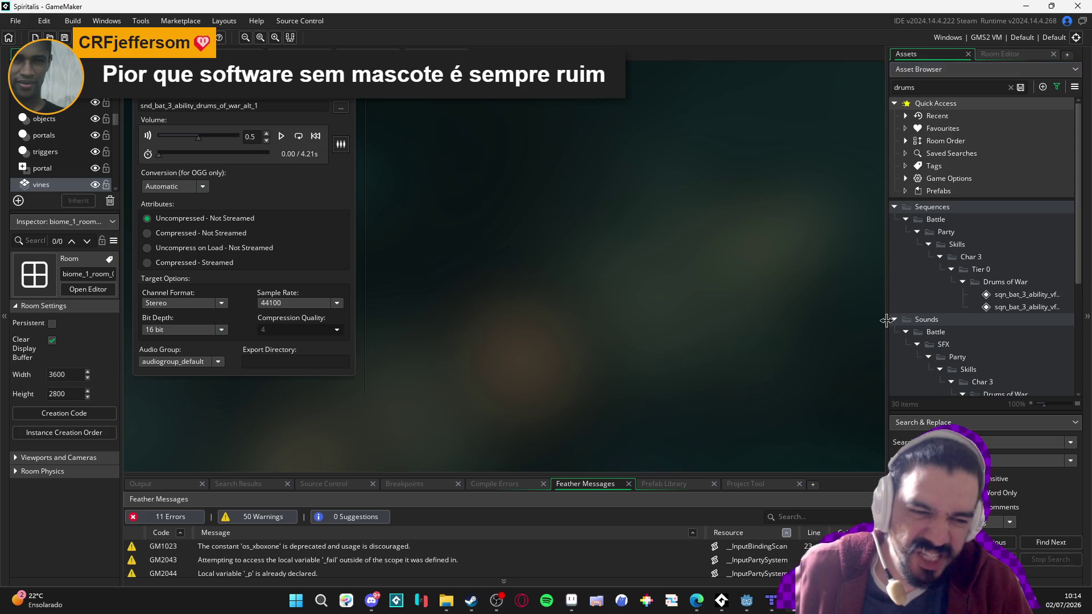
# Open the actor-front Drums of War sequence and play a preview, rewinding to frame 0
pyautogui.moveTo(887, 321); pyautogui.dragTo(825, 321)
pyautogui.scroll(-3, 893, 307)
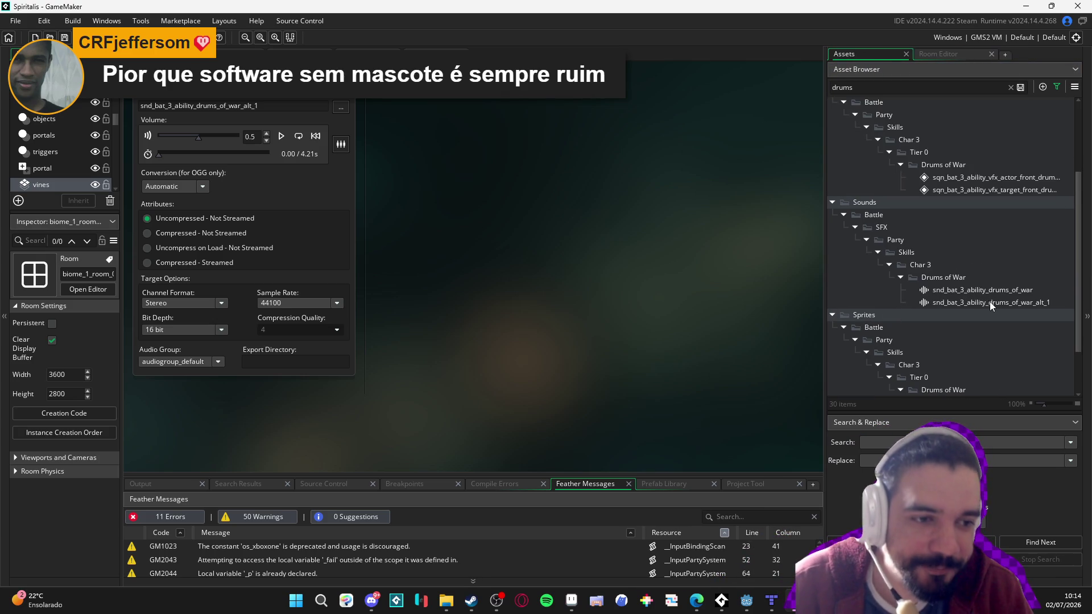
pyautogui.doubleClick(977, 190)
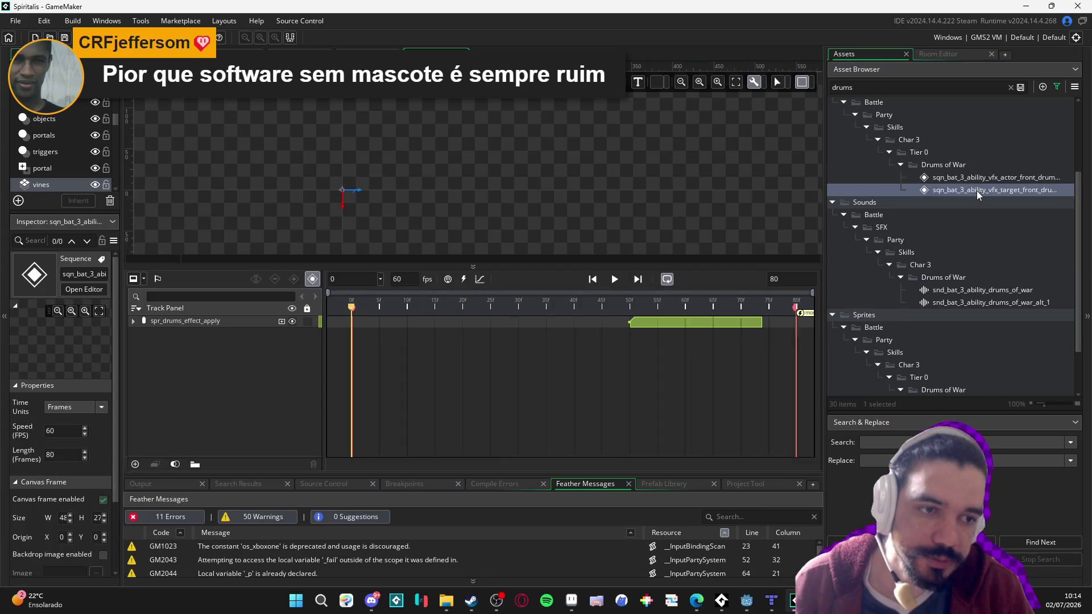
pyautogui.press('Up')
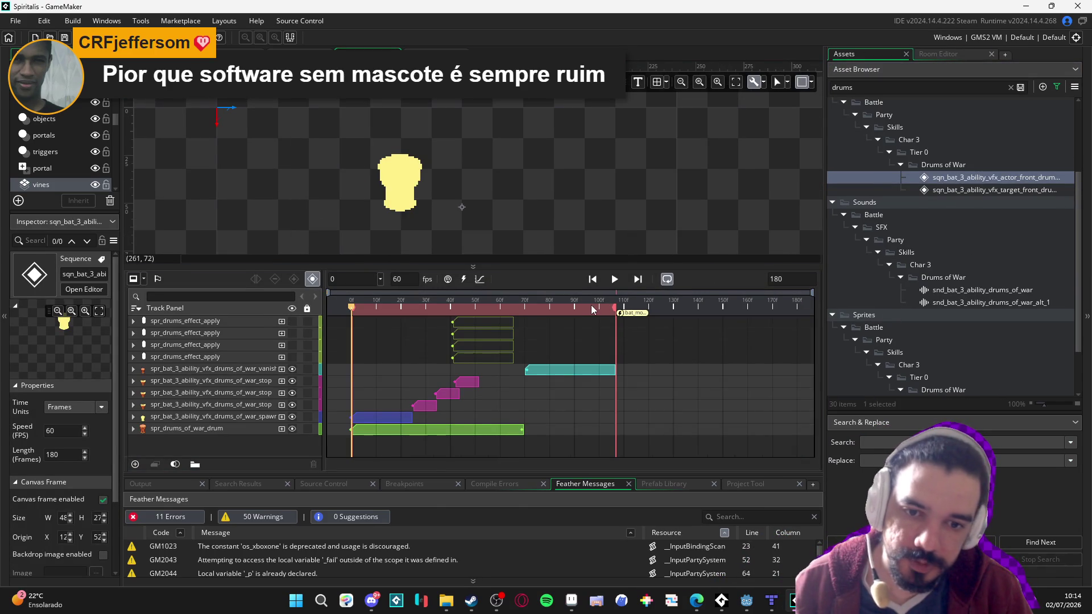
pyautogui.press('space')
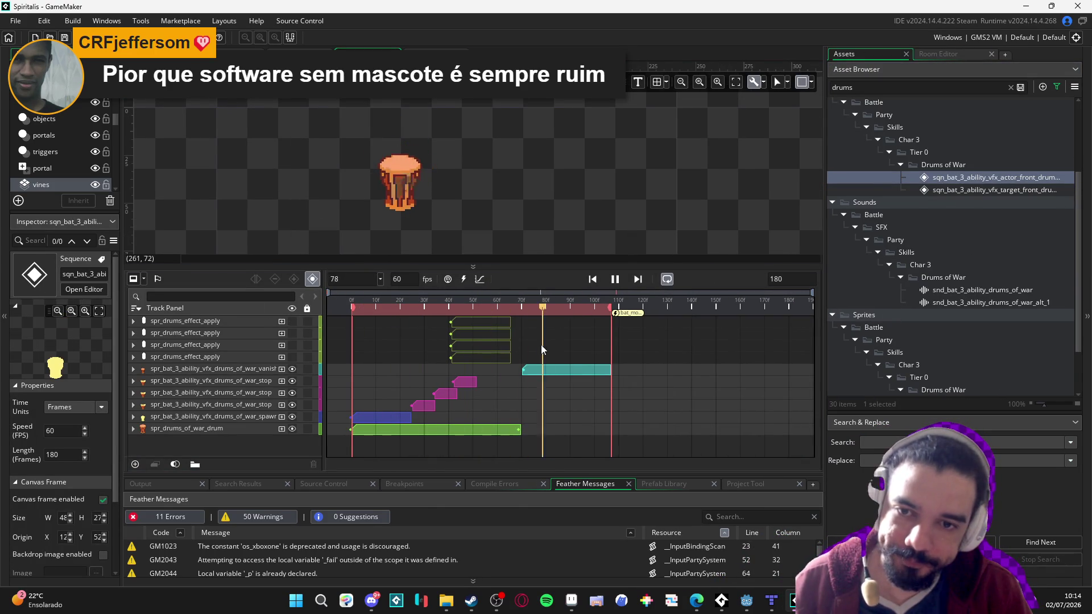
pyautogui.press('Return')
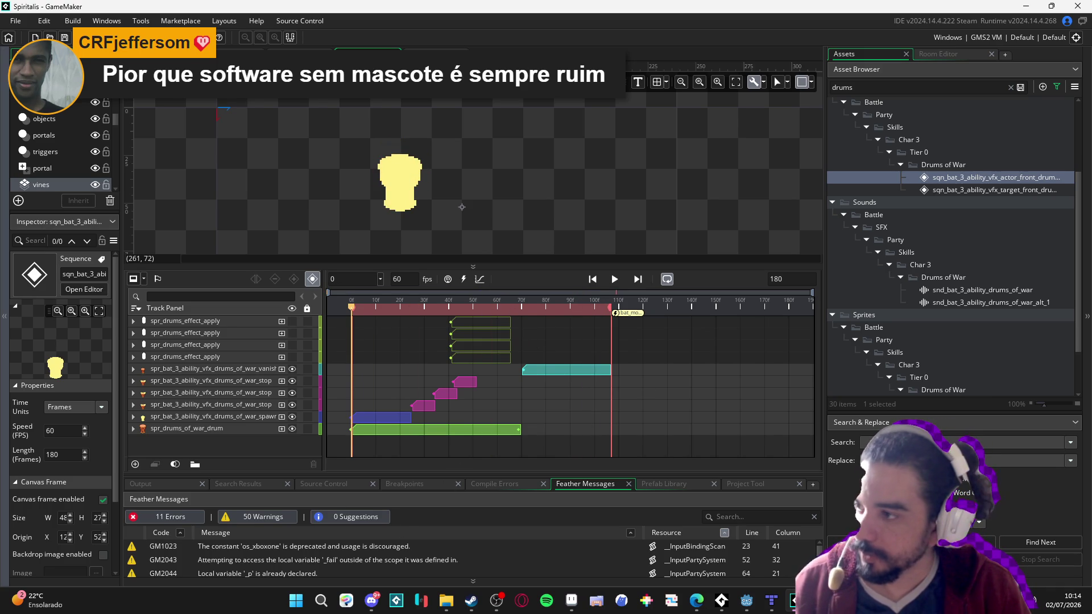
# Pan the sequence canvas slightly and bring up the browser showing the shared photo
pyautogui.hotkey('alt', 'Tab')
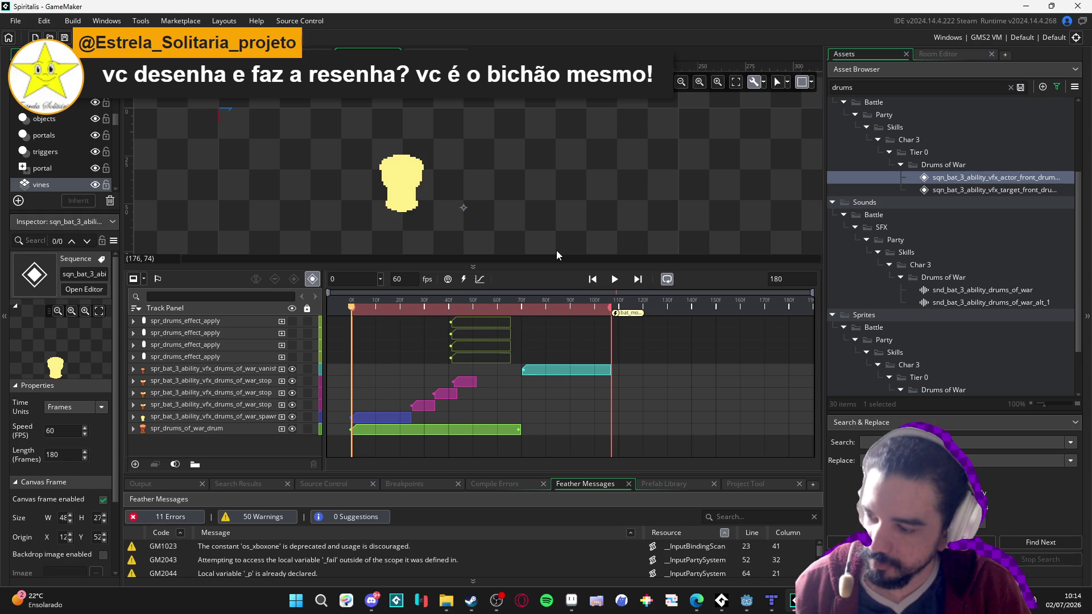
pyautogui.moveTo(527, 239); pyautogui.dragTo(563, 250)
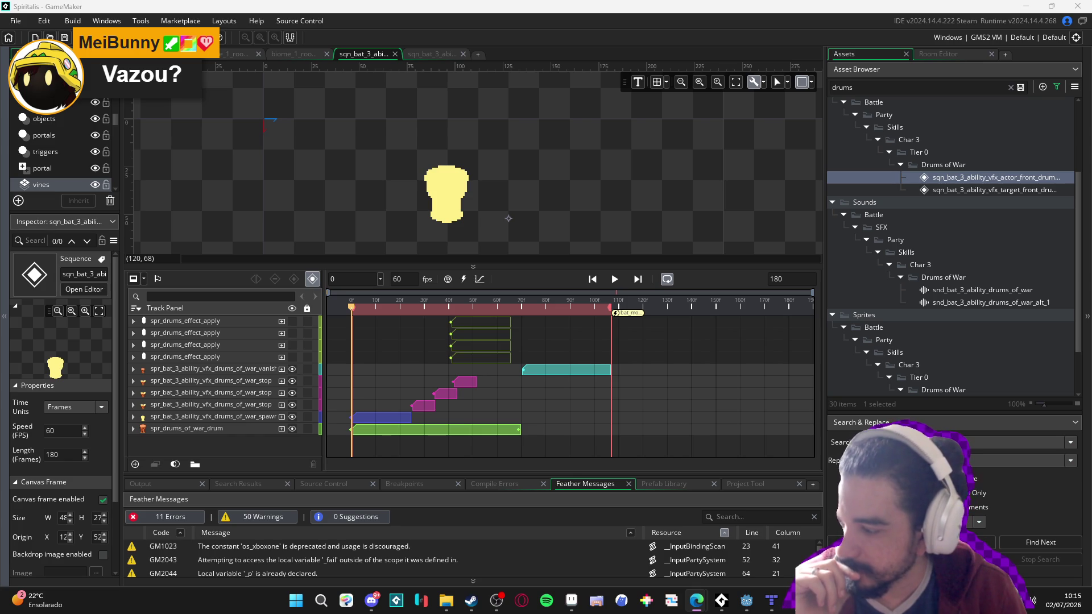
pyautogui.hotkey('alt', 'Tab')
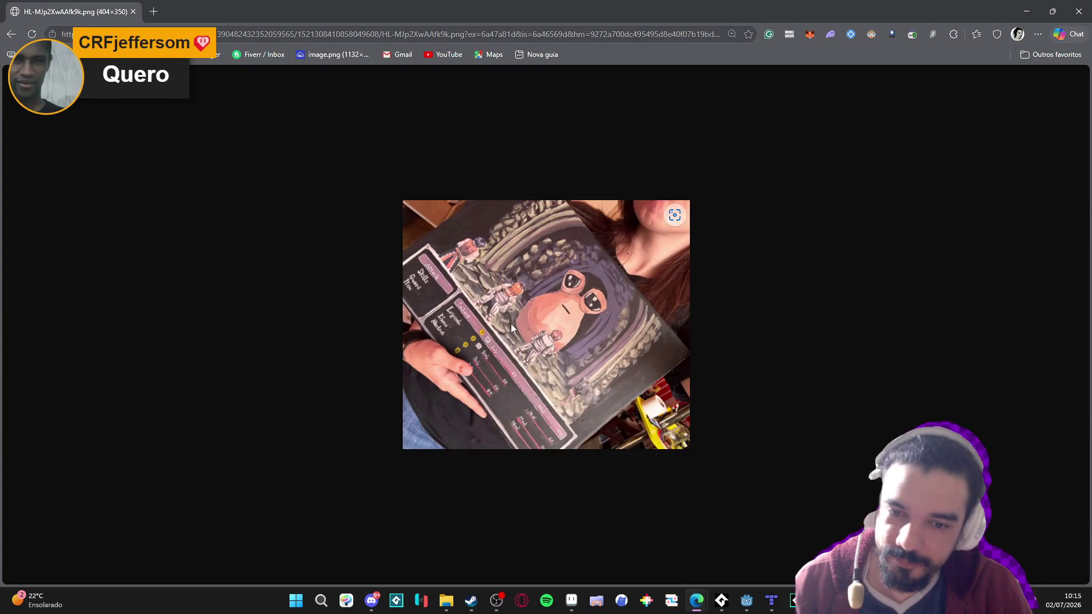
# Zoom in on the shared battle-screen photo, then close the Edge window
pyautogui.keyDown('ctrl'); pyautogui.scroll(3, 511, 323); pyautogui.keyUp('ctrl')
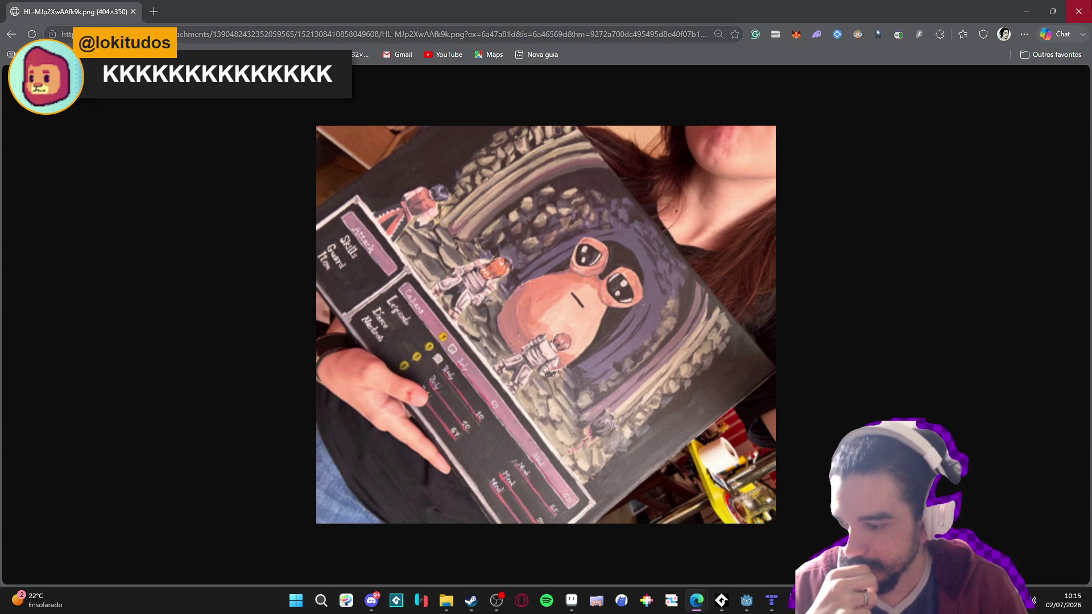
pyautogui.click(1079, 12)
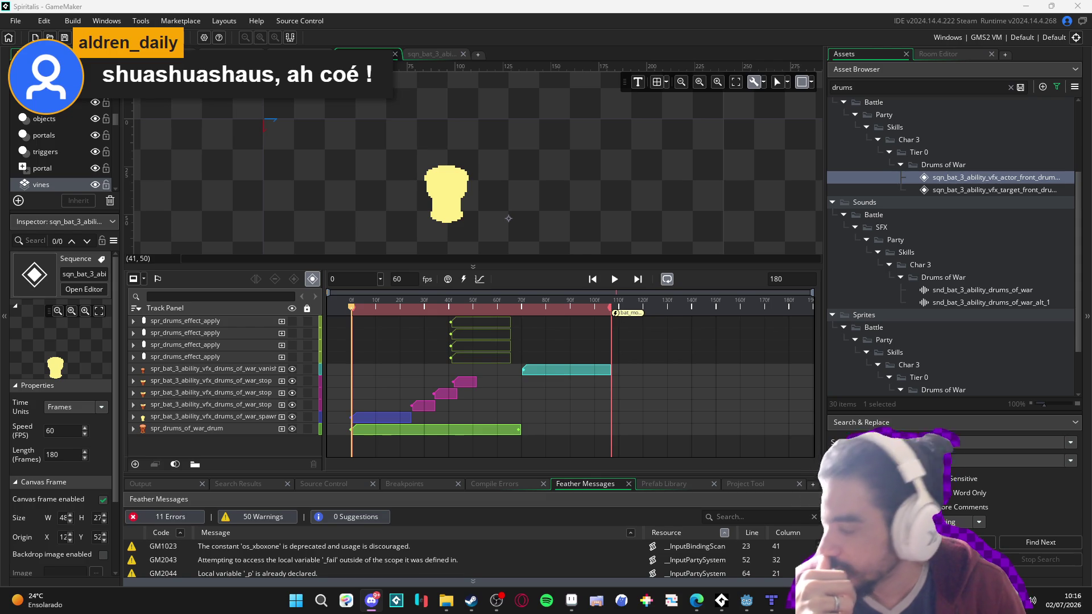
# Add snd_bat_3_ability_drums_of_war to the sequence timeline, extend it to frame 180, and preview
pyautogui.click(1016, 290)
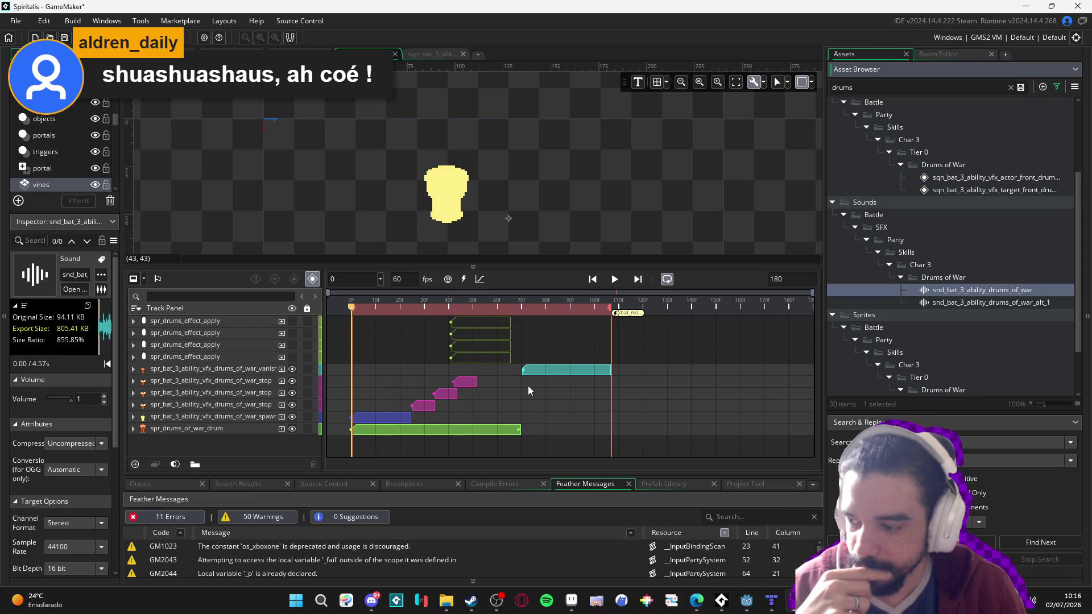
pyautogui.moveTo(968, 291)
pyautogui.mouseDown()
pyautogui.moveTo(823, 281)
pyautogui.moveTo(373, 324)
pyautogui.moveTo(219, 332)
pyautogui.moveTo(215, 322)
pyautogui.mouseUp()
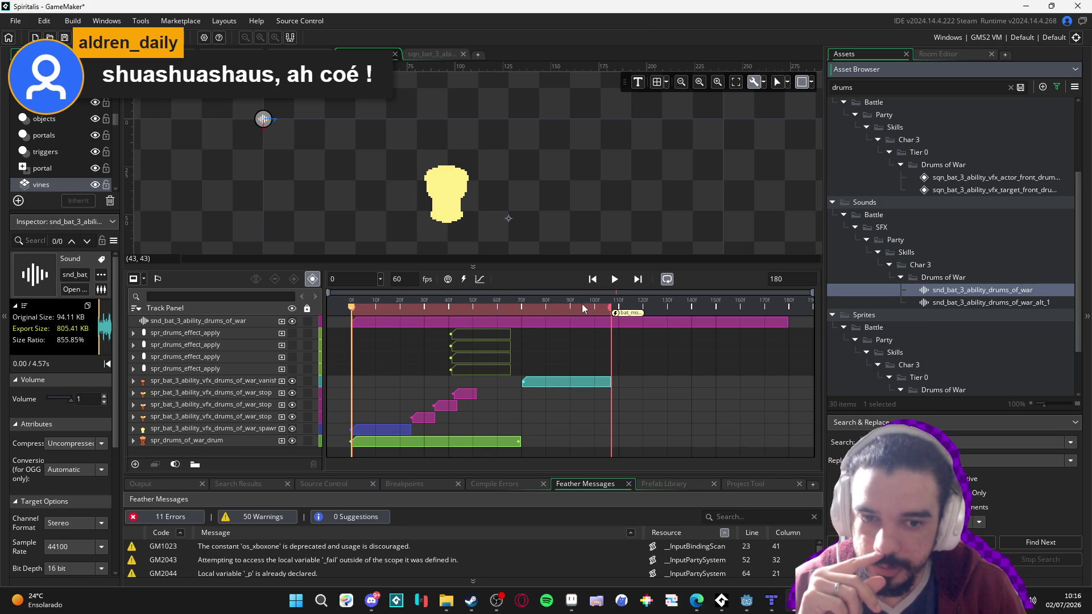
pyautogui.moveTo(612, 307); pyautogui.dragTo(789, 308)
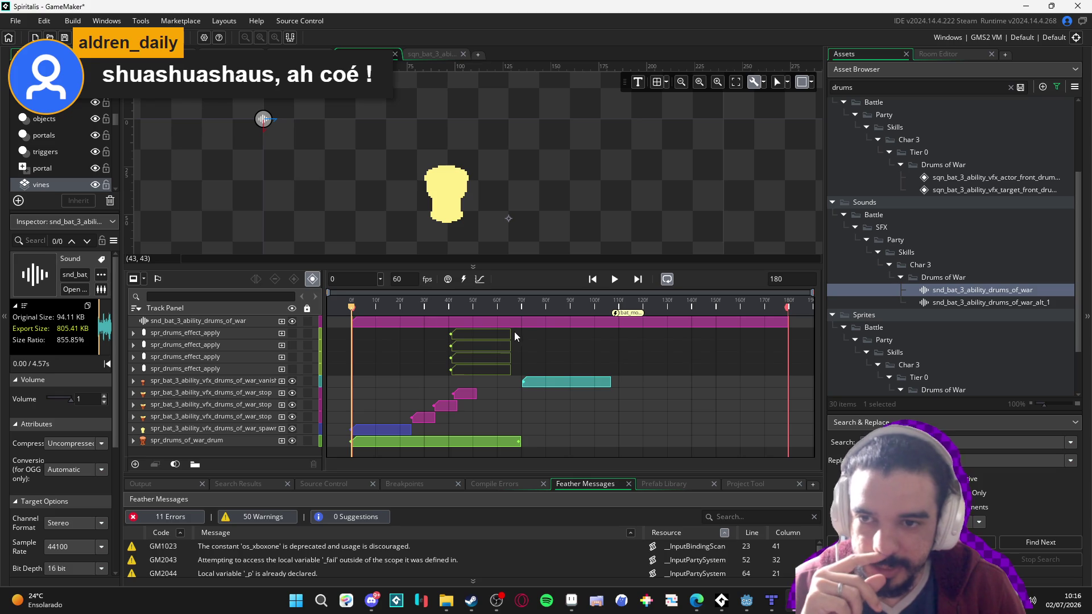
pyautogui.moveTo(329, 293)
pyautogui.mouseDown()
pyautogui.moveTo(395, 293)
pyautogui.moveTo(342, 291)
pyautogui.mouseUp()
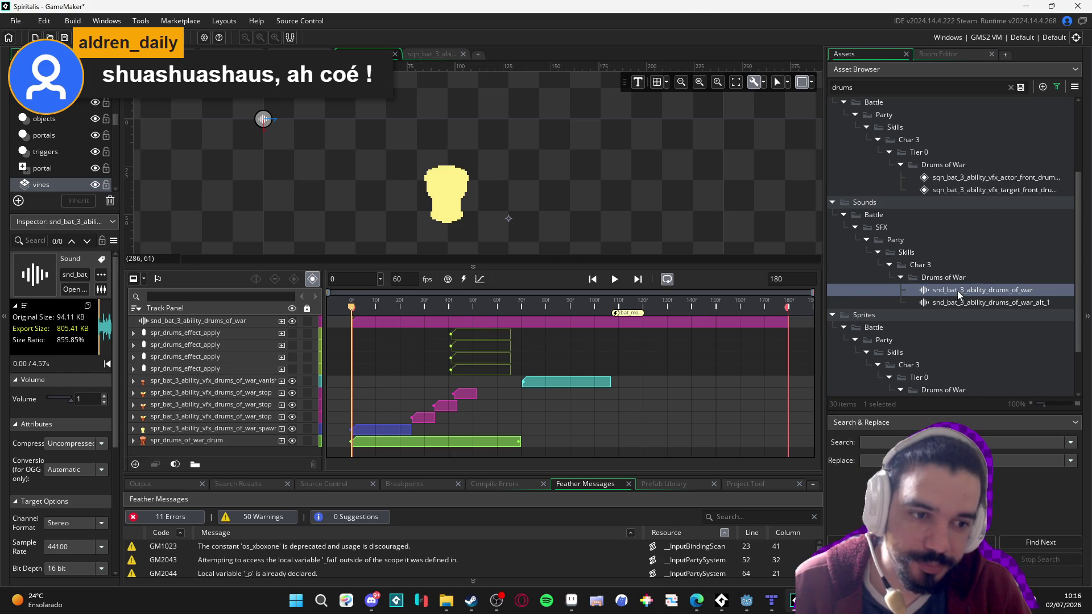
# Filter the assets for 'init' and open room_init's creation code
pyautogui.scroll(-2, 953, 297)
pyautogui.scroll(5, 950, 298)
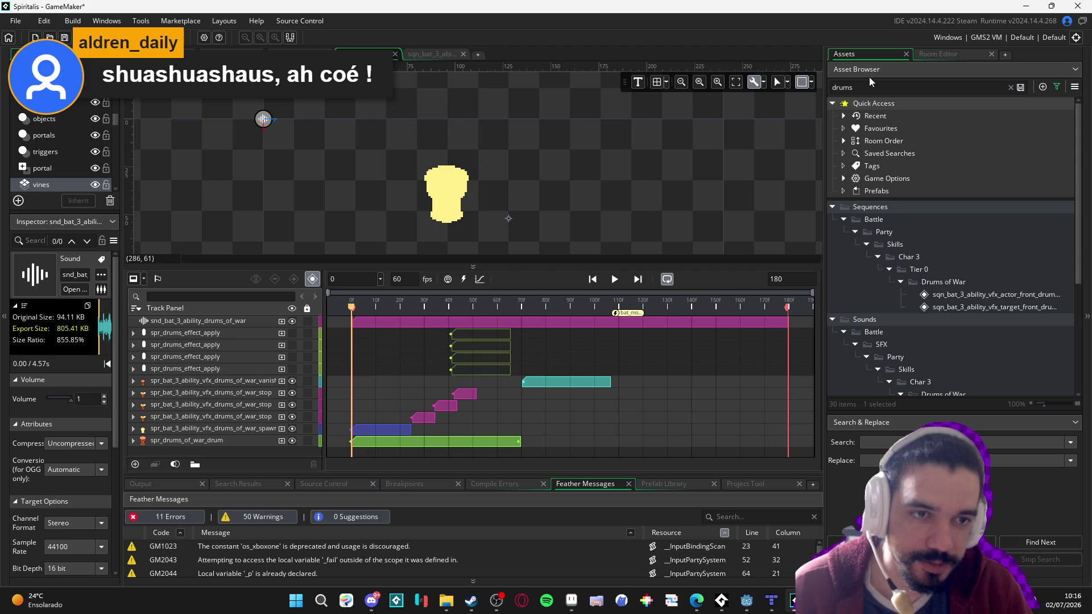
pyautogui.doubleClick(891, 85)
pyautogui.write('init')
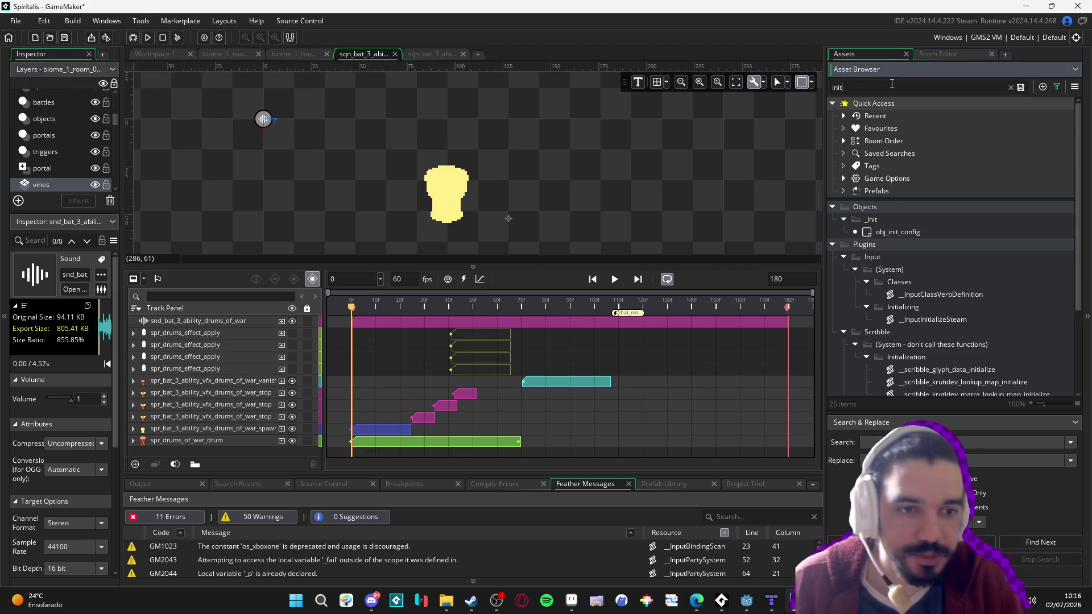
pyautogui.scroll(-4, 921, 256)
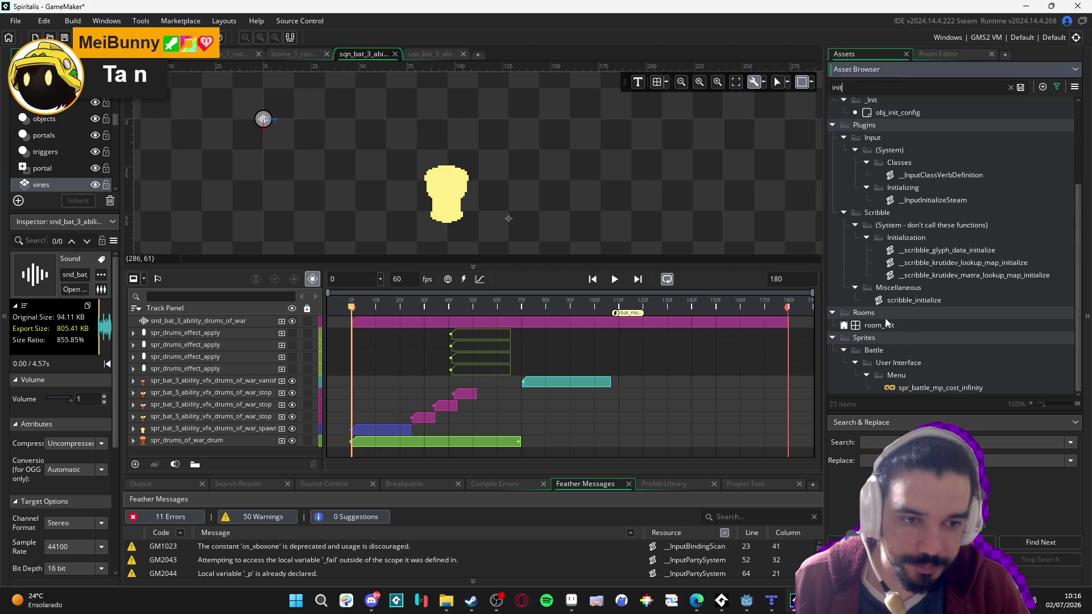
pyautogui.doubleClick(905, 325)
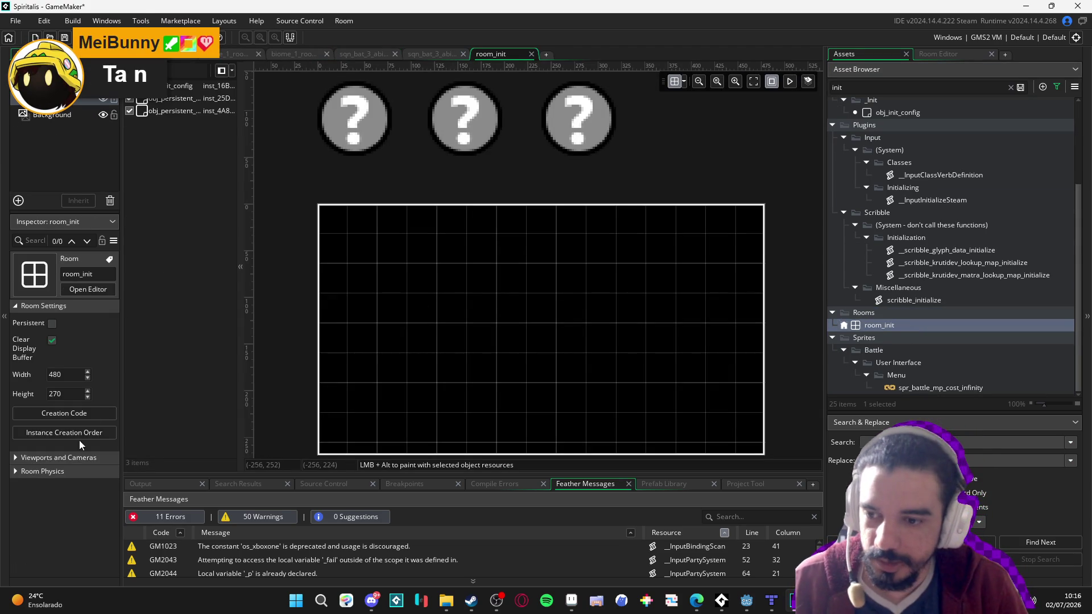
pyautogui.click(63, 413)
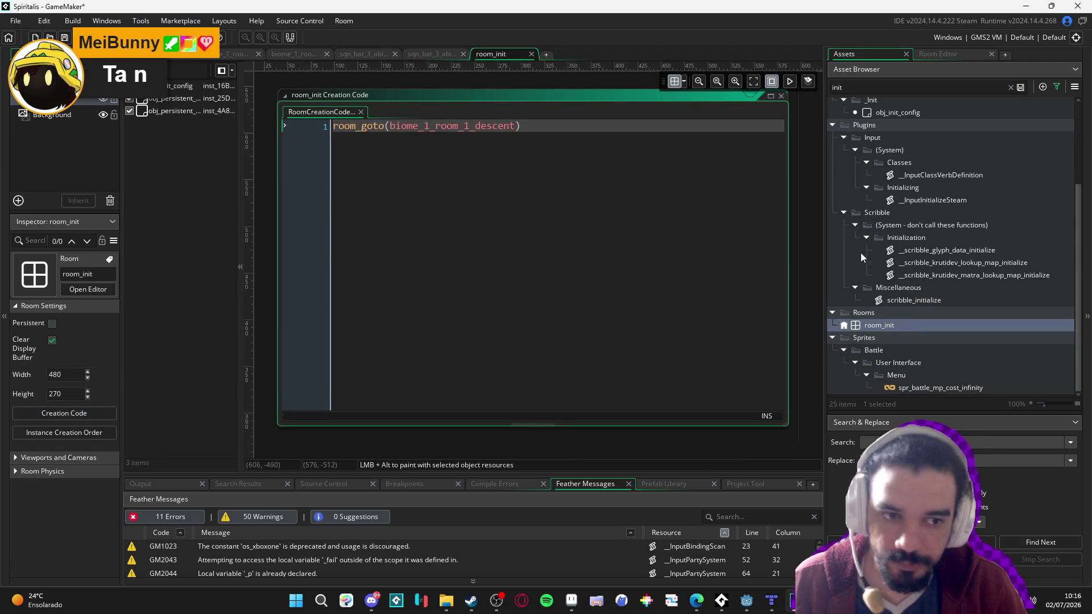
# Replace biome_1_room_1_descent with biome_1_room_0_arrival in the room_goto call and save
pyautogui.scroll(3, 920, 246)
pyautogui.click(871, 86)
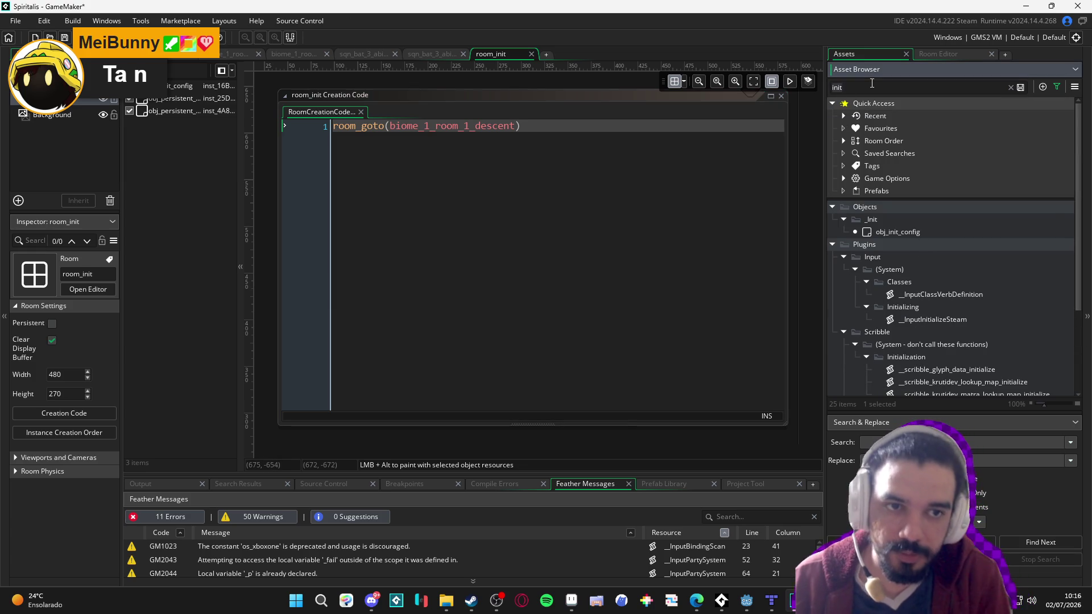
pyautogui.write('bui')
pyautogui.press('BackSpace')
pyautogui.press('BackSpace')
pyautogui.write('iome_1')
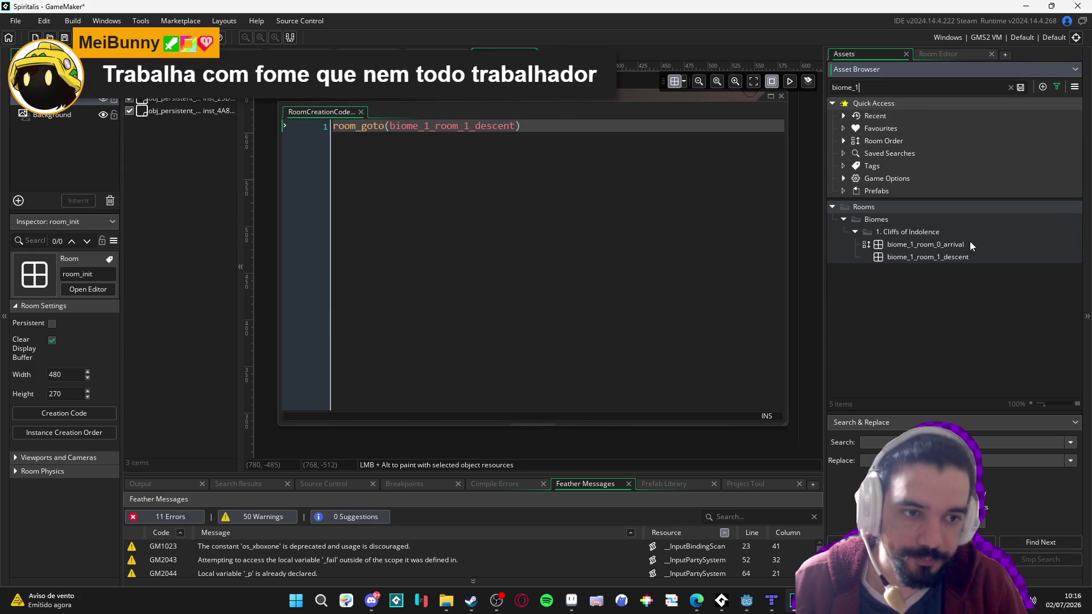
pyautogui.click(969, 243)
pyautogui.doubleClick(536, 151)
pyautogui.write('biome_1_room_0_arrival')
pyautogui.press('F5')
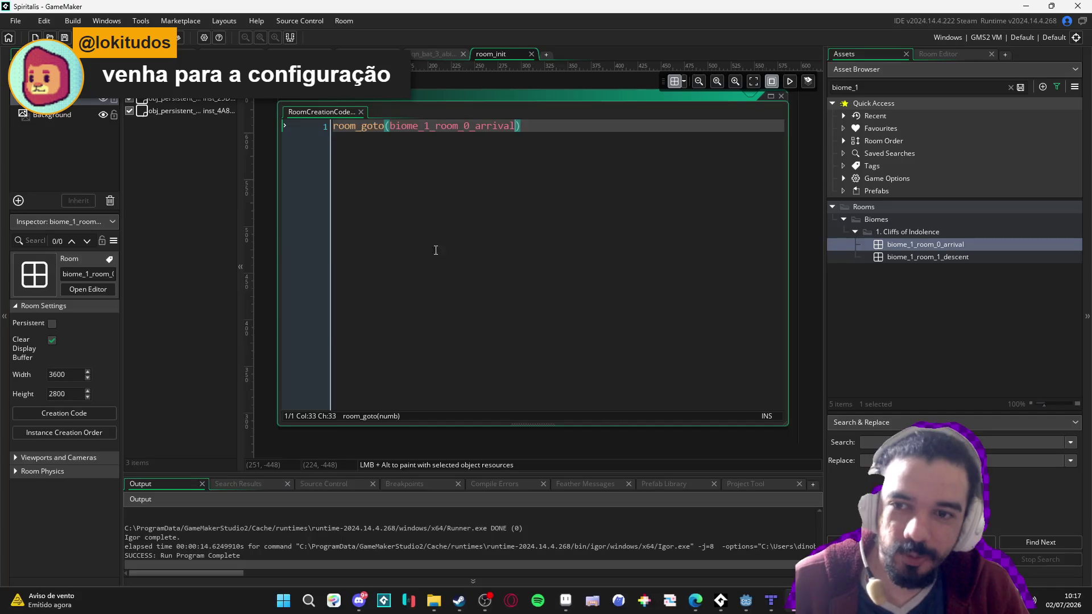
pyautogui.doubleClick(530, 124)
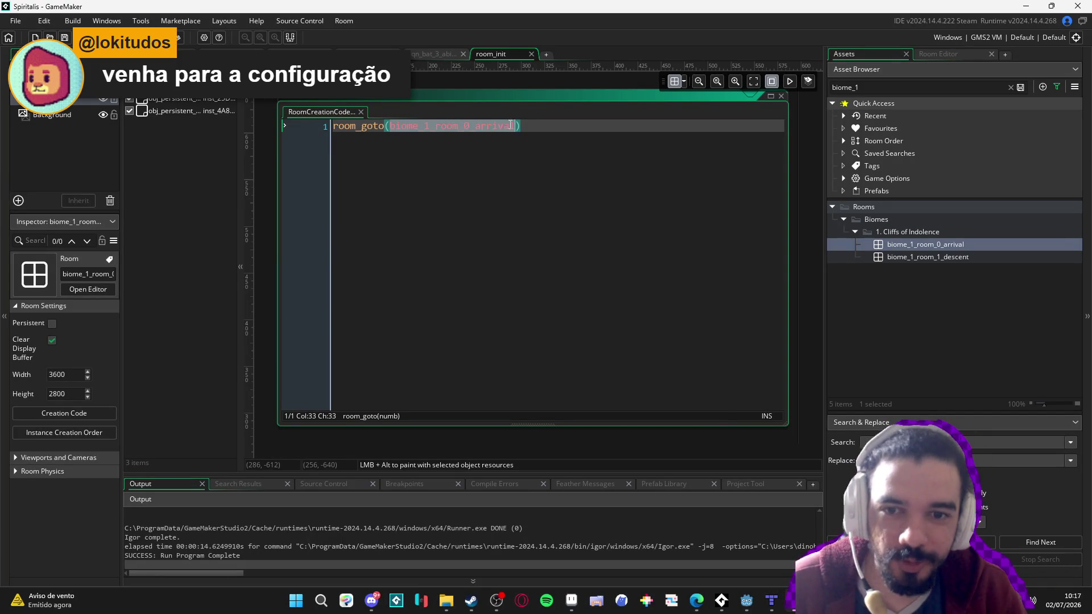
pyautogui.click(370, 54)
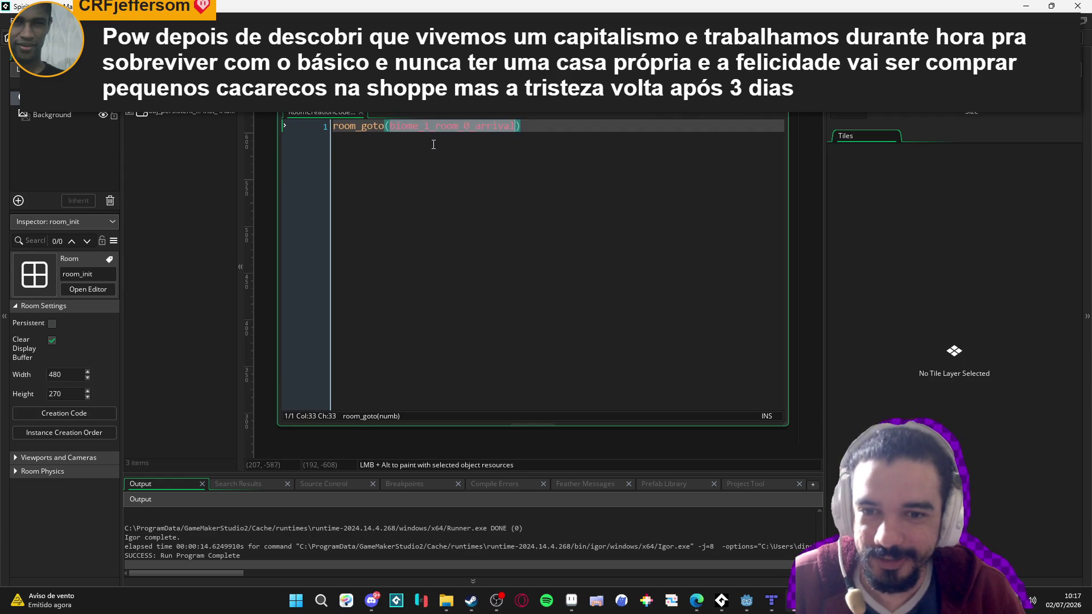
pyautogui.click(241, 180)
pyautogui.moveTo(240, 180); pyautogui.dragTo(205, 174)
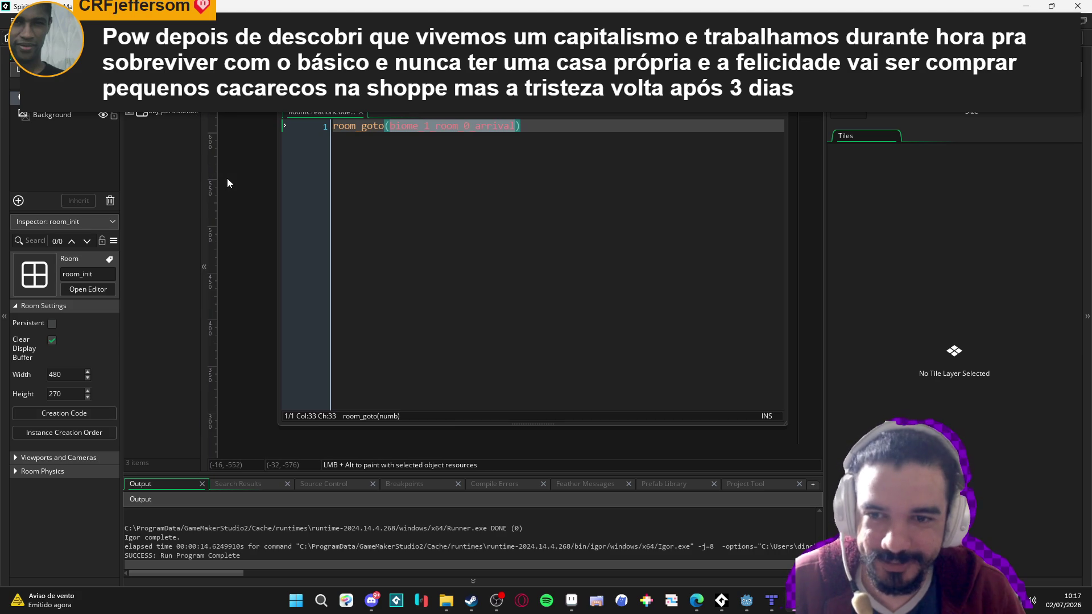
pyautogui.click(50, 115)
pyautogui.click(50, 103)
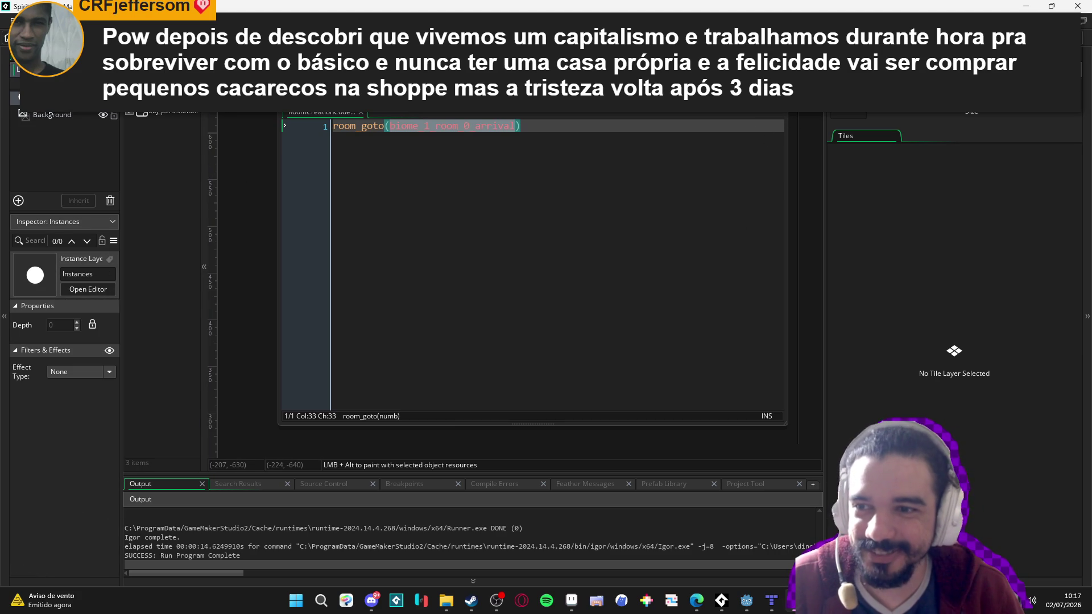
pyautogui.moveTo(202, 158)
pyautogui.mouseDown()
pyautogui.moveTo(279, 153)
pyautogui.moveTo(203, 149)
pyautogui.mouseUp()
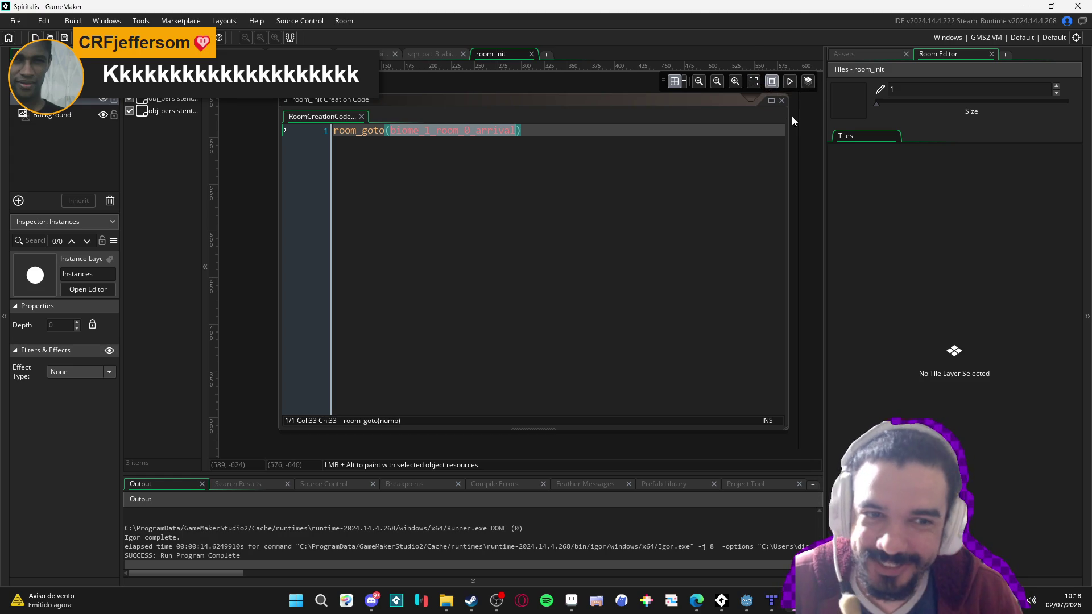
# Widen the room_init Creation Code window and shift it slightly to the left
pyautogui.moveTo(268, 197); pyautogui.dragTo(236, 210)
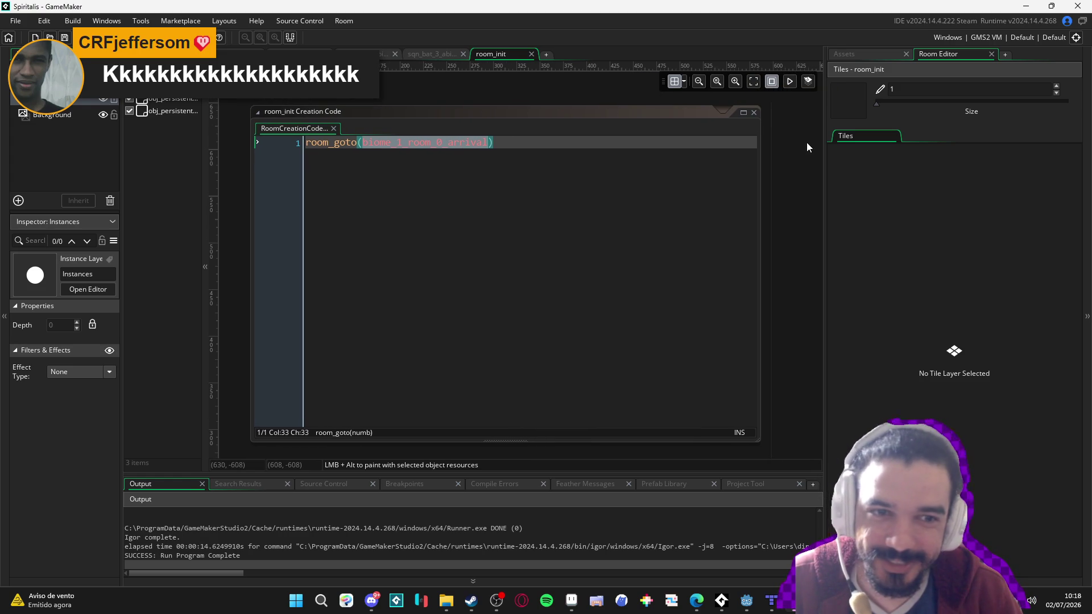
pyautogui.moveTo(760, 129); pyautogui.dragTo(810, 130)
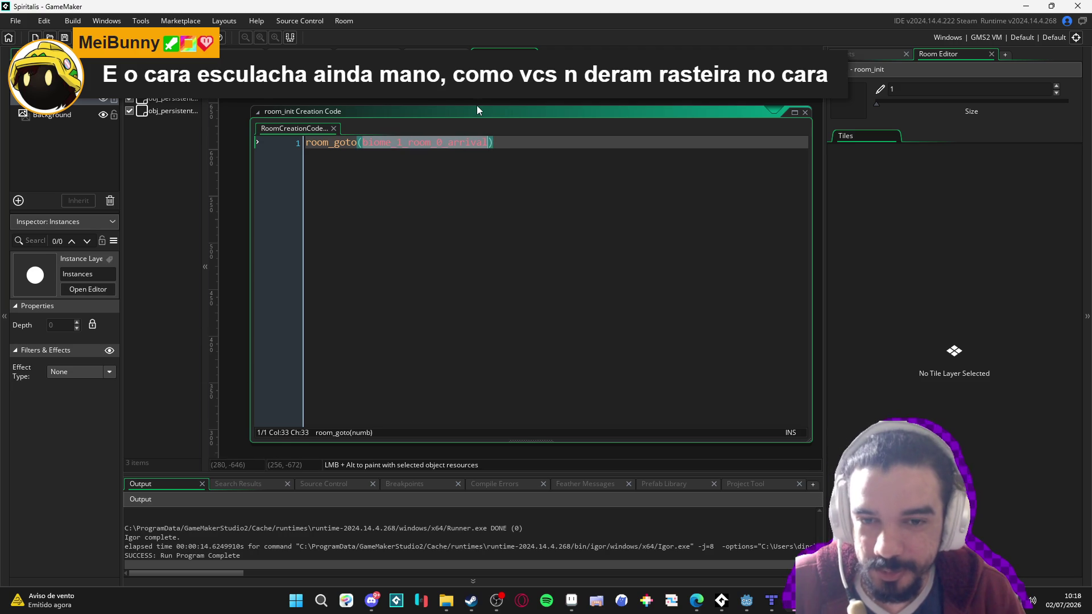
pyautogui.moveTo(472, 105); pyautogui.dragTo(450, 96)
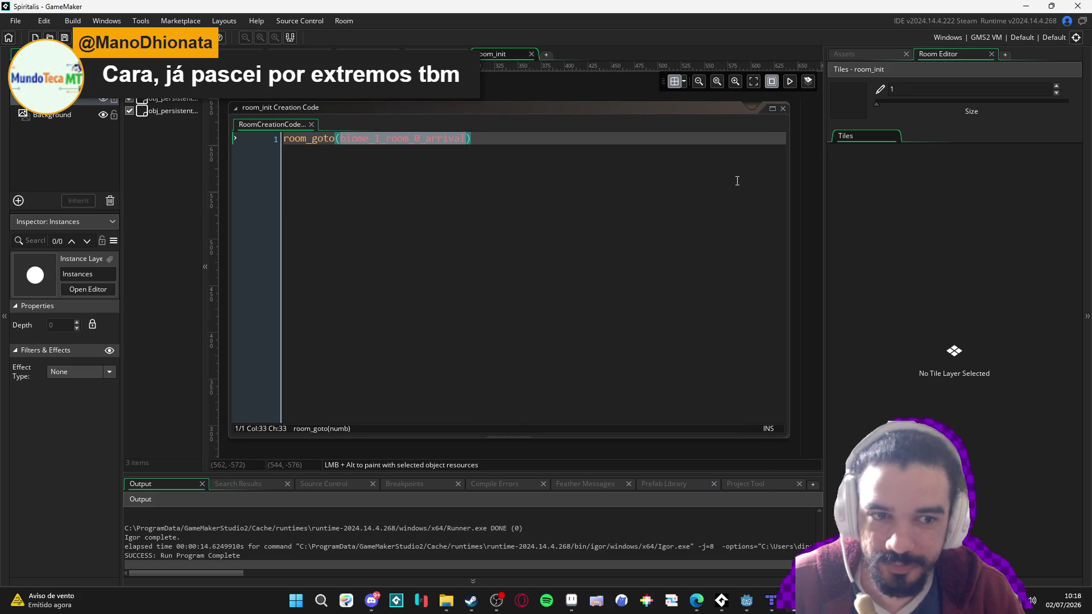
pyautogui.moveTo(789, 195)
pyautogui.mouseDown()
pyautogui.moveTo(812, 197)
pyautogui.moveTo(801, 198)
pyautogui.mouseUp()
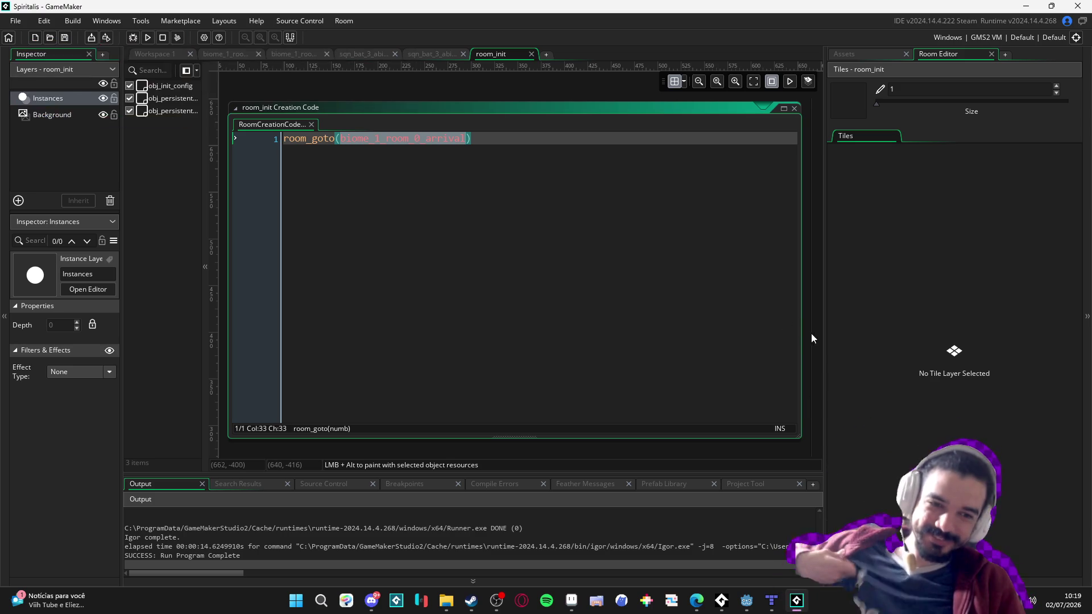
# Close the creation code window, fit the whole room in view, and clear the biome_1 asset filter
pyautogui.scroll(-4, 810, 333)
pyautogui.scroll(-1, 650, 328)
pyautogui.scroll(-3, 650, 333)
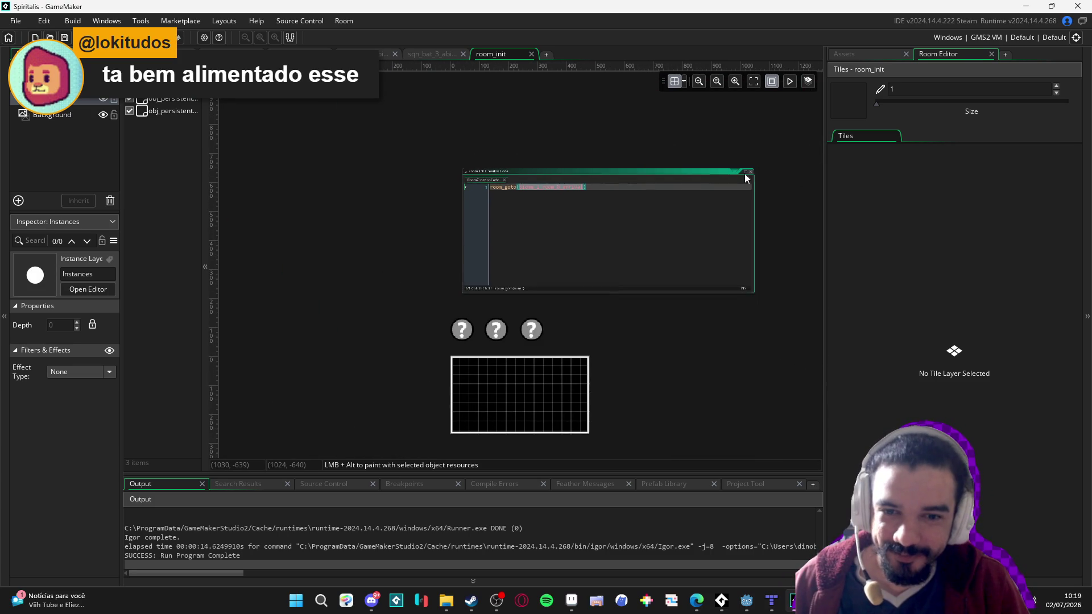
pyautogui.click(749, 172)
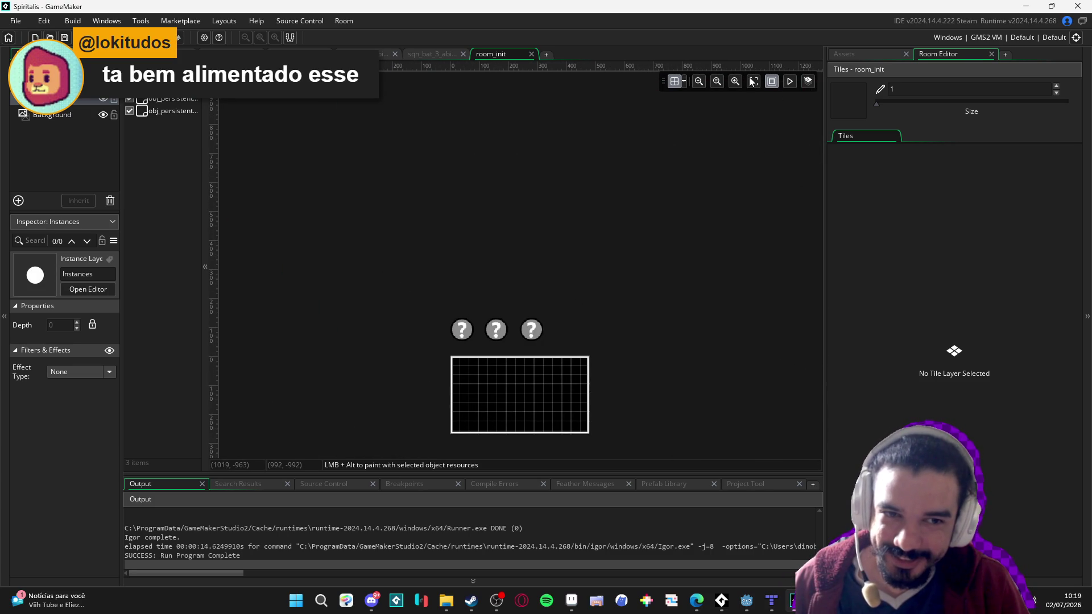
pyautogui.click(870, 54)
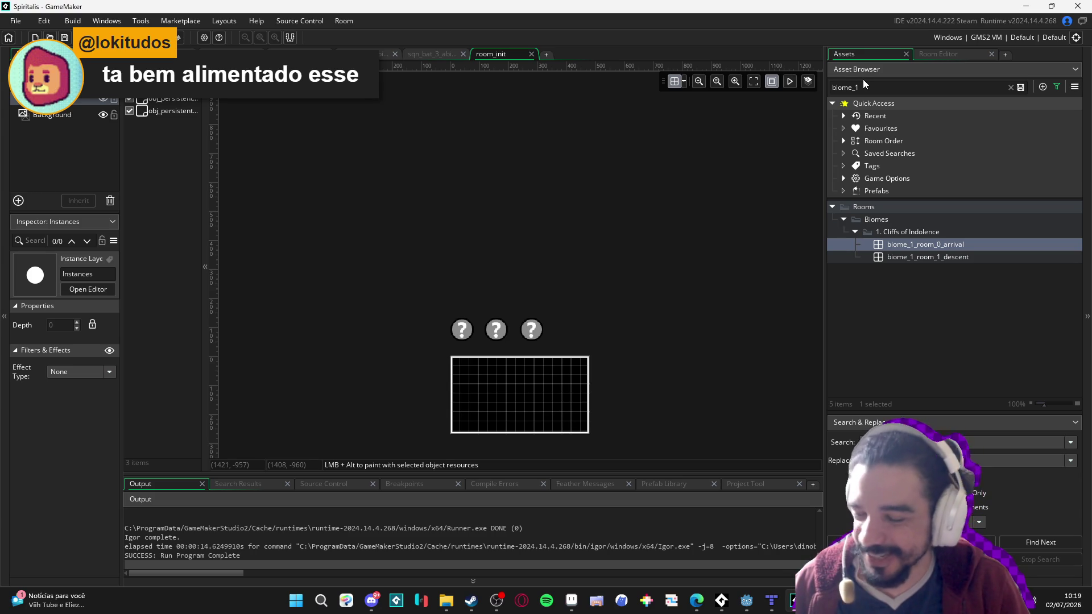
pyautogui.click(753, 82)
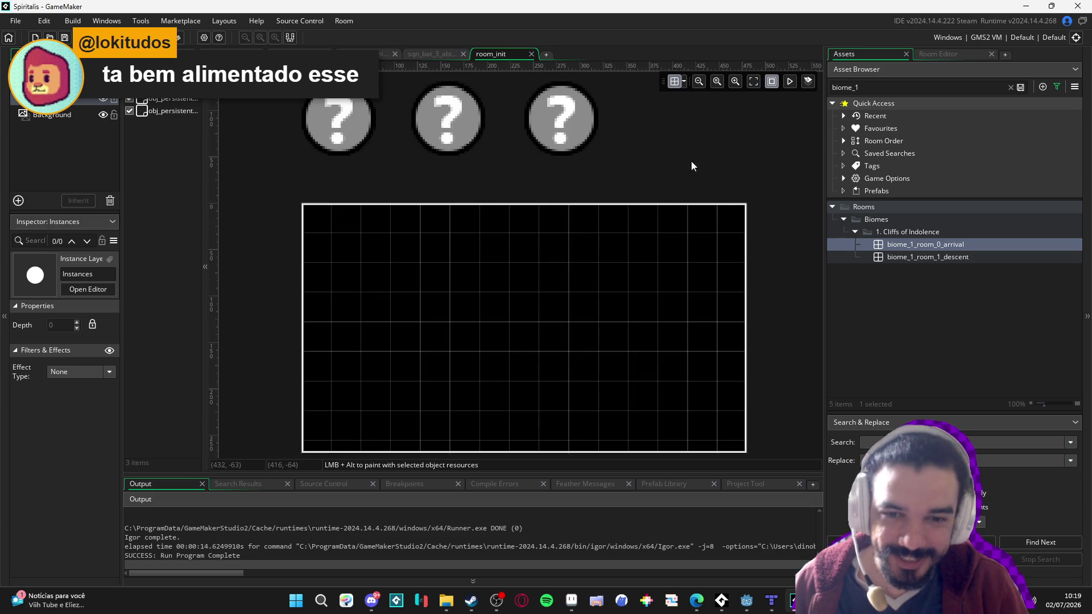
pyautogui.moveTo(640, 190); pyautogui.dragTo(565, 183)
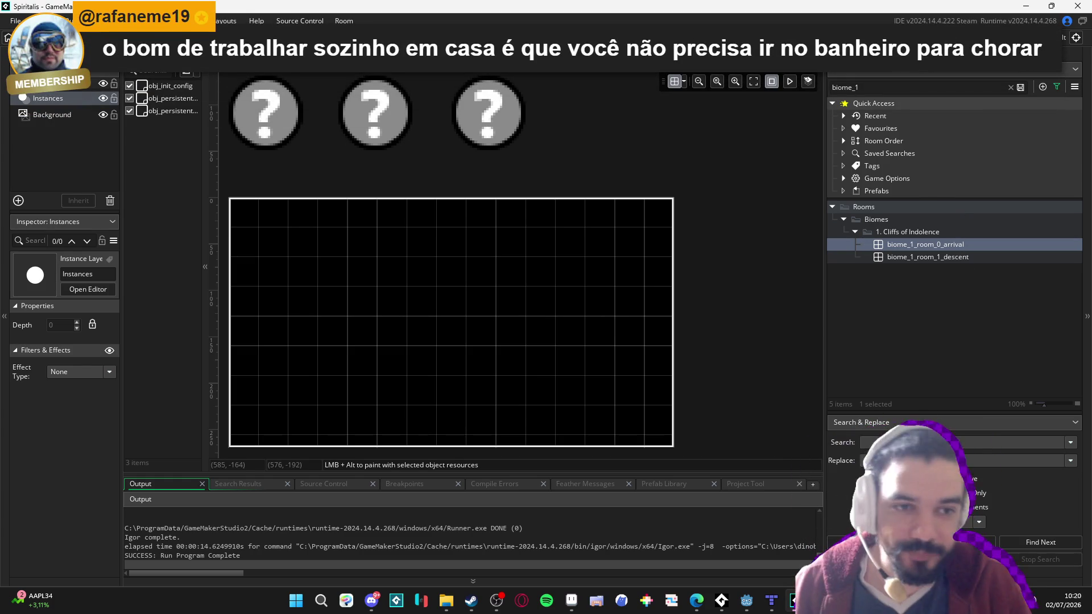
pyautogui.click(1011, 87)
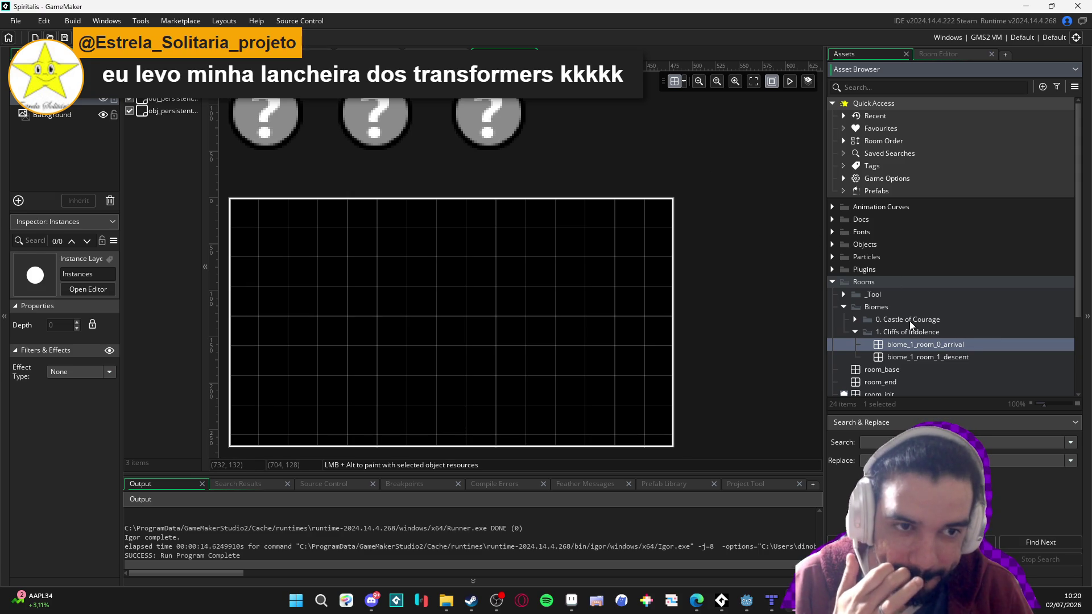
# Open biome_1_room_0_arrival, hide its pink overlay layer, and build and run the game
pyautogui.doubleClick(938, 343)
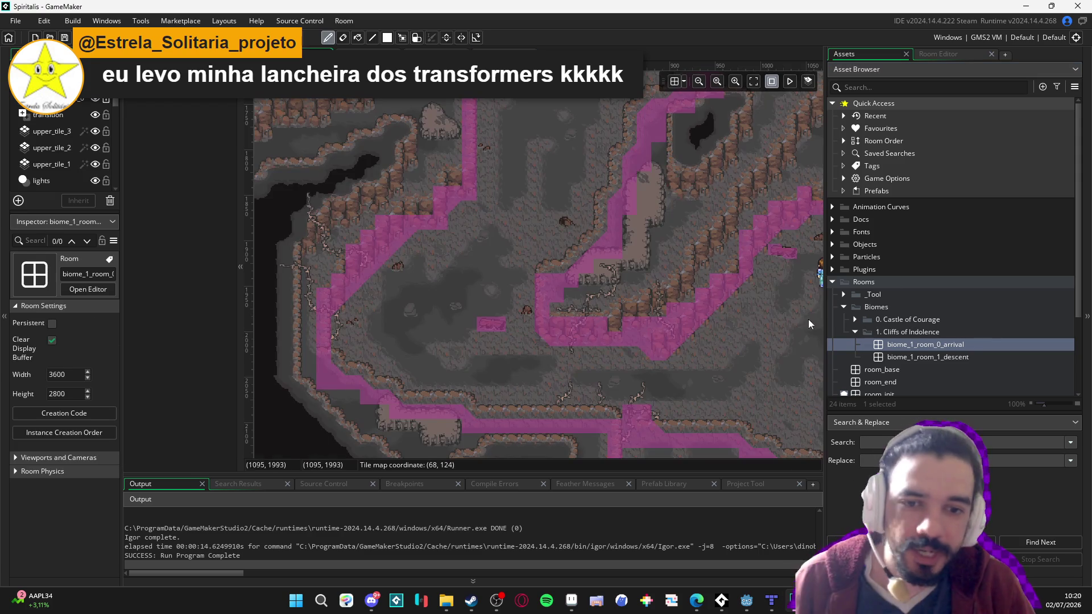
pyautogui.click(96, 100)
pyautogui.press('F5')
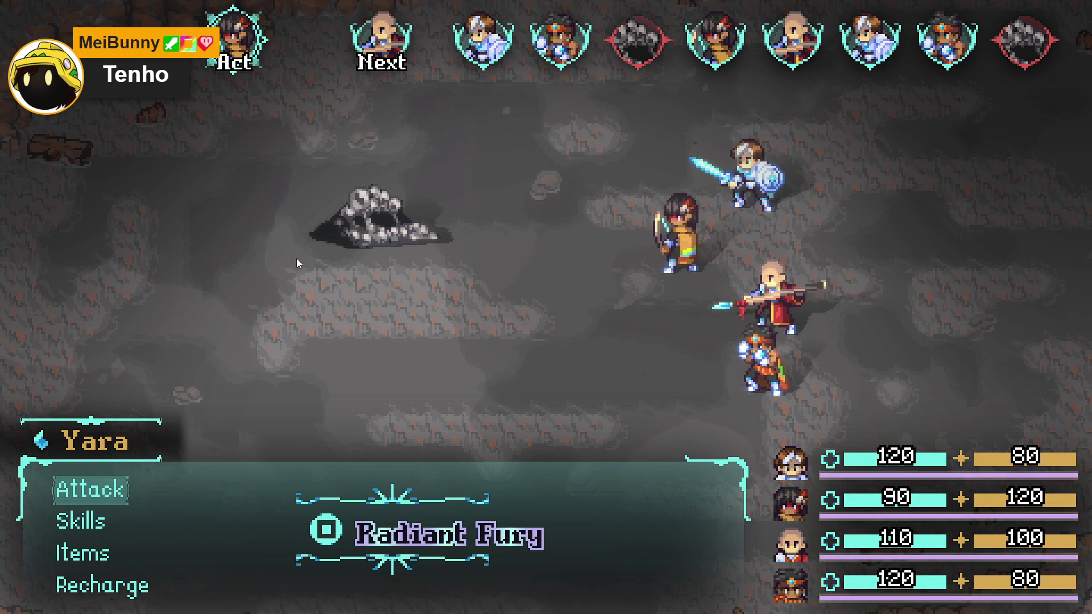
# Choose Attack so Yara targets the enemy Testorino
pyautogui.press('Return')
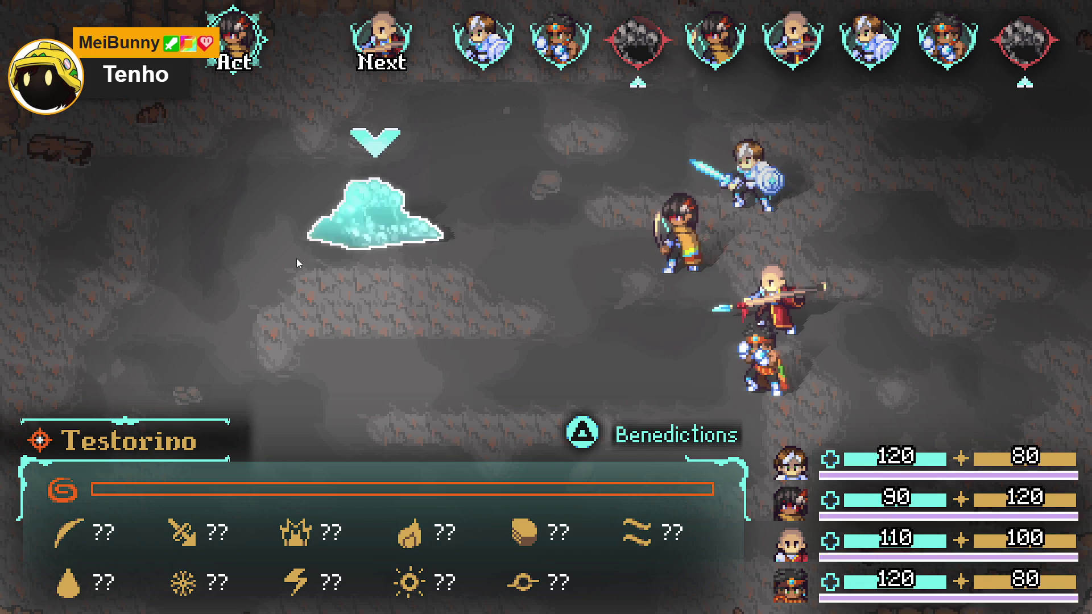
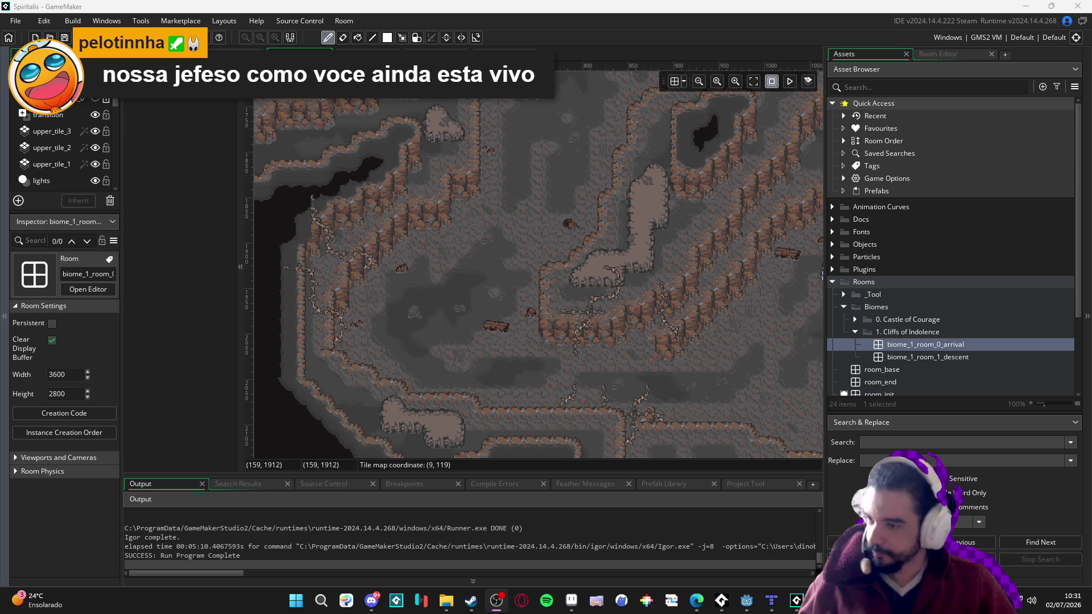
# Pan the room view and switch to the sqn_bat_3_ability drums-of-war sequence
pyautogui.moveTo(529, 321); pyautogui.dragTo(435, 296)
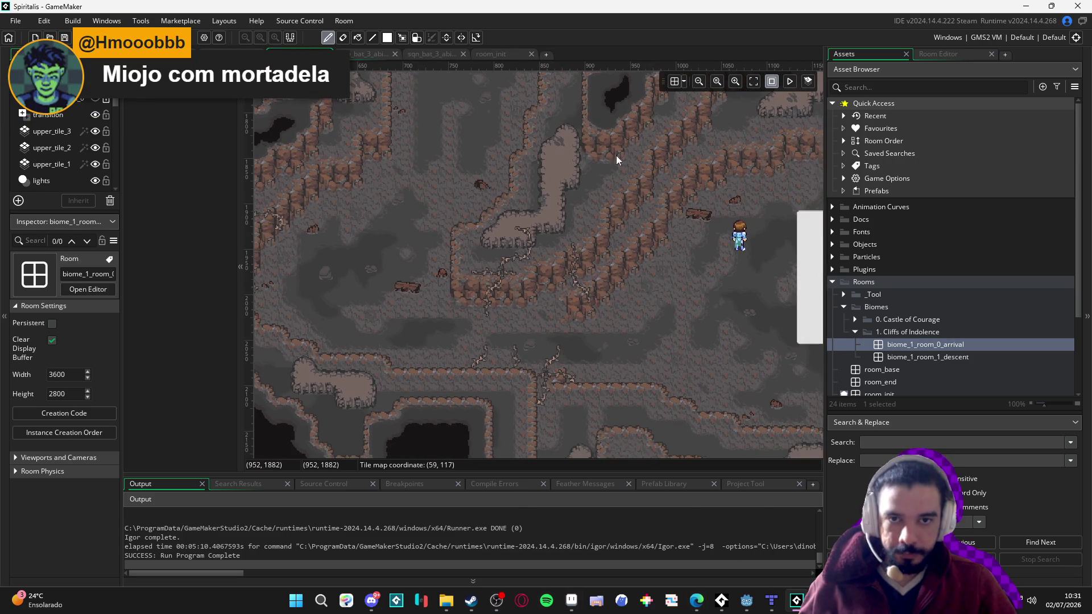
pyautogui.click(490, 54)
pyautogui.click(421, 53)
pyautogui.click(357, 56)
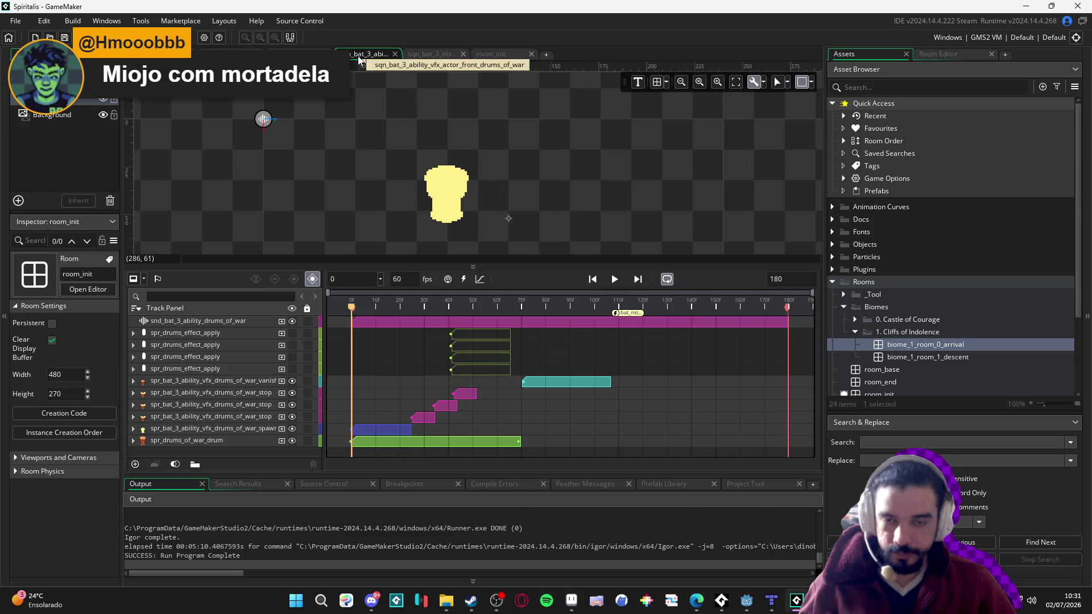
# Preview the sequence and pause on the drum at frame 46
pyautogui.click(614, 279)
pyautogui.click(614, 279)
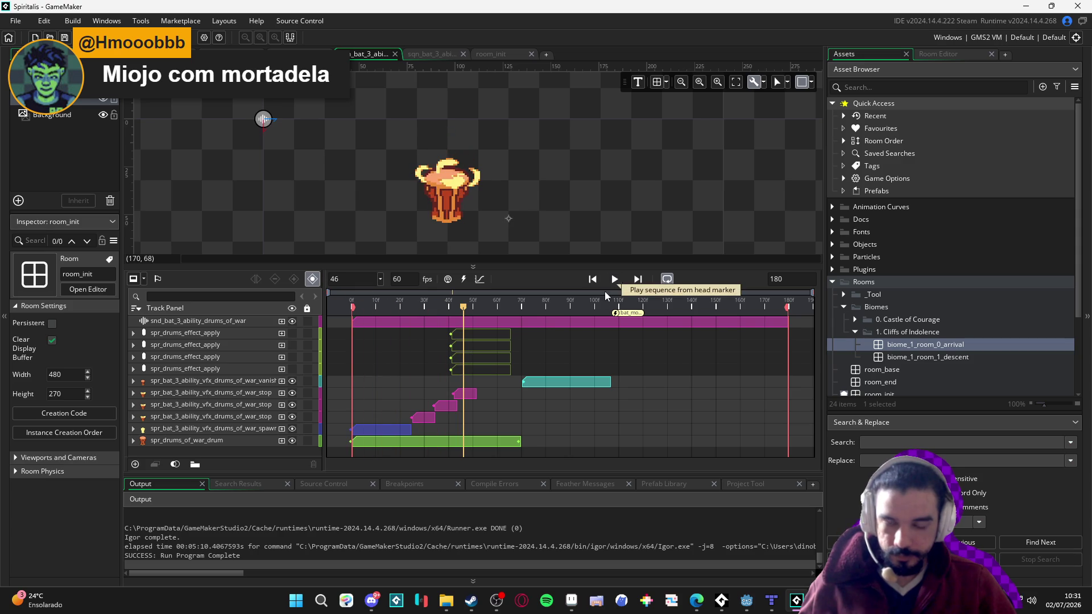
pyautogui.rightClick(1031, 600)
# Lower GameMaker's app volume to about 12 in the volume mixer, then preview the sequence
pyautogui.click(1018, 537)
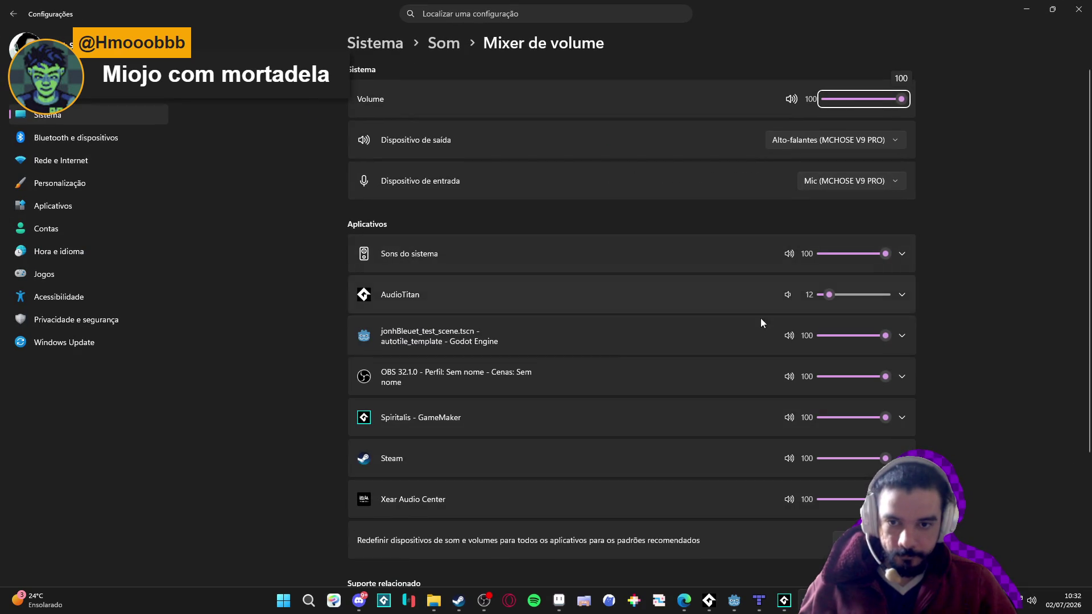
pyautogui.moveTo(885, 417); pyautogui.dragTo(830, 424)
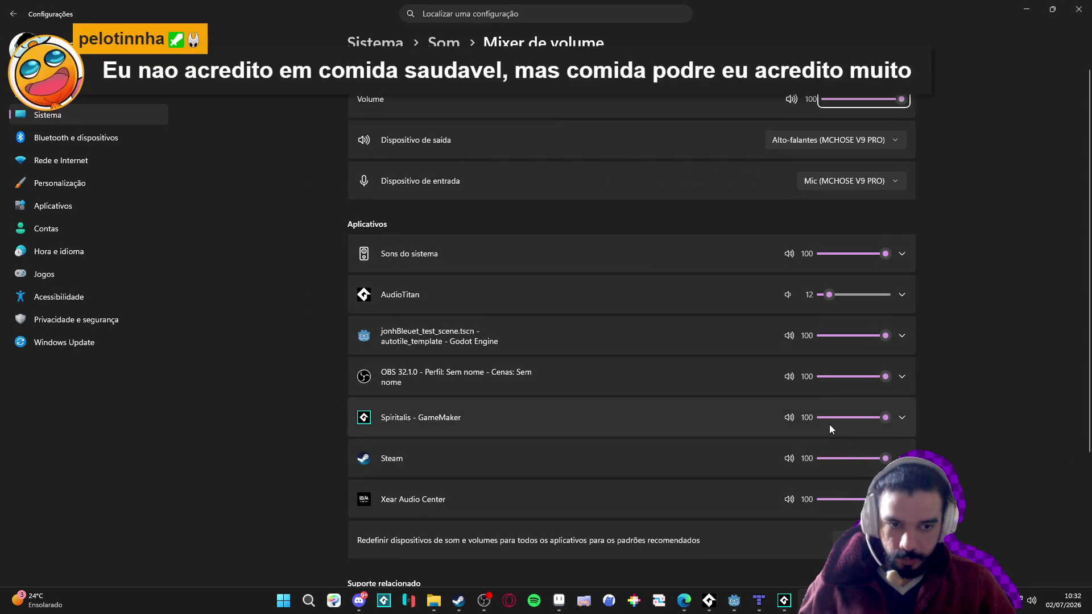
pyautogui.click(1079, 9)
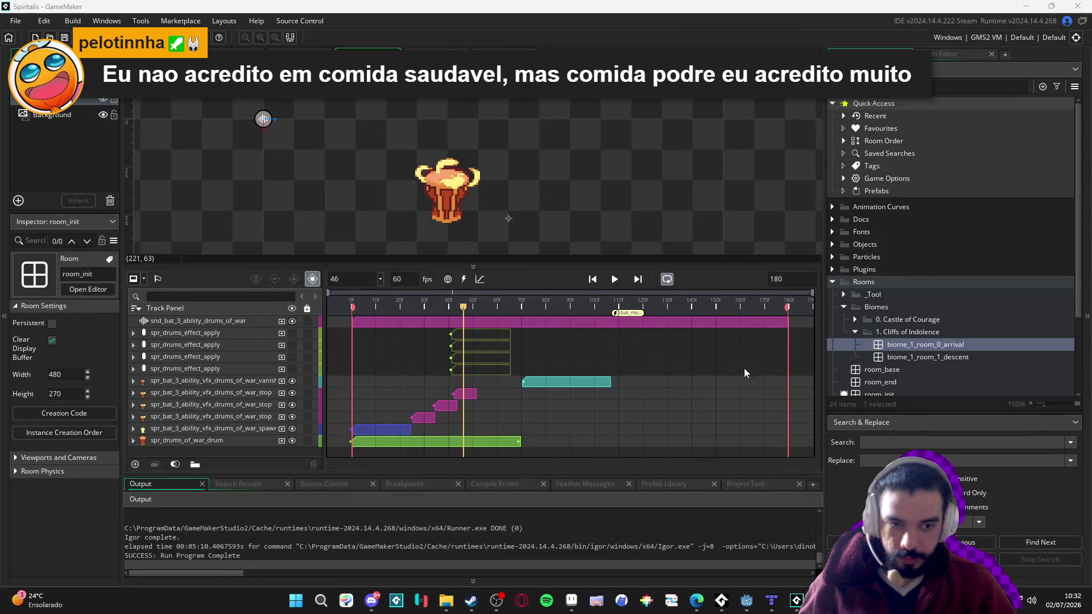
pyautogui.click(614, 281)
pyautogui.click(615, 279)
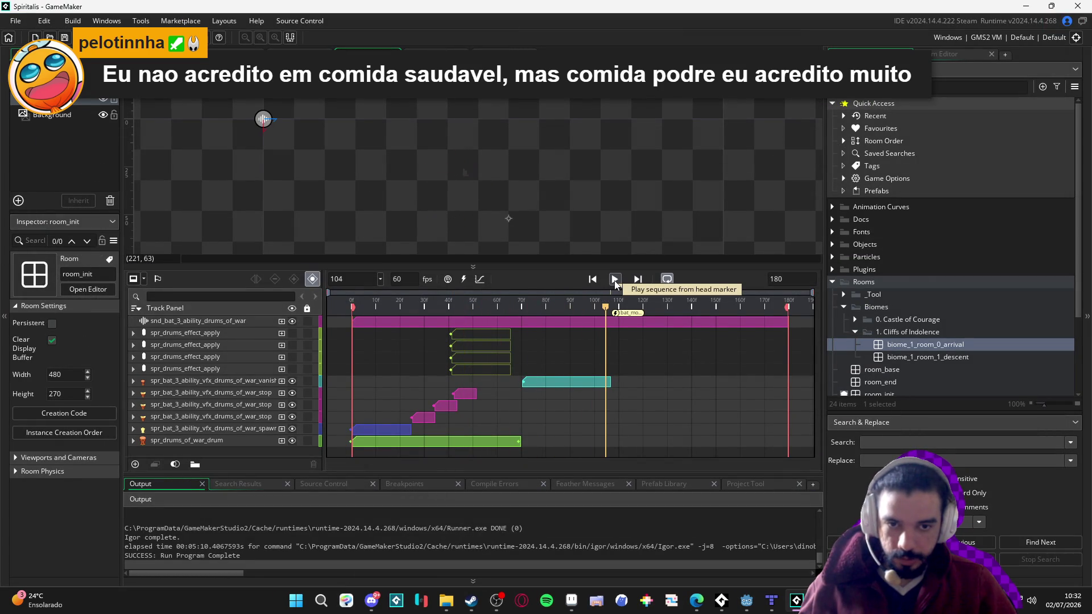
# Lower AudioTitan's volume to 5 and GameMaker's to 6, then resume sequence playback
pyautogui.rightClick(1031, 601)
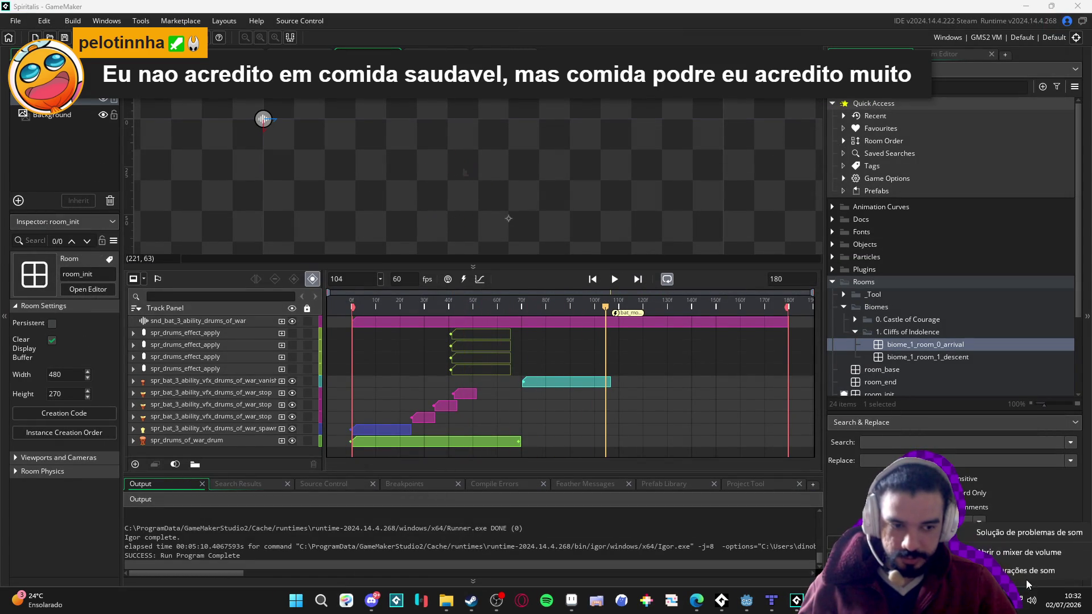
pyautogui.click(1009, 552)
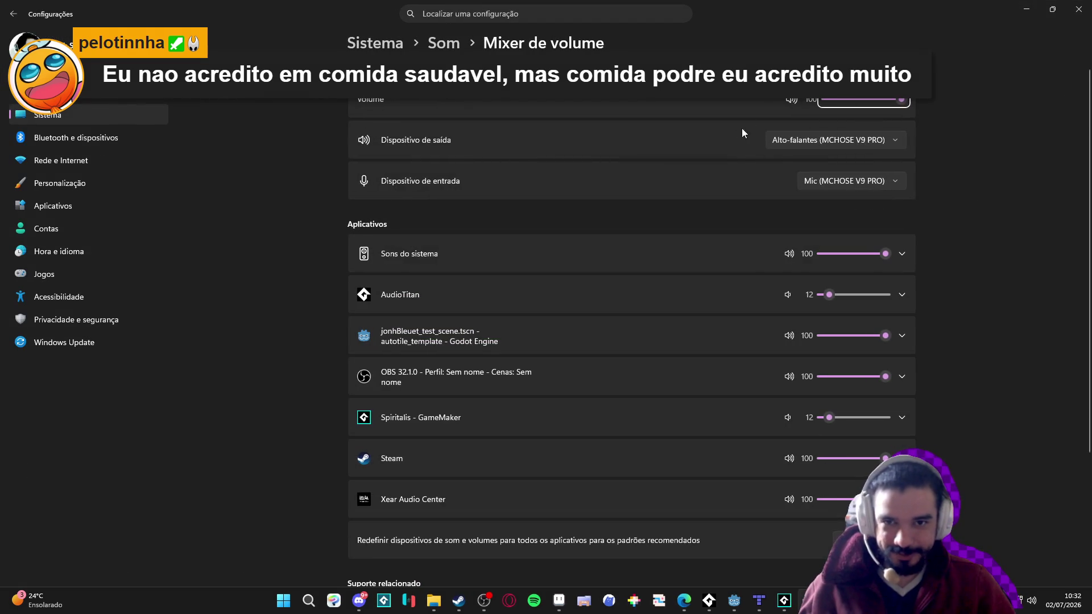
pyautogui.moveTo(830, 295); pyautogui.dragTo(826, 298)
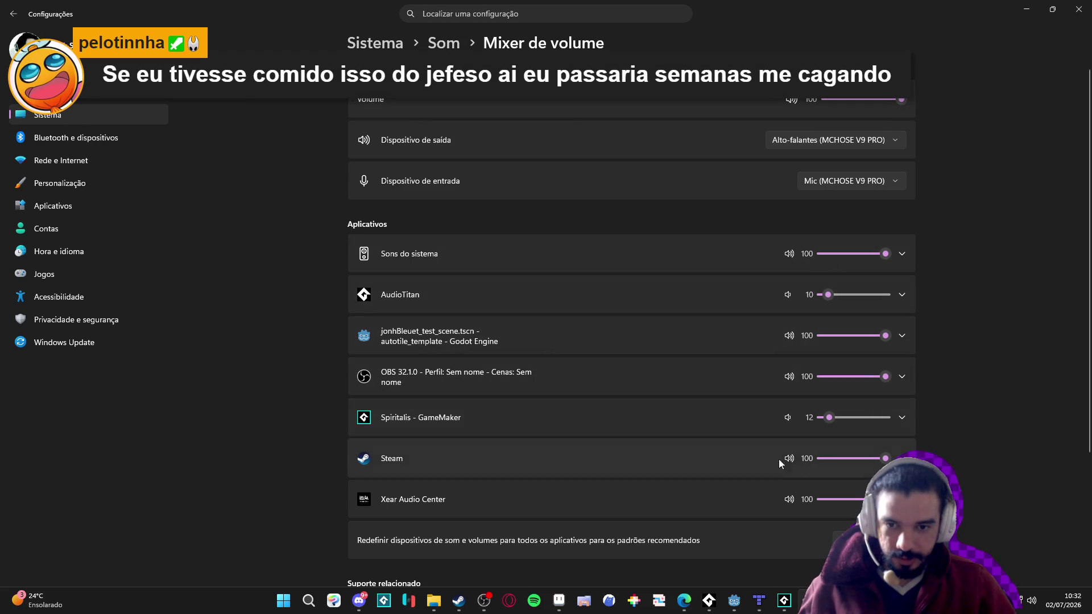
pyautogui.moveTo(831, 424); pyautogui.dragTo(827, 421)
pyautogui.hotkey('alt', 'F4')
pyautogui.click(614, 278)
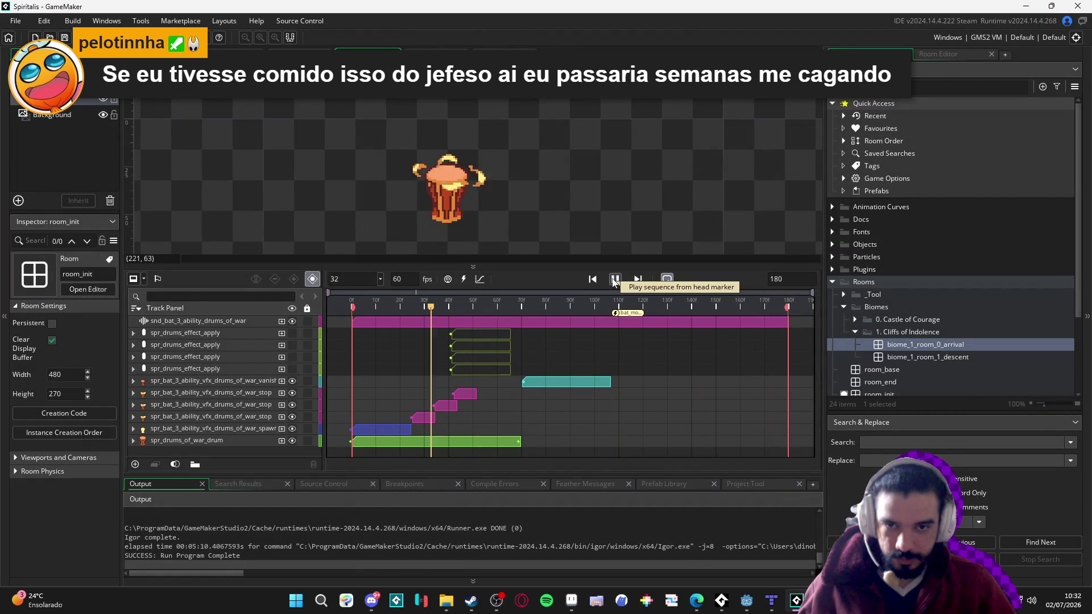
# Scrub to frame 30 and move the third stop clip from frame 25 to frame 45
pyautogui.click(614, 278)
pyautogui.click(332, 300)
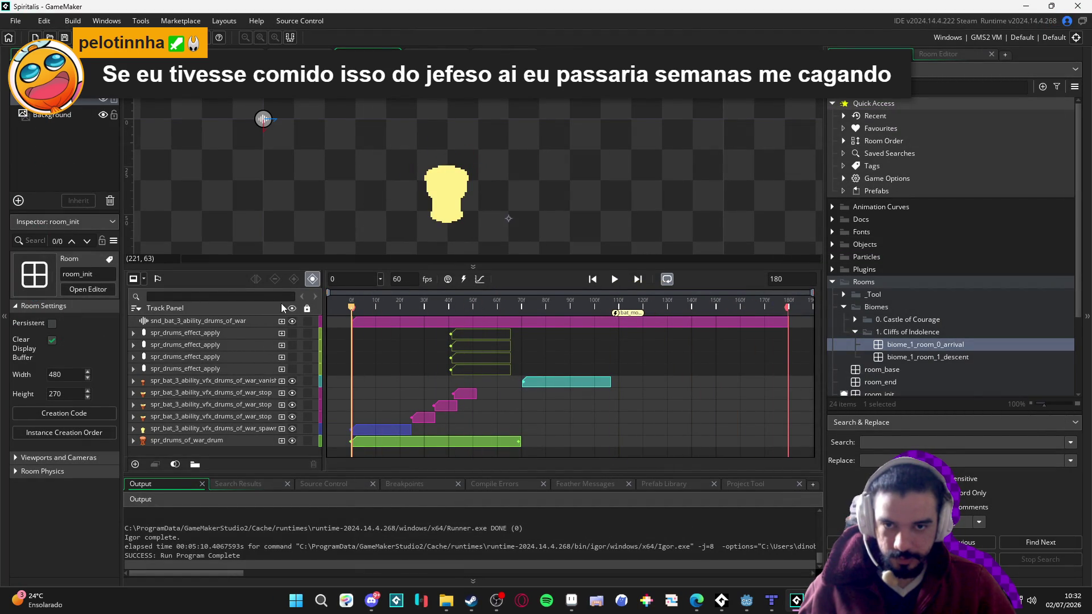
pyautogui.moveTo(348, 308); pyautogui.dragTo(463, 310)
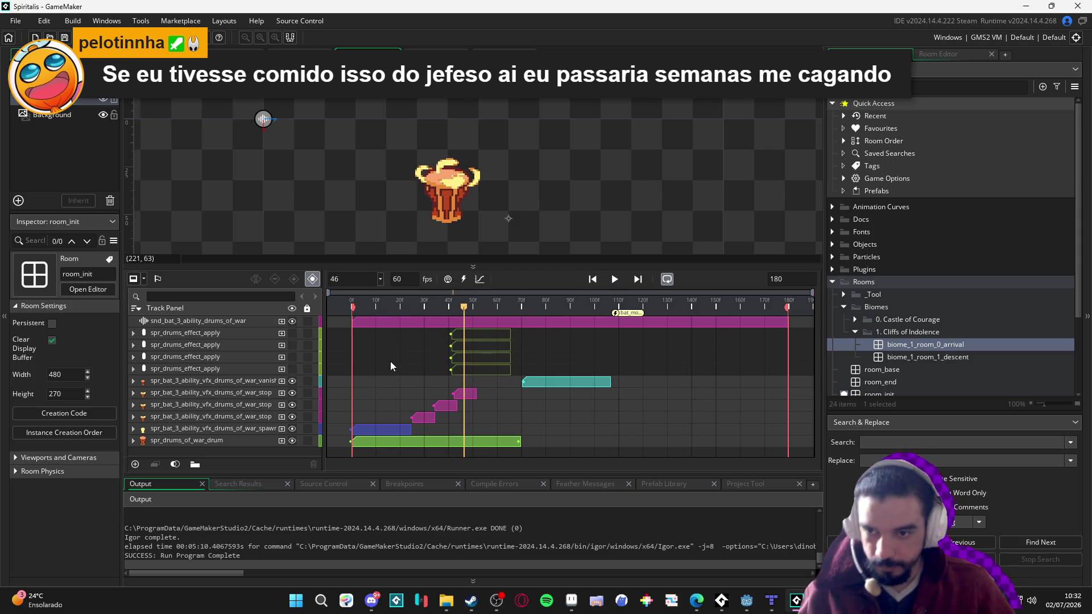
pyautogui.click(241, 379)
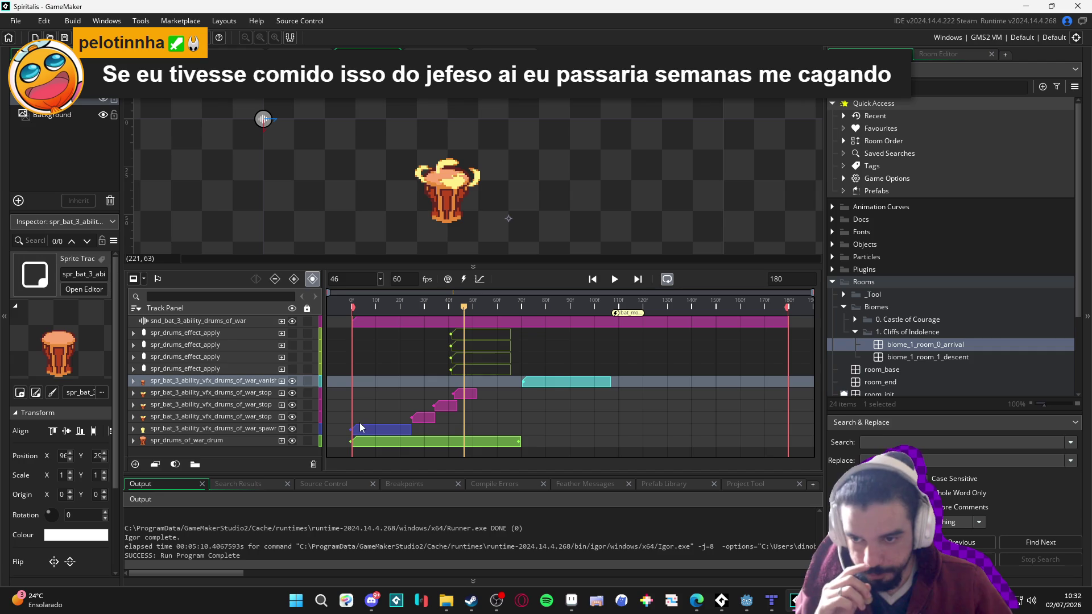
pyautogui.moveTo(428, 417)
pyautogui.mouseDown()
pyautogui.moveTo(476, 418)
pyautogui.moveTo(450, 405)
pyautogui.moveTo(496, 411)
pyautogui.moveTo(536, 399)
pyautogui.moveTo(526, 403)
pyautogui.mouseUp()
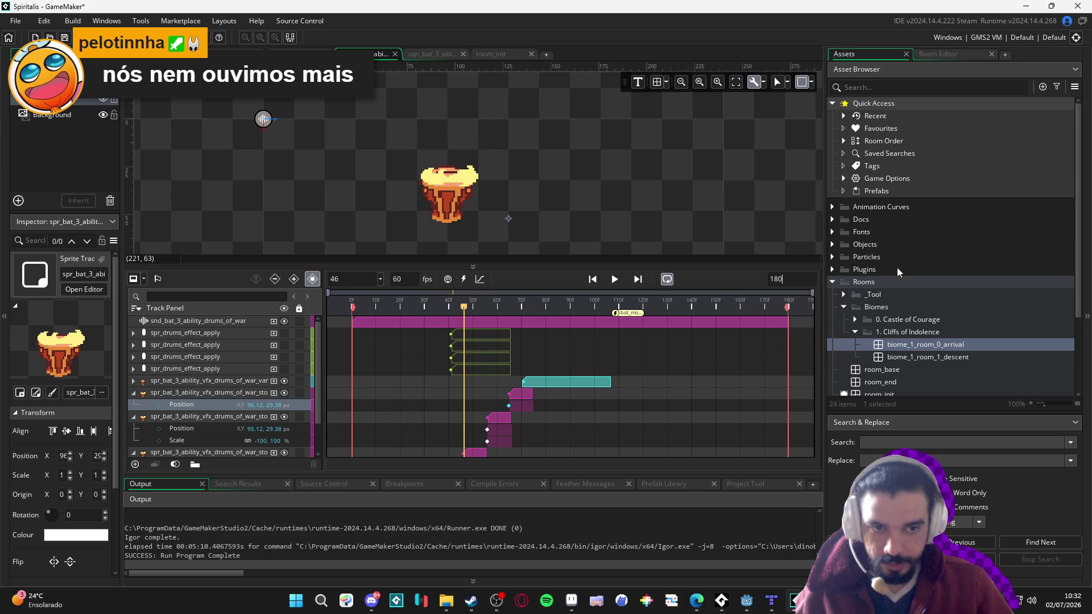
# Set the sequence end frame to 200
pyautogui.press('BackSpace')
pyautogui.press('BackSpace')
pyautogui.press('BackSpace')
pyautogui.write('200')
pyautogui.press('Return')
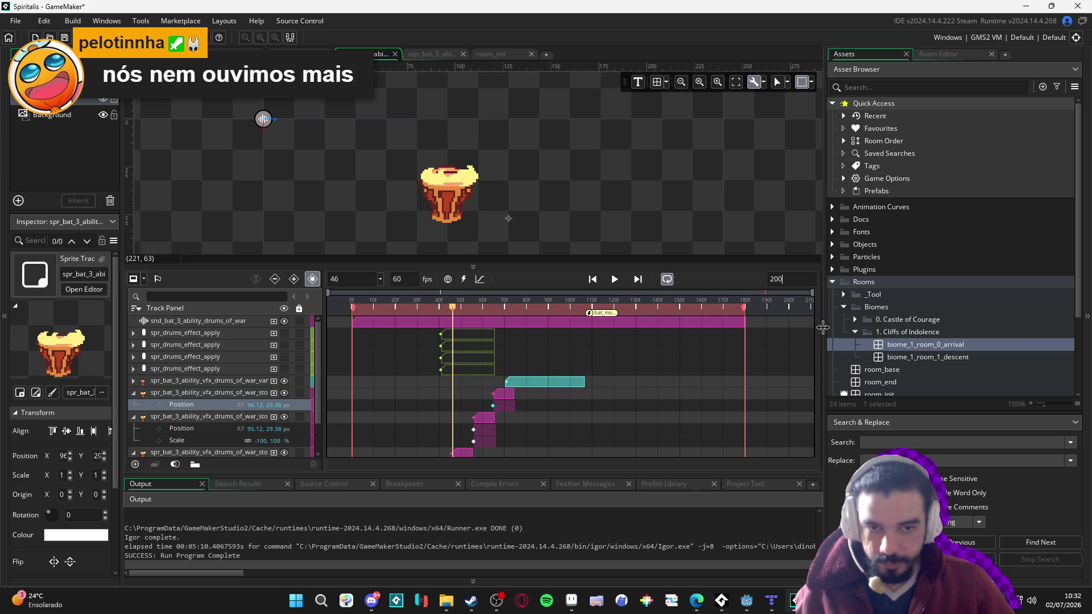
pyautogui.scroll(-1, 673, 367)
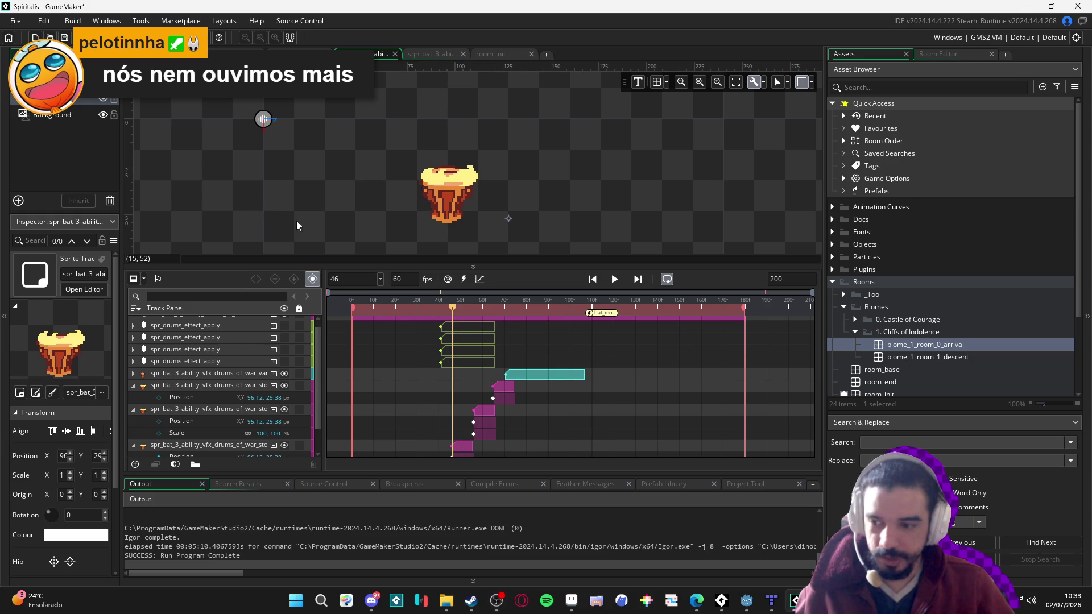
# Shift the pink stop clip later to about frame 103, replaying to check timing
pyautogui.press('space')
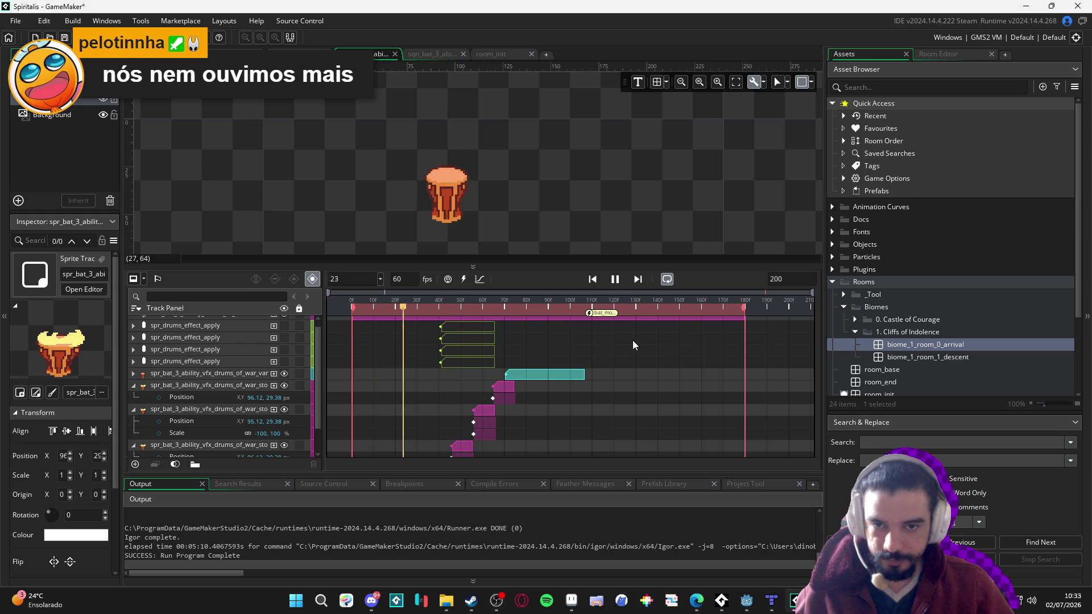
pyautogui.click(421, 308)
pyautogui.press('space')
pyautogui.press('space')
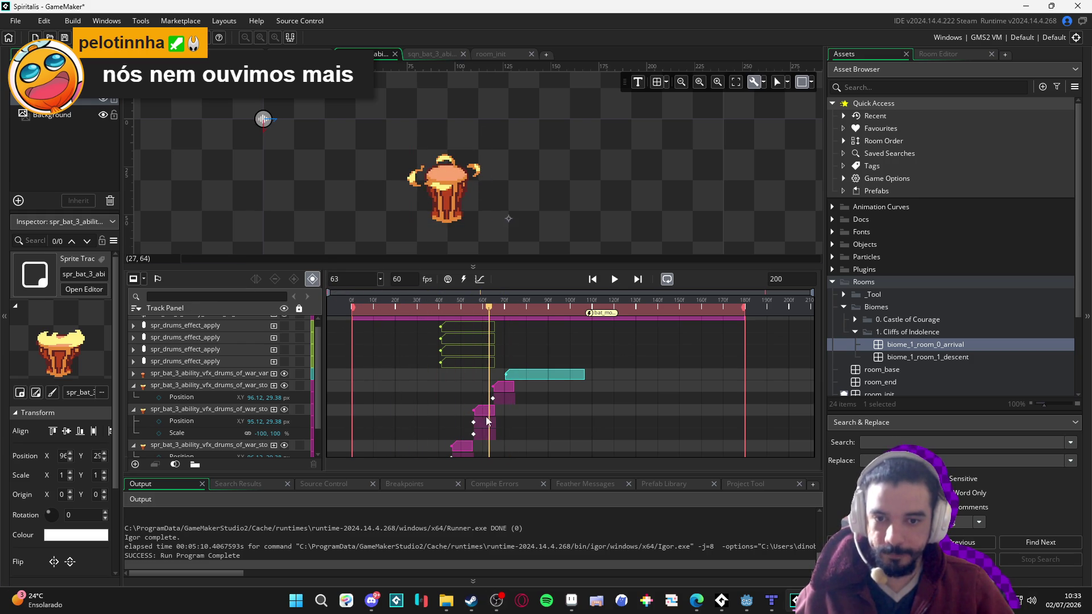
pyautogui.moveTo(507, 386)
pyautogui.mouseDown()
pyautogui.moveTo(591, 386)
pyautogui.moveTo(572, 376)
pyautogui.moveTo(643, 370)
pyautogui.mouseUp()
pyautogui.click(414, 308)
pyautogui.press('space')
pyautogui.press('space')
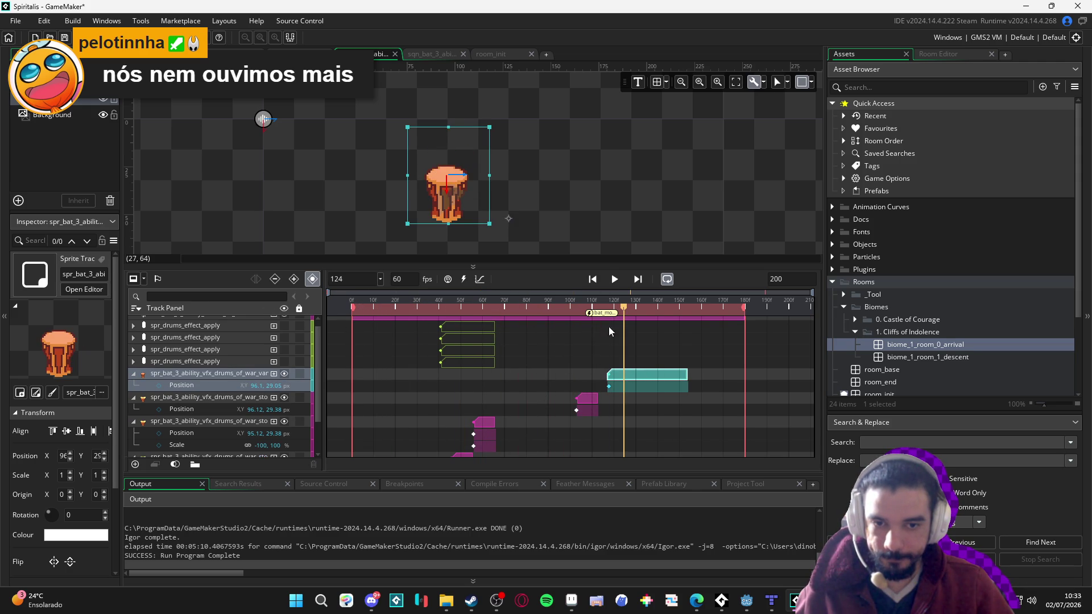
pyautogui.moveTo(624, 317); pyautogui.dragTo(458, 315)
pyautogui.press('space')
pyautogui.press('space')
pyautogui.moveTo(585, 397); pyautogui.dragTo(594, 398)
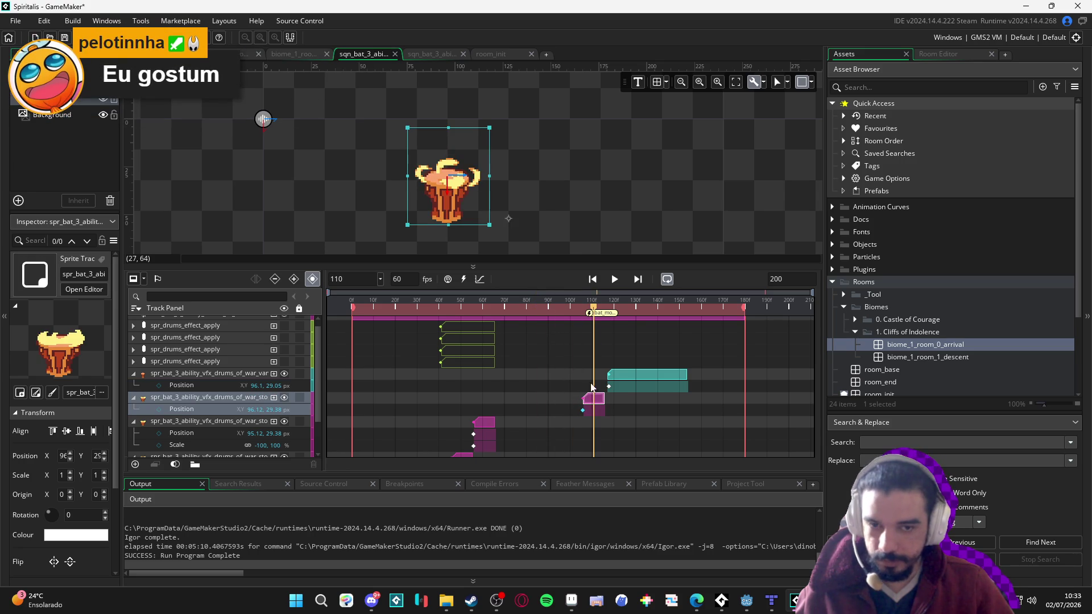
pyautogui.moveTo(591, 311); pyautogui.dragTo(435, 310)
pyautogui.press('space')
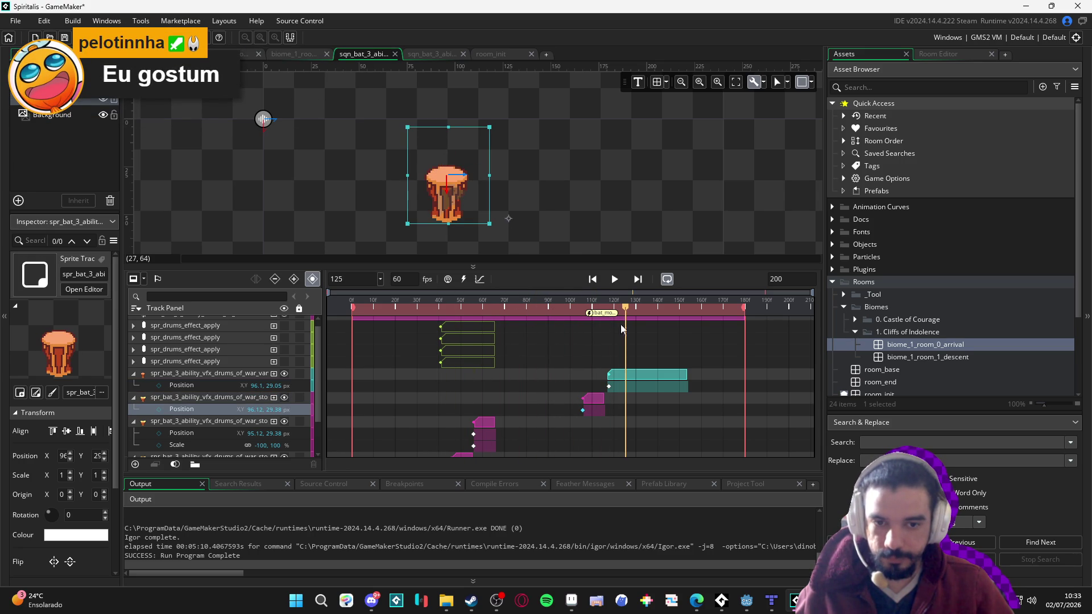
# Move the teal vanish clip later to about frame 145
pyautogui.moveTo(650, 371); pyautogui.dragTo(711, 370)
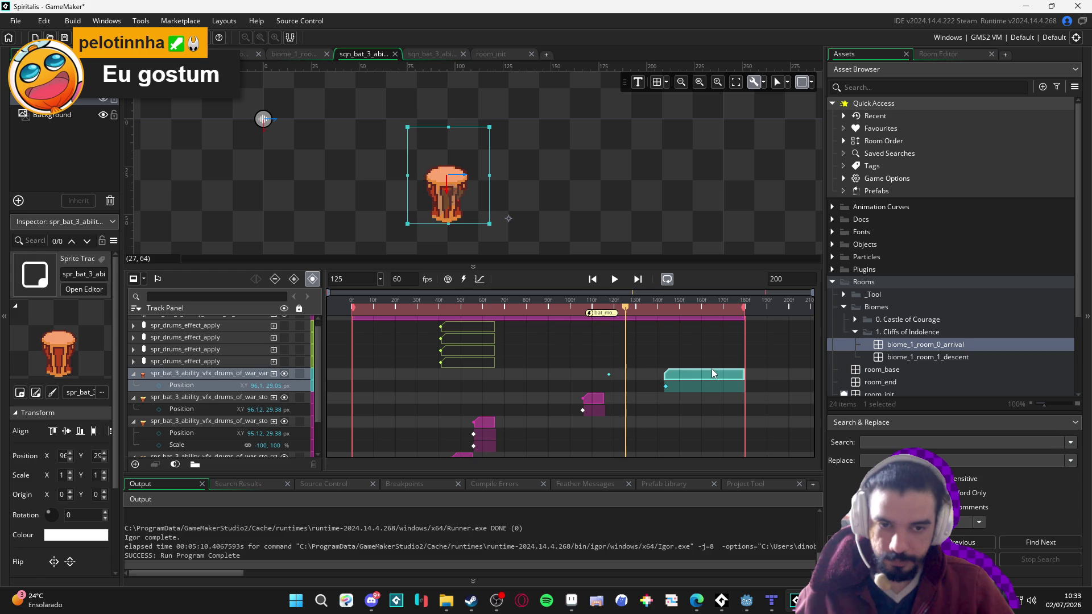
pyautogui.click(753, 323)
pyautogui.press('BackSpace')
pyautogui.press('BackSpace')
pyautogui.press('BackSpace')
# Set the sequence length to 300 frames and move the teal vanish clip to about frame 225
pyautogui.write('300')
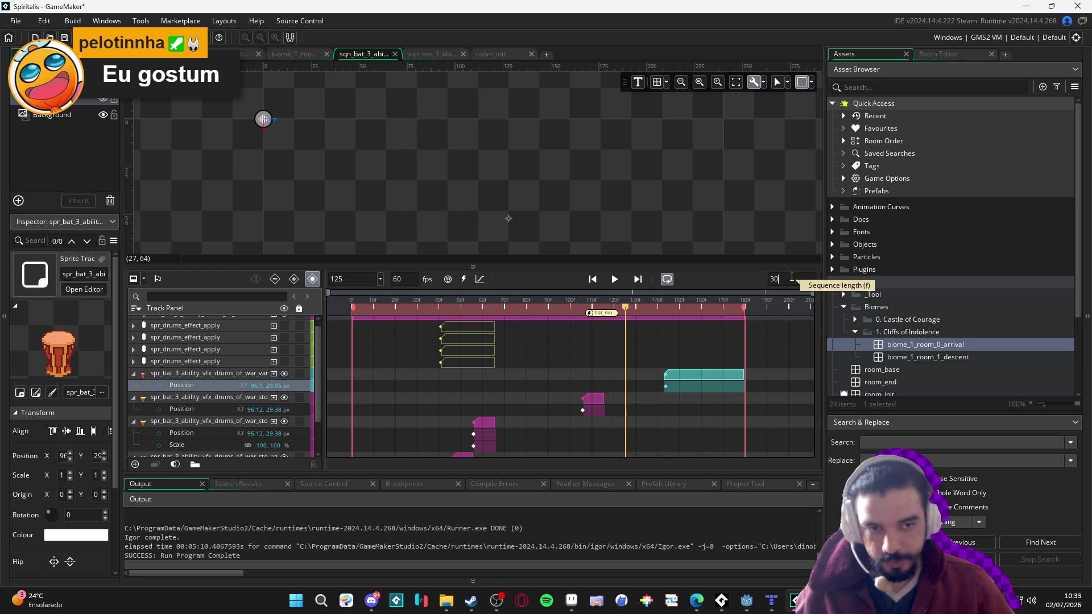
pyautogui.press('Return')
pyautogui.moveTo(613, 309); pyautogui.dragTo(789, 311)
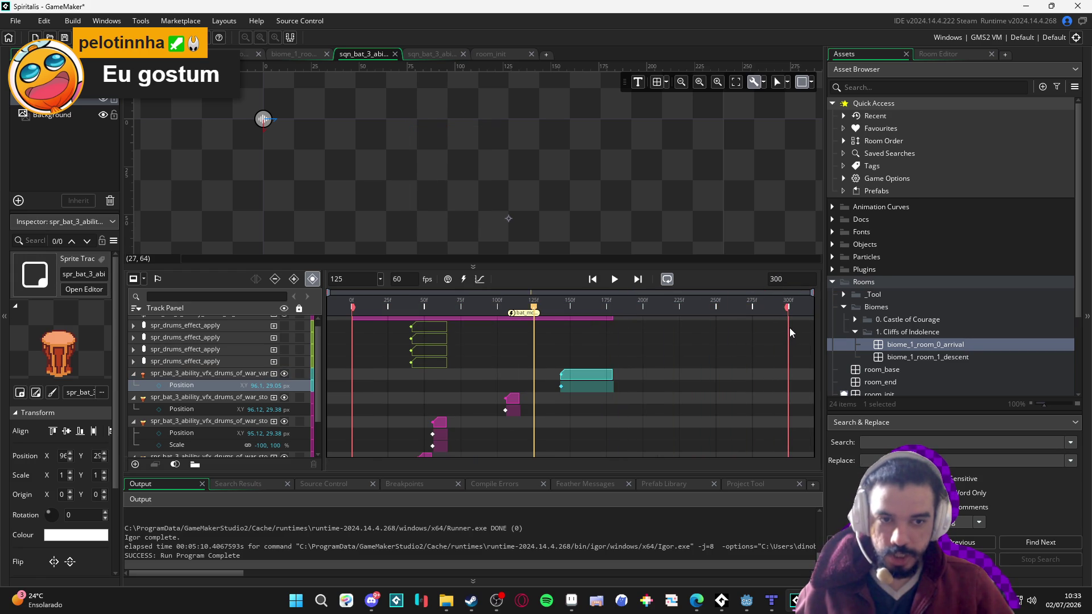
pyautogui.moveTo(591, 383); pyautogui.dragTo(724, 384)
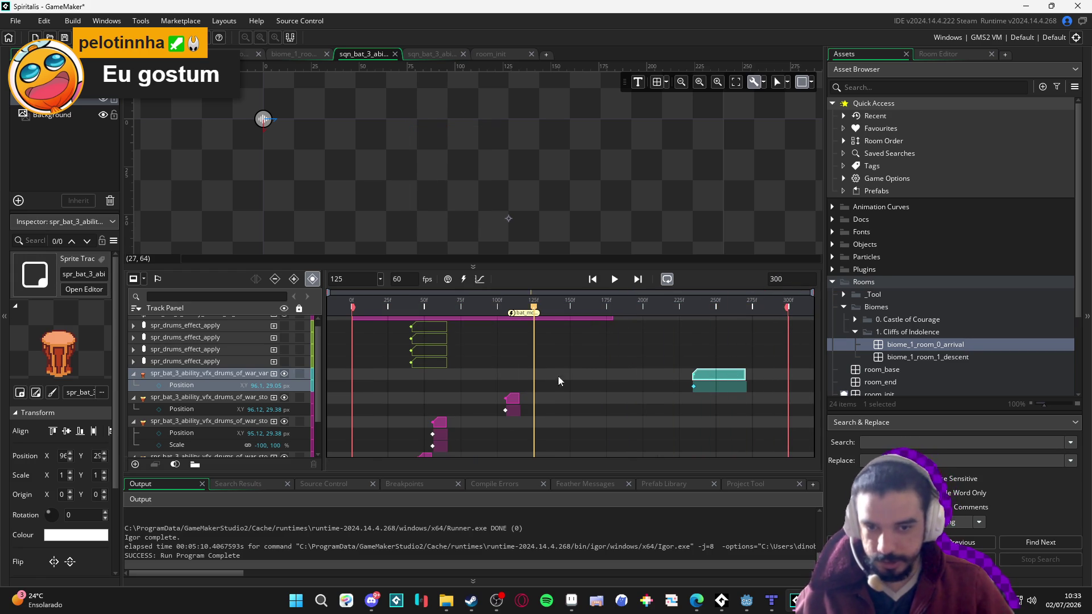
pyautogui.press('space')
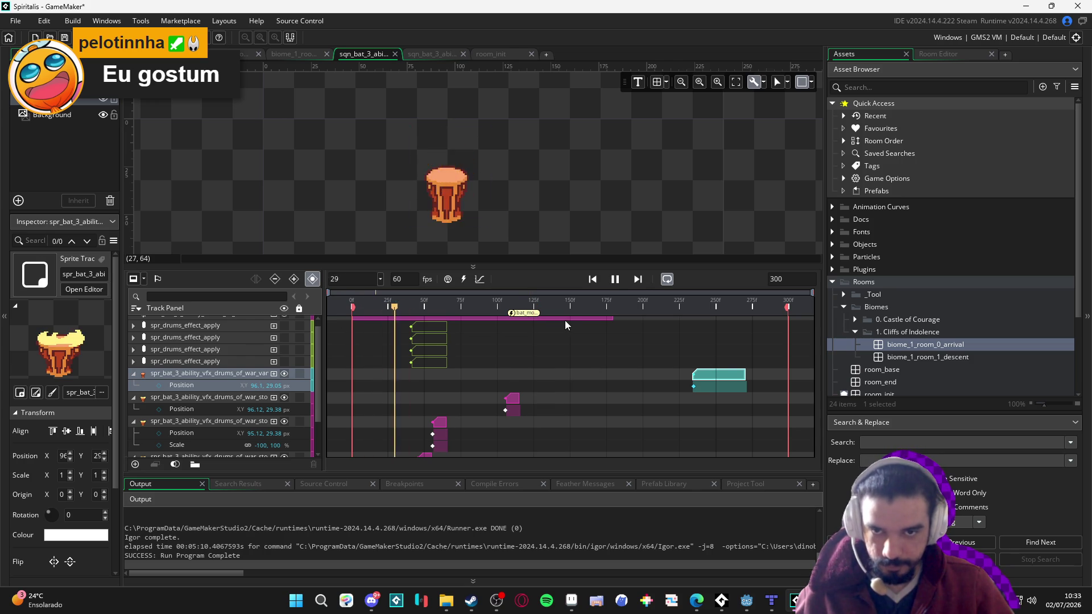
pyautogui.press('space')
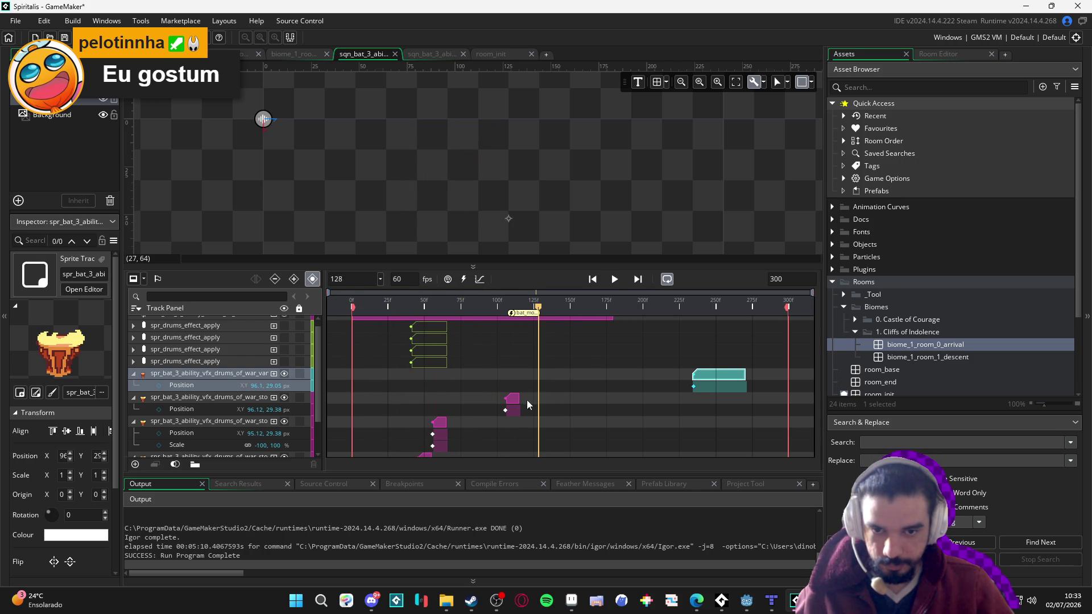
# Collapse the four expanded drums-of-war VFX tracks and select the stop track
pyautogui.scroll(-2, 463, 410)
pyautogui.scroll(2, 489, 414)
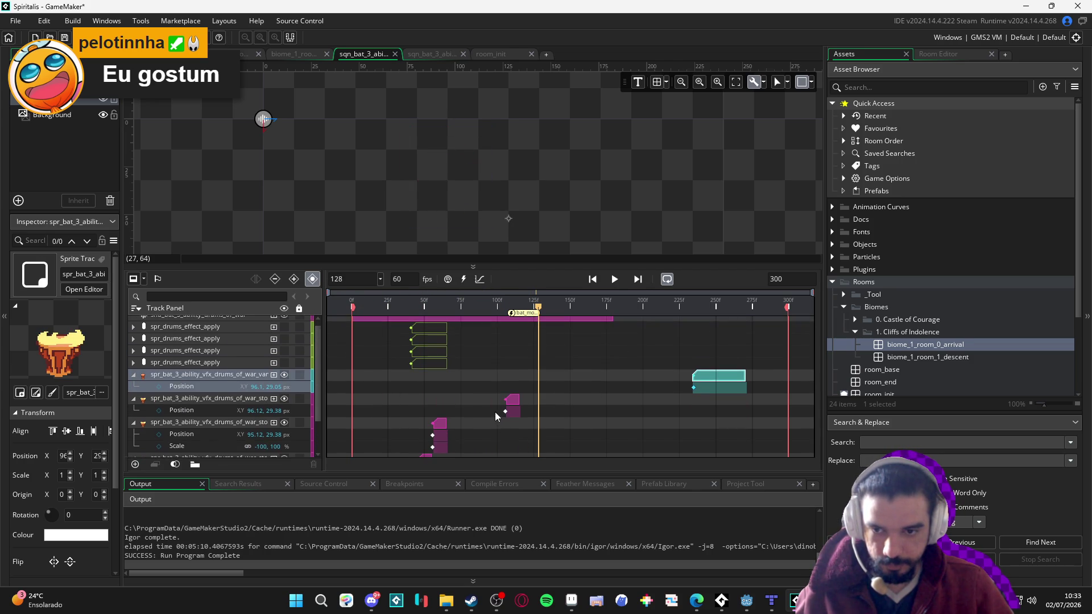
pyautogui.click(510, 410)
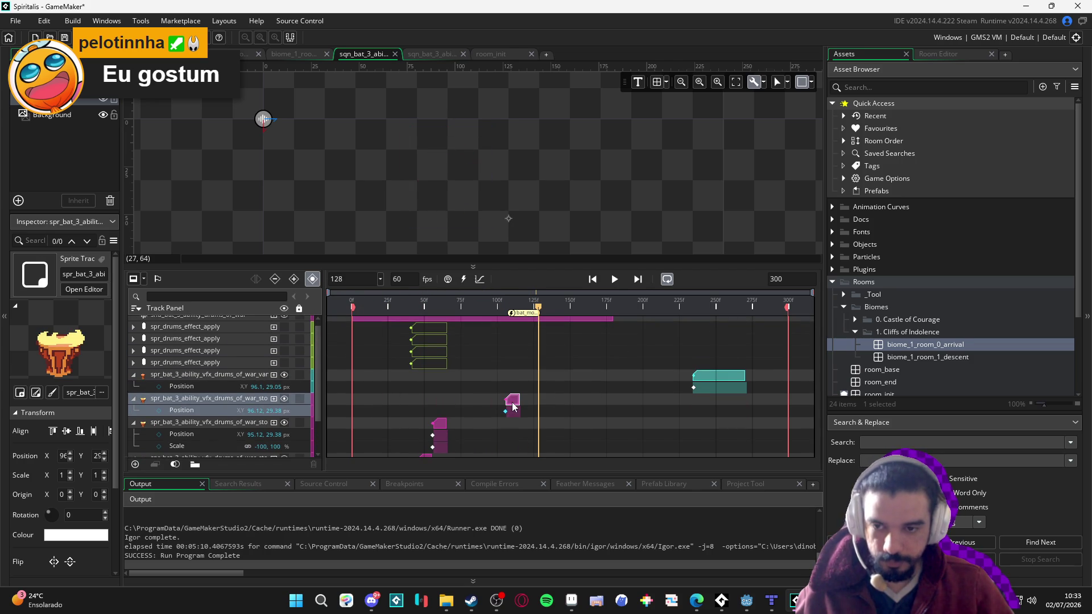
pyautogui.click(133, 377)
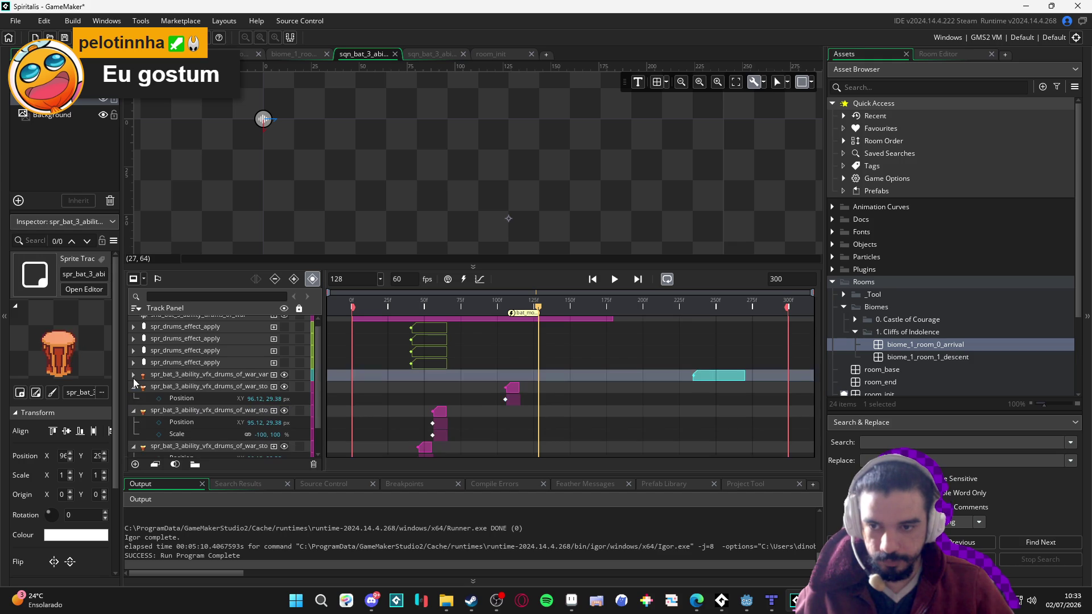
pyautogui.click(136, 388)
pyautogui.click(135, 398)
pyautogui.click(133, 415)
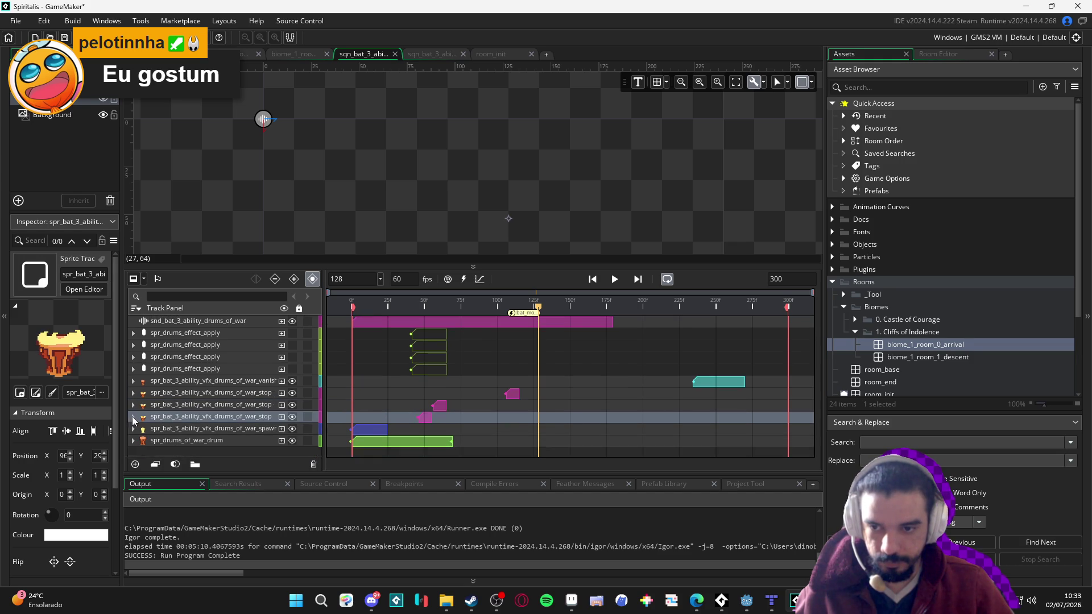
pyautogui.click(166, 397)
pyautogui.rightClick(166, 398)
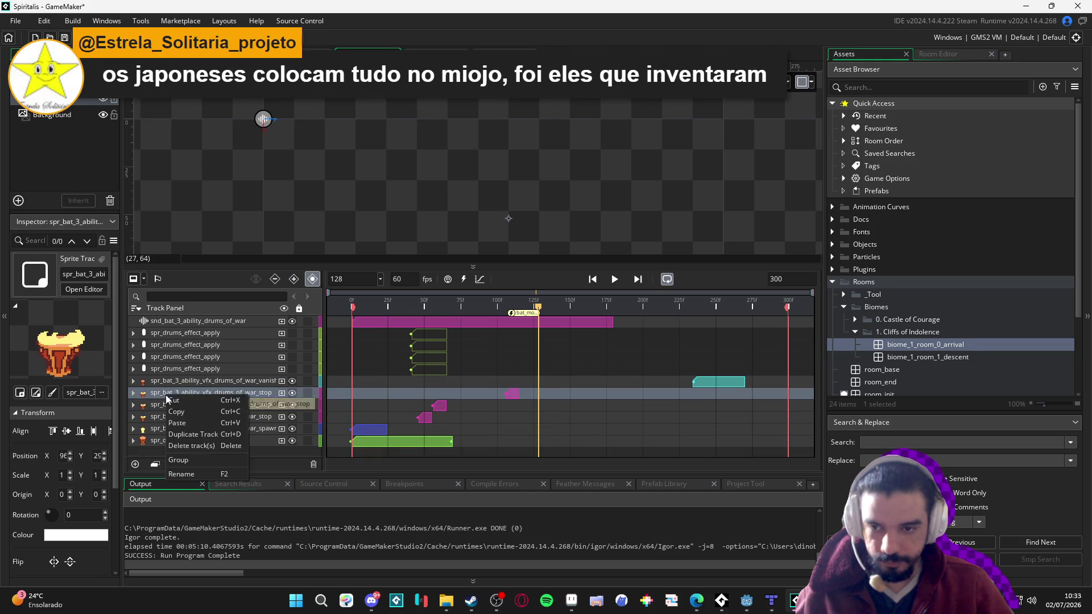
# Duplicate the stop track and shift the original's clip slightly later
pyautogui.click(199, 439)
pyautogui.click(196, 397)
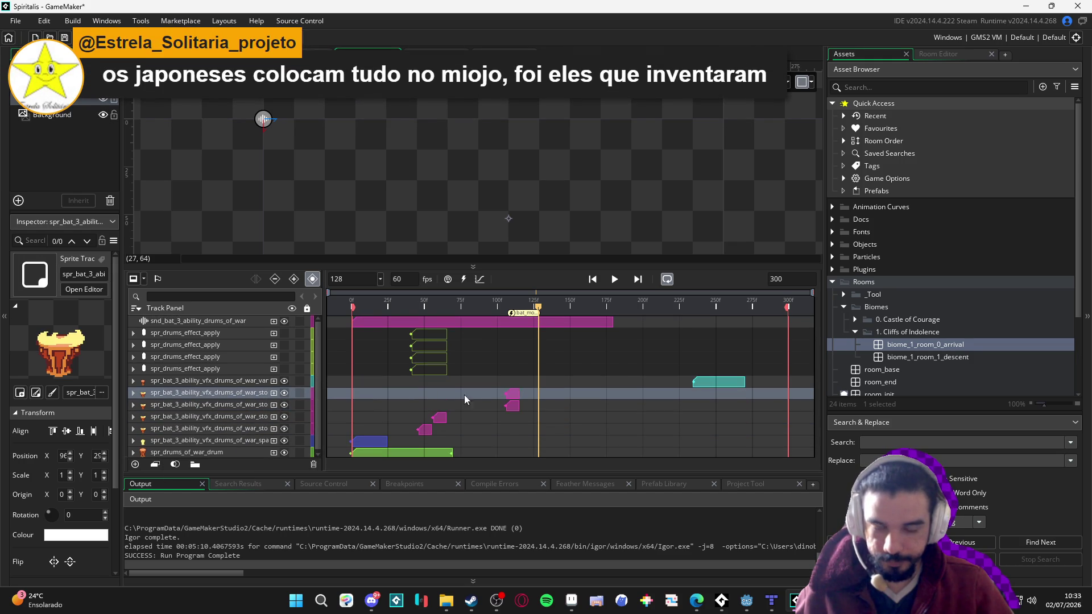
pyautogui.moveTo(512, 400)
pyautogui.mouseDown()
pyautogui.moveTo(548, 399)
pyautogui.moveTo(528, 408)
pyautogui.mouseUp()
# Replay the sequence from the start, then select the spr_drums_of_war_drum track
pyautogui.press('space')
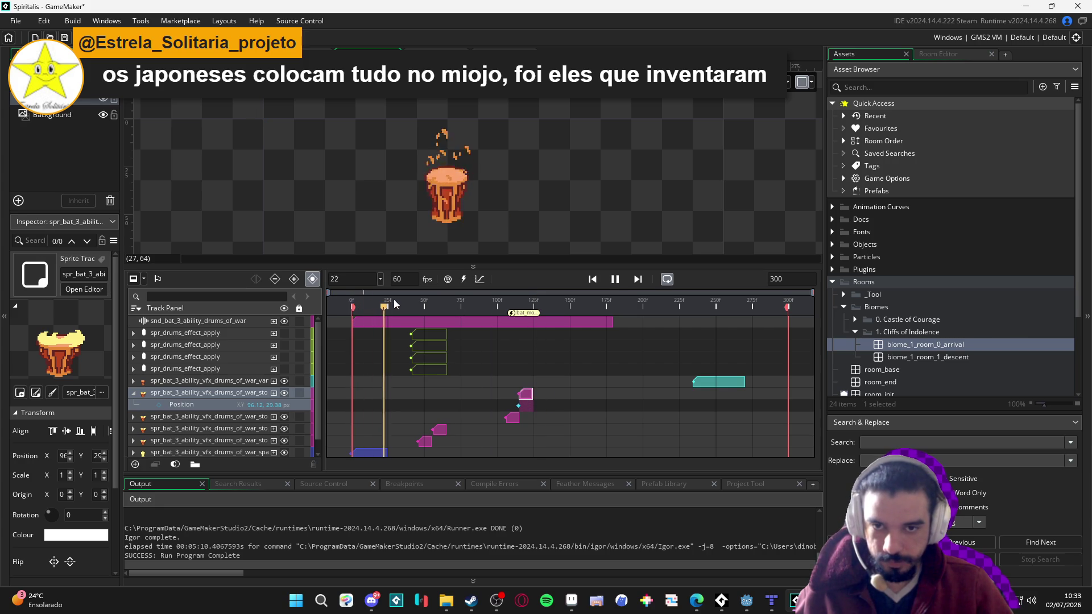
pyautogui.press('space')
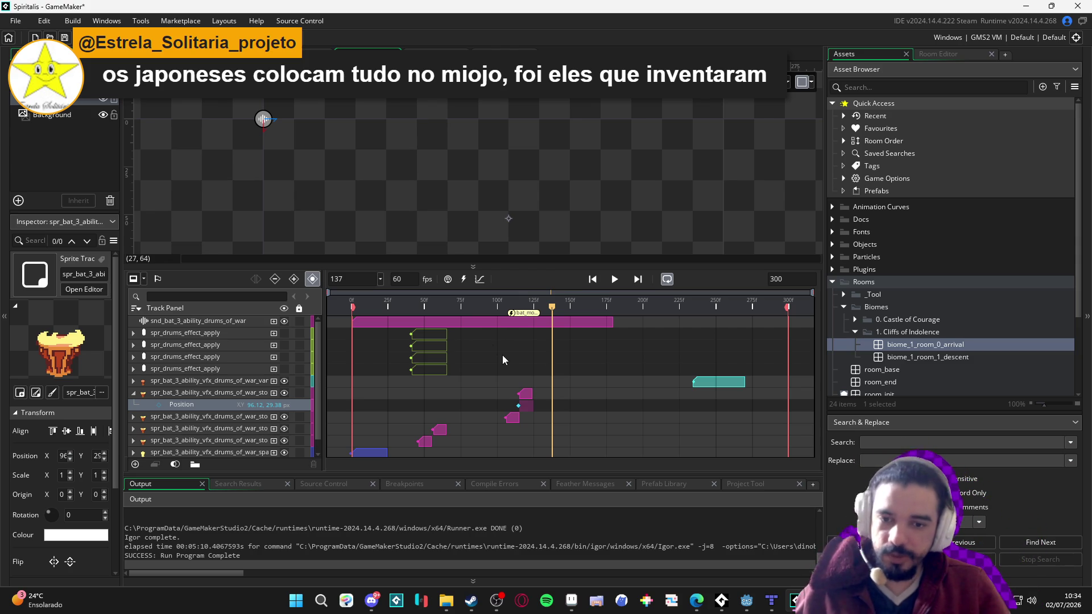
pyautogui.scroll(-1, 416, 379)
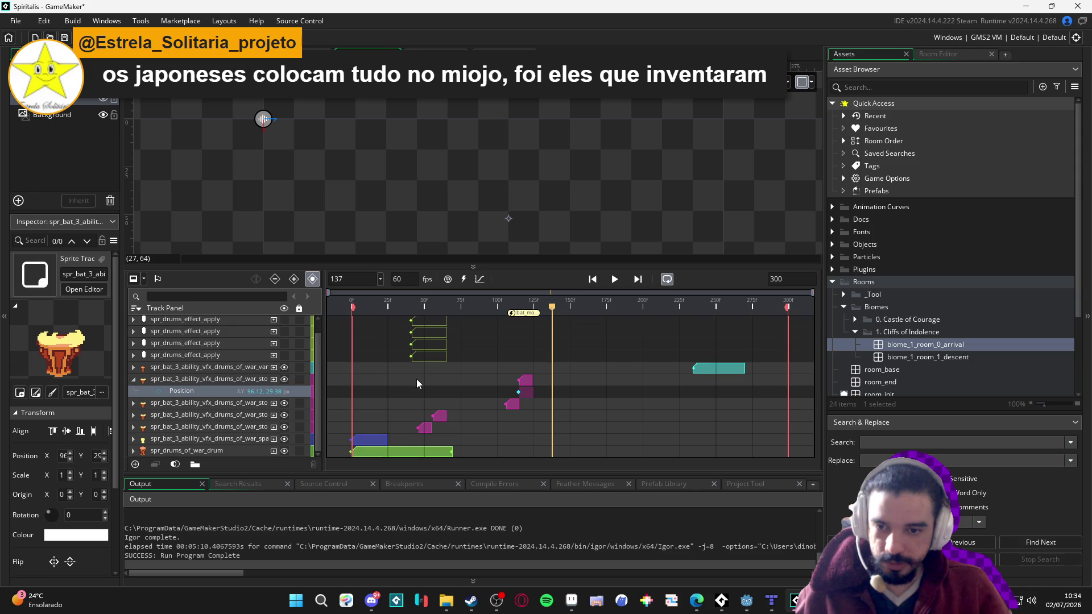
pyautogui.press('Home')
pyautogui.press('space')
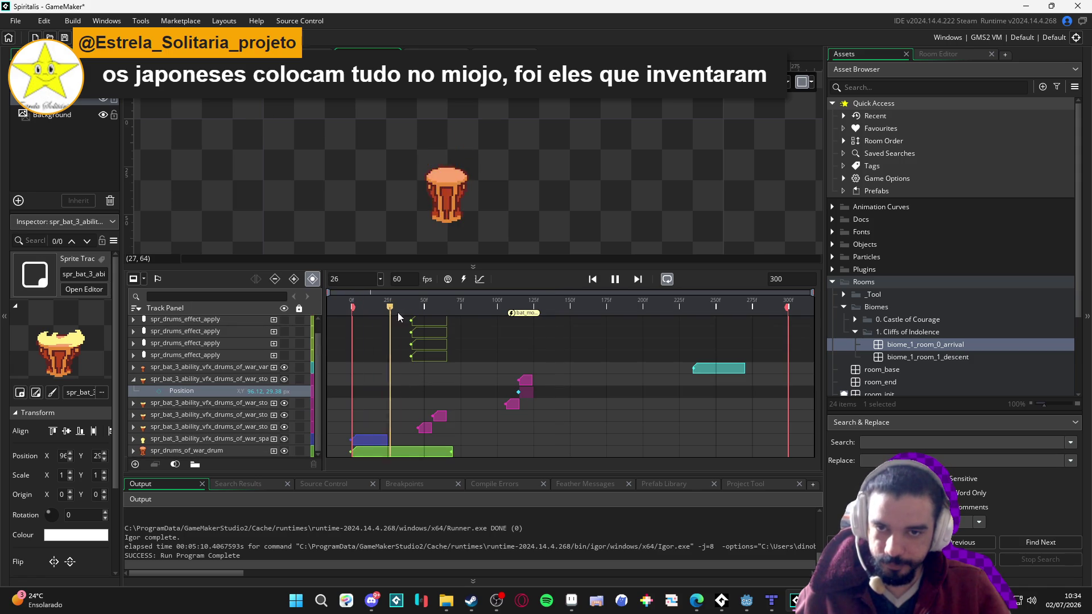
pyautogui.press('space')
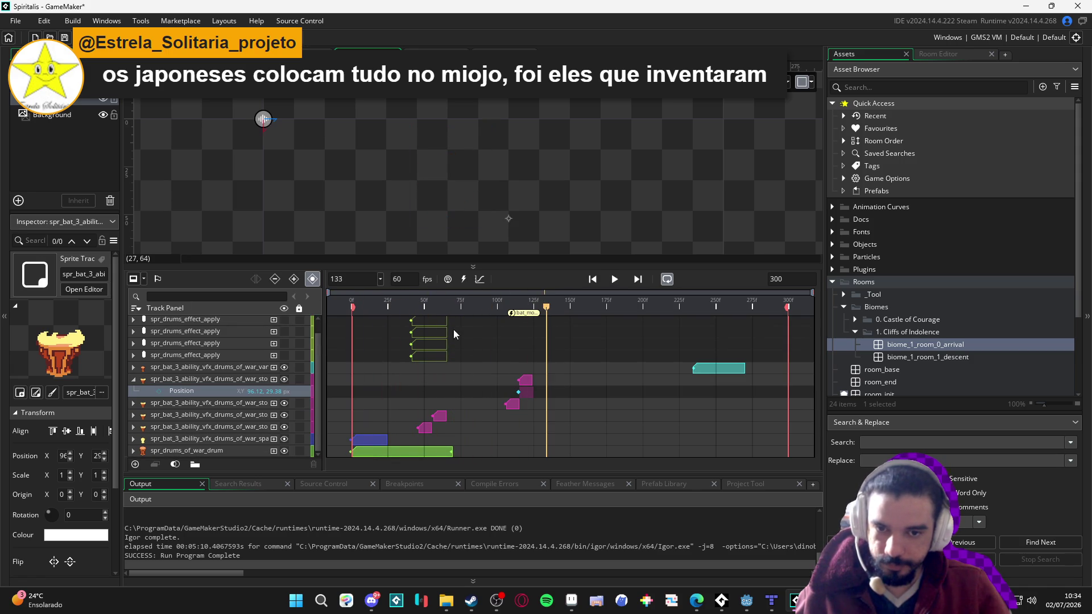
pyautogui.scroll(1, 473, 385)
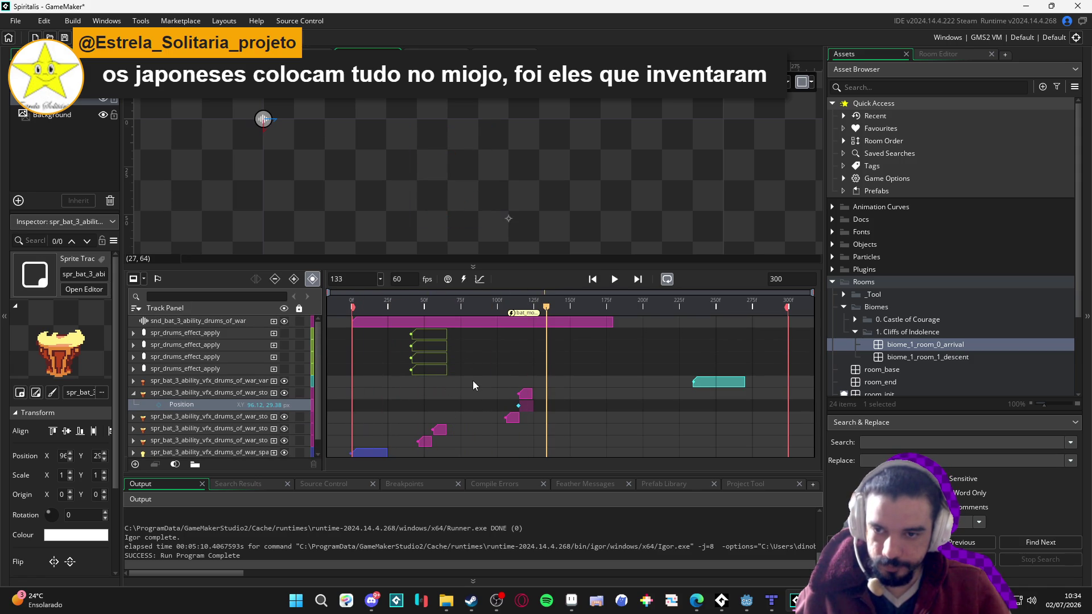
pyautogui.scroll(-1, 474, 381)
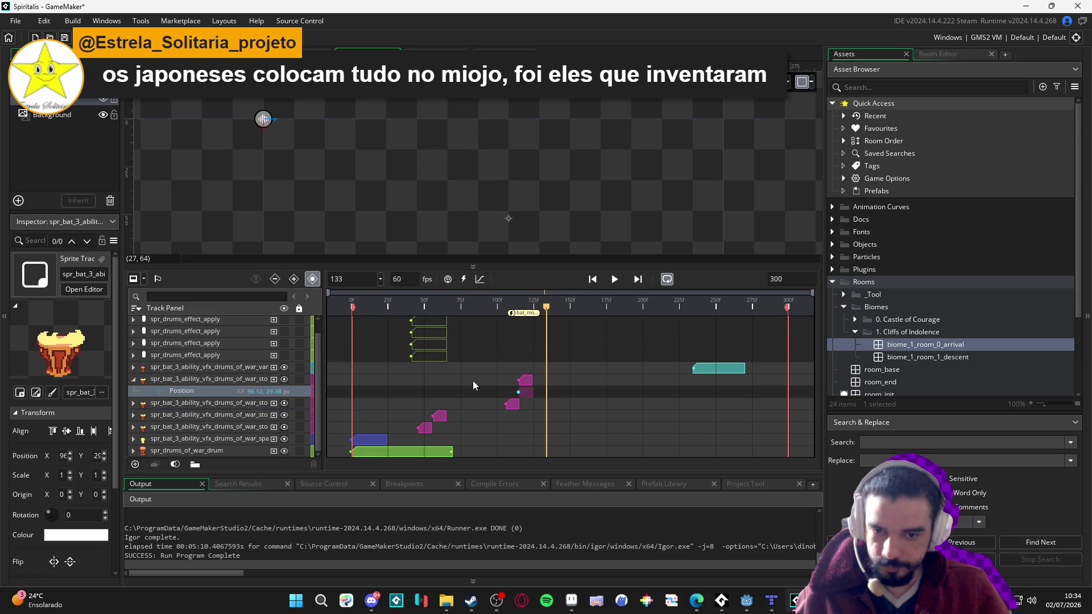
pyautogui.click(380, 450)
# Shorten the drum clip so it ends earlier, checking around frame 43
pyautogui.press('space')
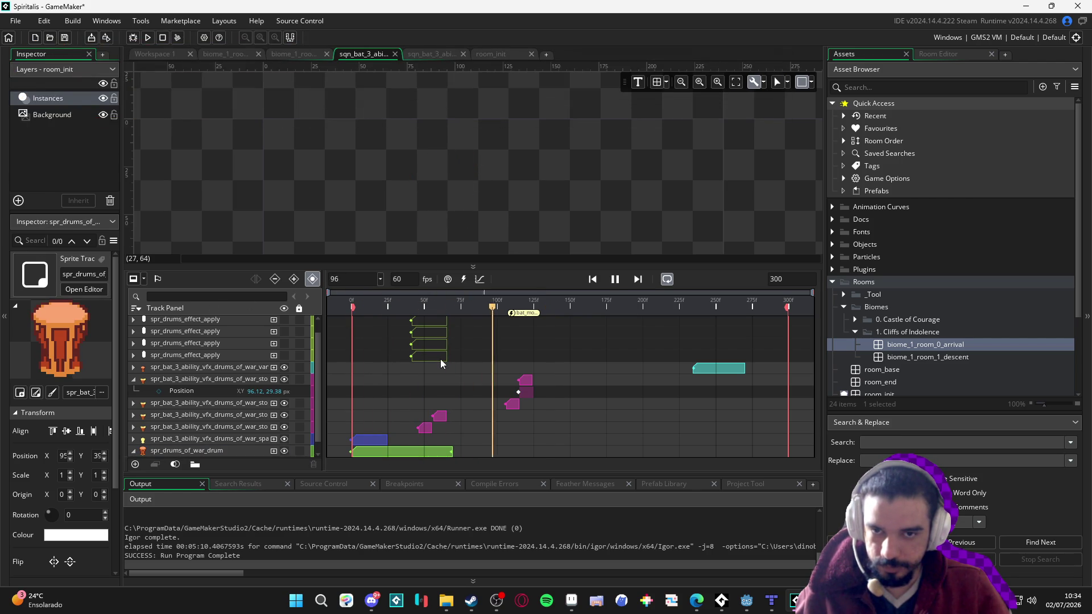
pyautogui.click(475, 405)
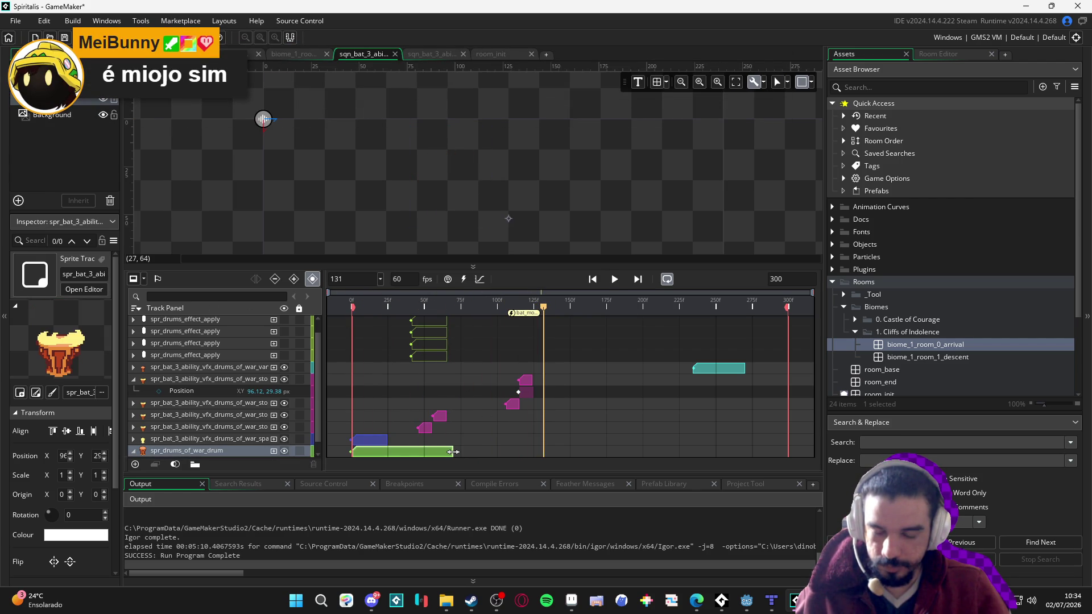
pyautogui.moveTo(449, 453); pyautogui.dragTo(418, 453)
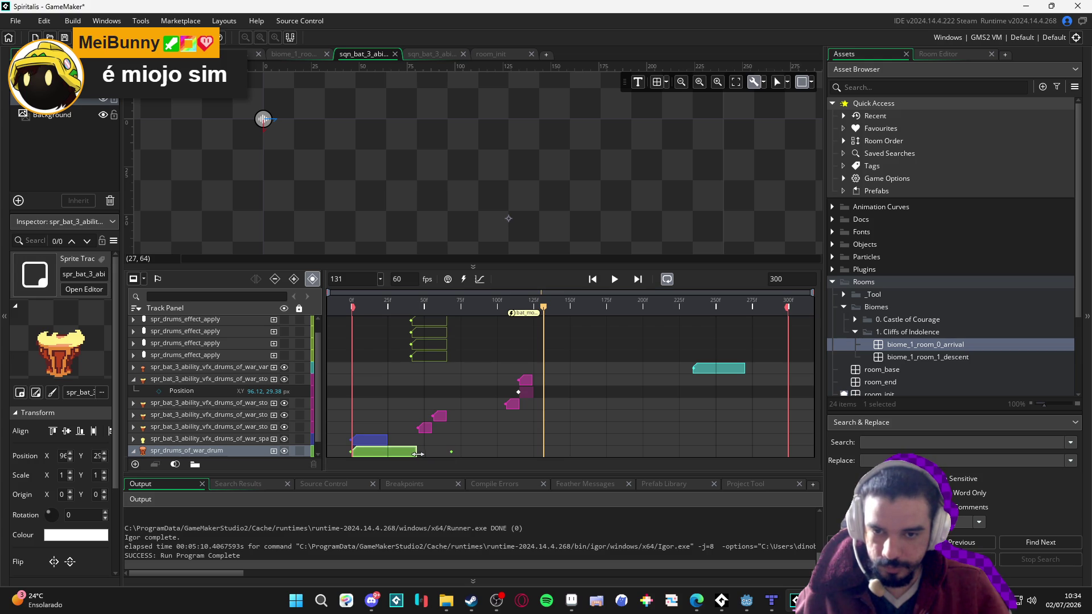
pyautogui.moveTo(428, 315); pyautogui.dragTo(421, 317)
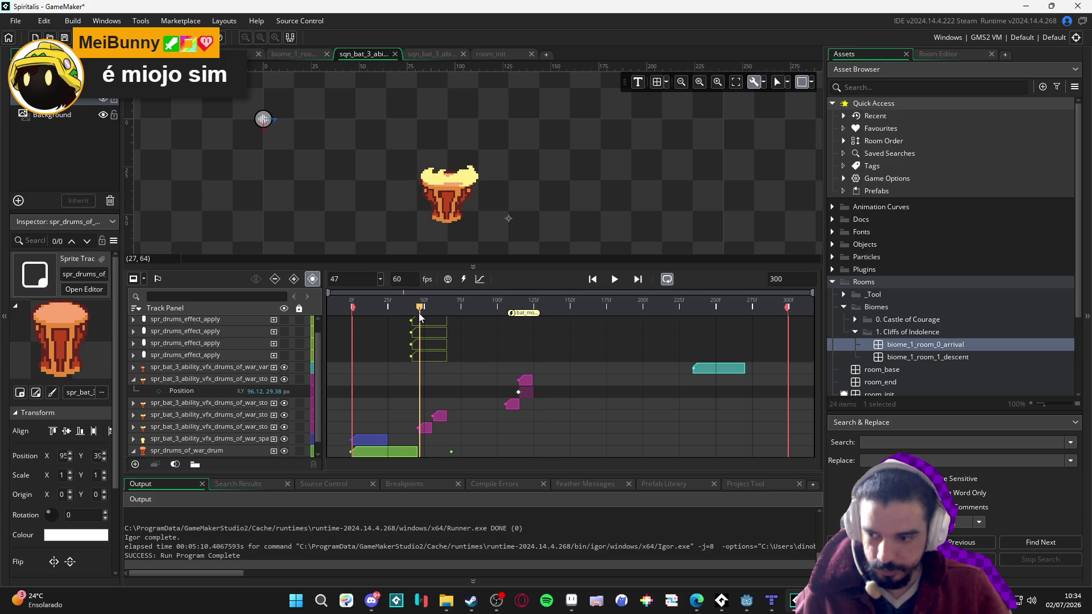
# Move the drum's Position keyframe to frame 46 and replay from frame 0
pyautogui.scroll(-1, 417, 437)
pyautogui.scroll(5, 424, 429)
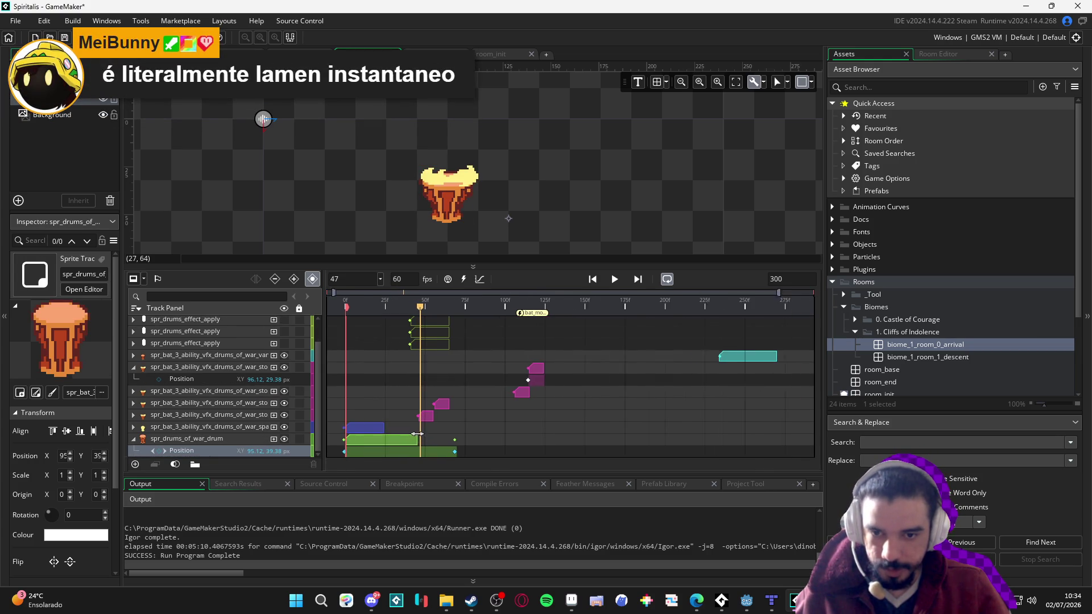
pyautogui.click(415, 307)
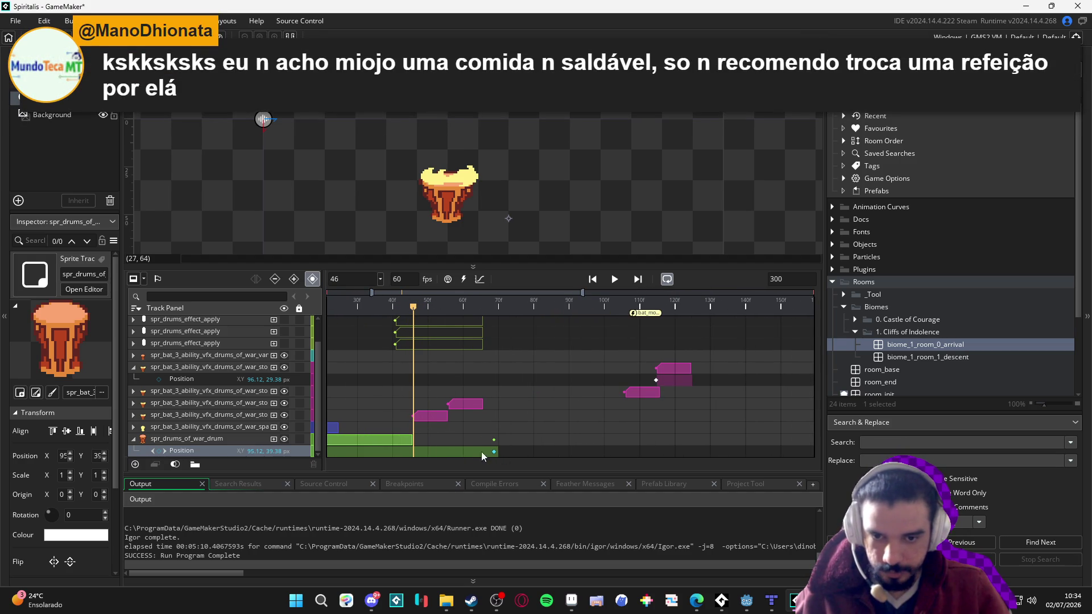
pyautogui.click(410, 442)
pyautogui.moveTo(493, 453); pyautogui.dragTo(407, 455)
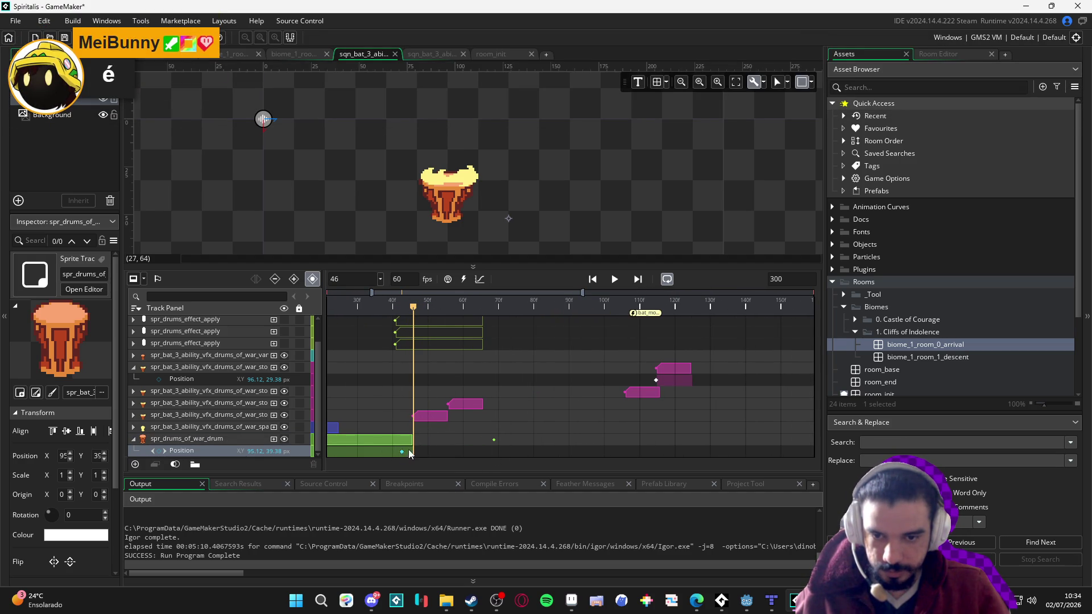
pyautogui.moveTo(415, 449); pyautogui.dragTo(418, 448)
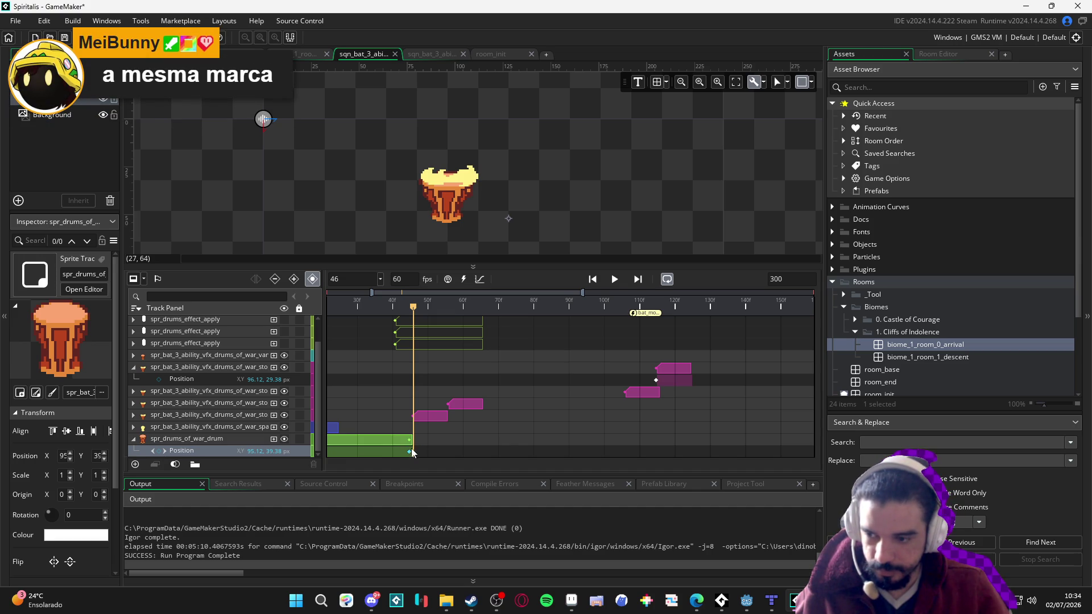
pyautogui.moveTo(413, 308); pyautogui.dragTo(256, 304)
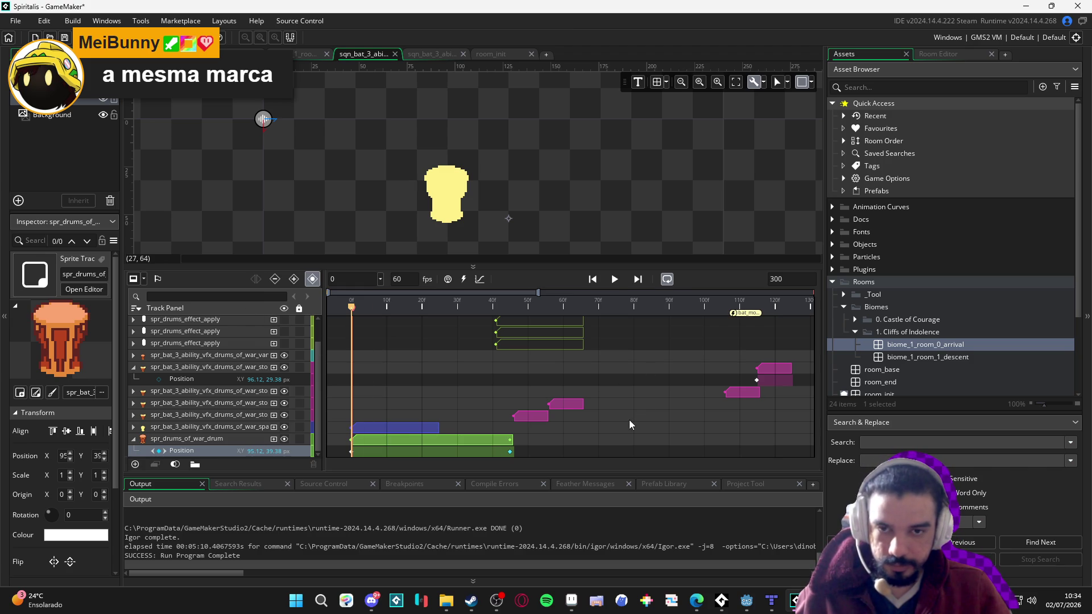
pyautogui.press('Return')
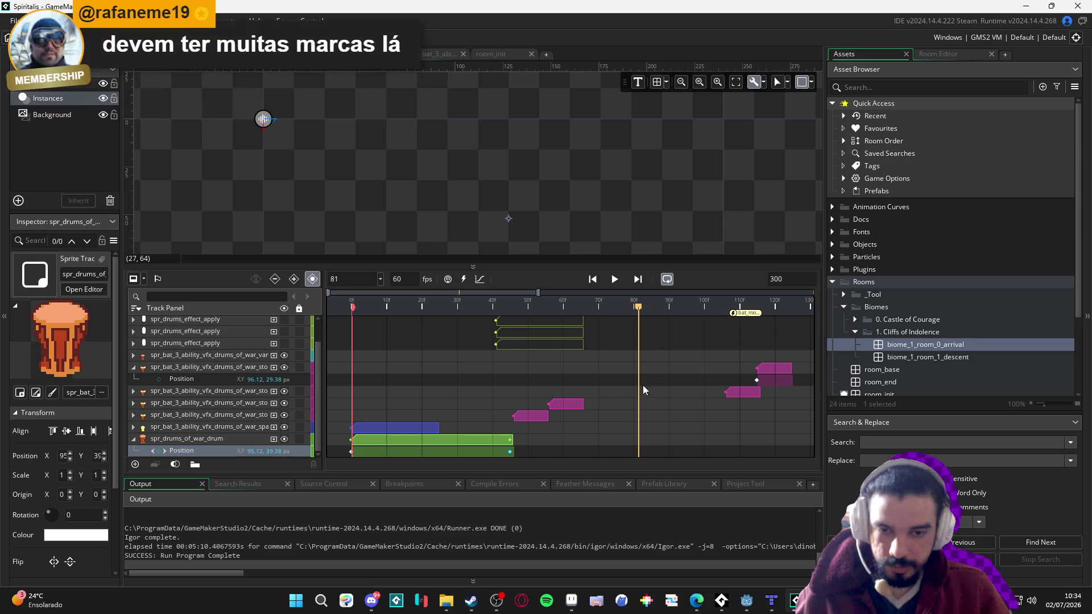
pyautogui.click(467, 443)
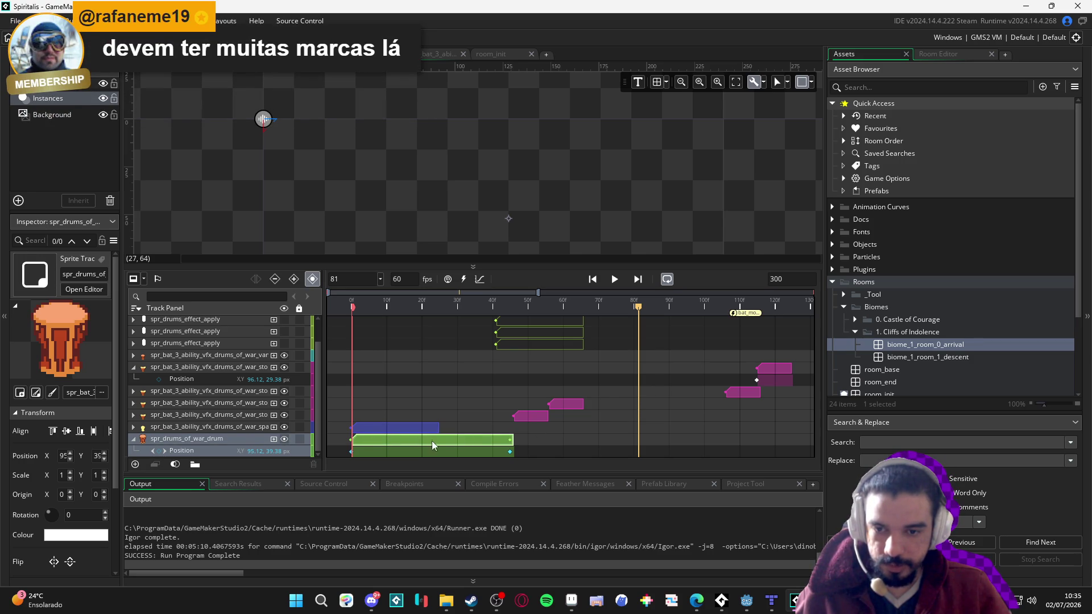
# Duplicate the spr_drums_of_war_drum track and start the copy's clip at frame 66
pyautogui.rightClick(221, 442)
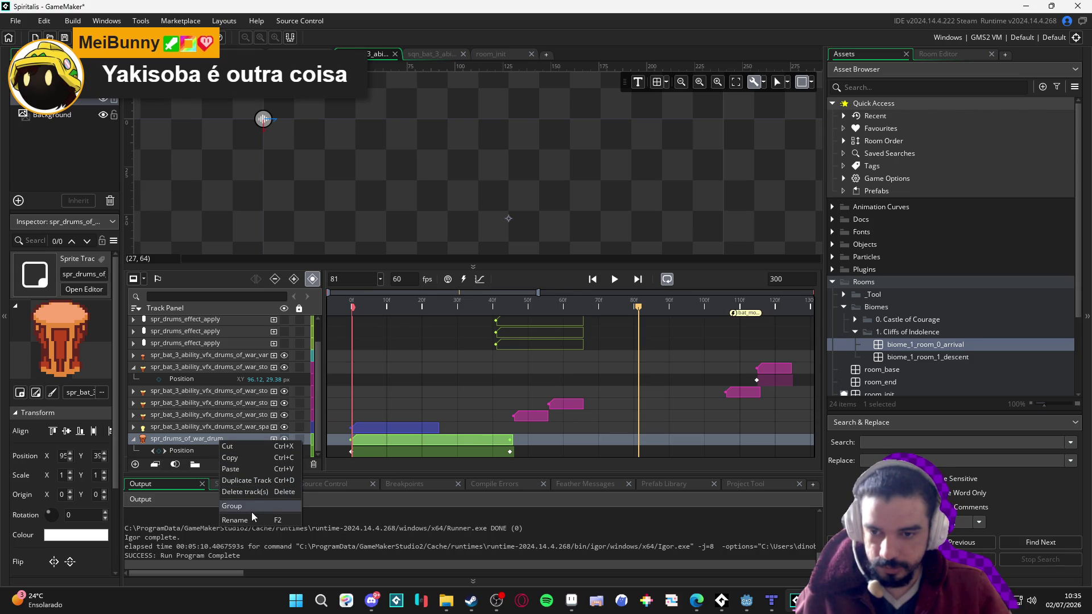
pyautogui.click(263, 479)
pyautogui.moveTo(374, 449)
pyautogui.mouseDown()
pyautogui.moveTo(615, 420)
pyautogui.moveTo(576, 414)
pyautogui.mouseUp()
pyautogui.hotkey('ctrl', 'z')
pyautogui.scroll(-1, 576, 414)
pyautogui.moveTo(377, 416); pyautogui.dragTo(612, 419)
pyautogui.moveTo(626, 308); pyautogui.dragTo(585, 308)
pyautogui.moveTo(601, 421); pyautogui.dragTo(596, 421)
# Trim the copied drum clip to end at frame 106 and rewind to frame 0
pyautogui.click(725, 309)
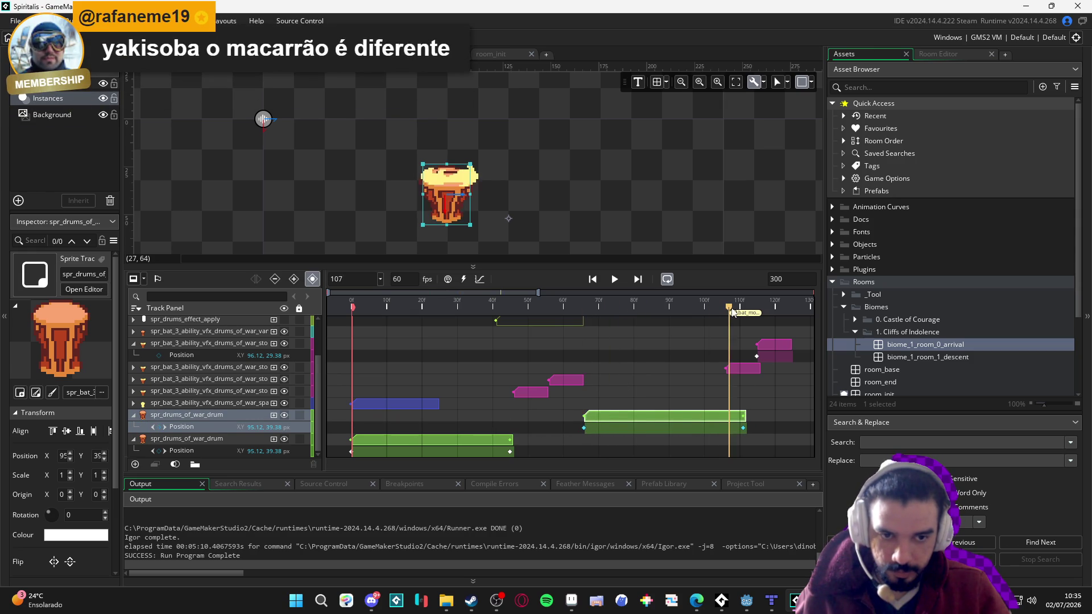
pyautogui.moveTo(743, 415)
pyautogui.mouseDown()
pyautogui.moveTo(725, 415)
pyautogui.moveTo(745, 431)
pyautogui.moveTo(721, 429)
pyautogui.mouseUp()
pyautogui.click(743, 429)
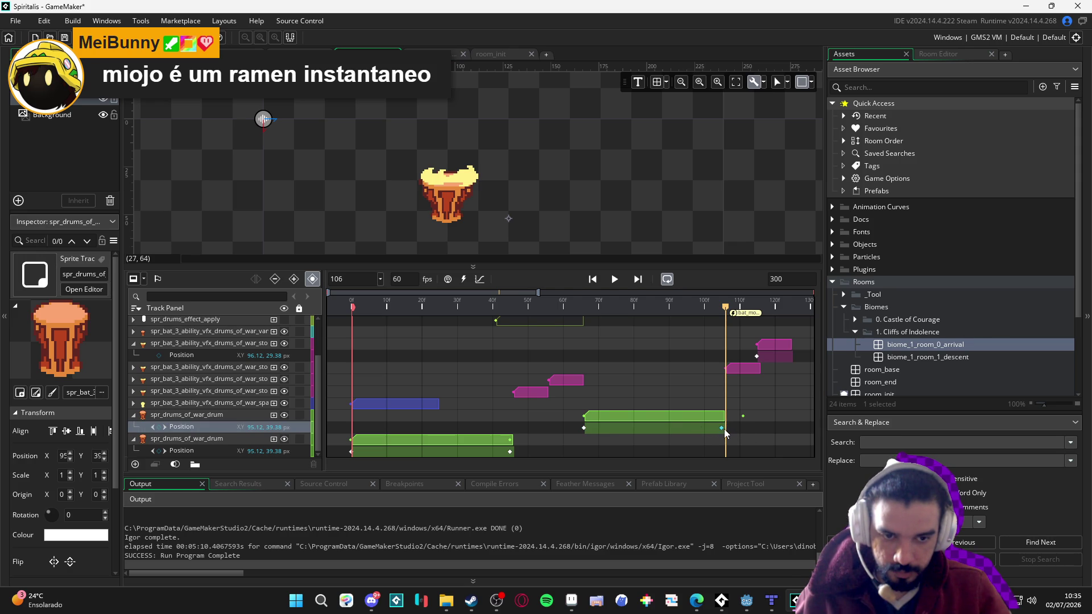
pyautogui.moveTo(723, 308); pyautogui.dragTo(177, 310)
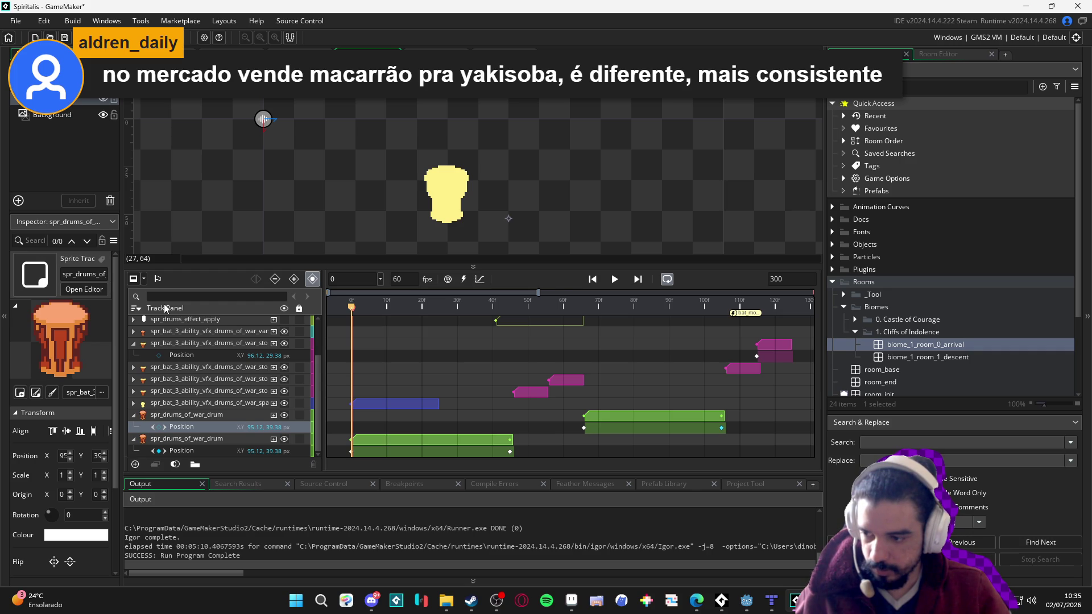
# Shift the top pink spr_bat_3 clip one frame later and replay to check timing
pyautogui.press('Return')
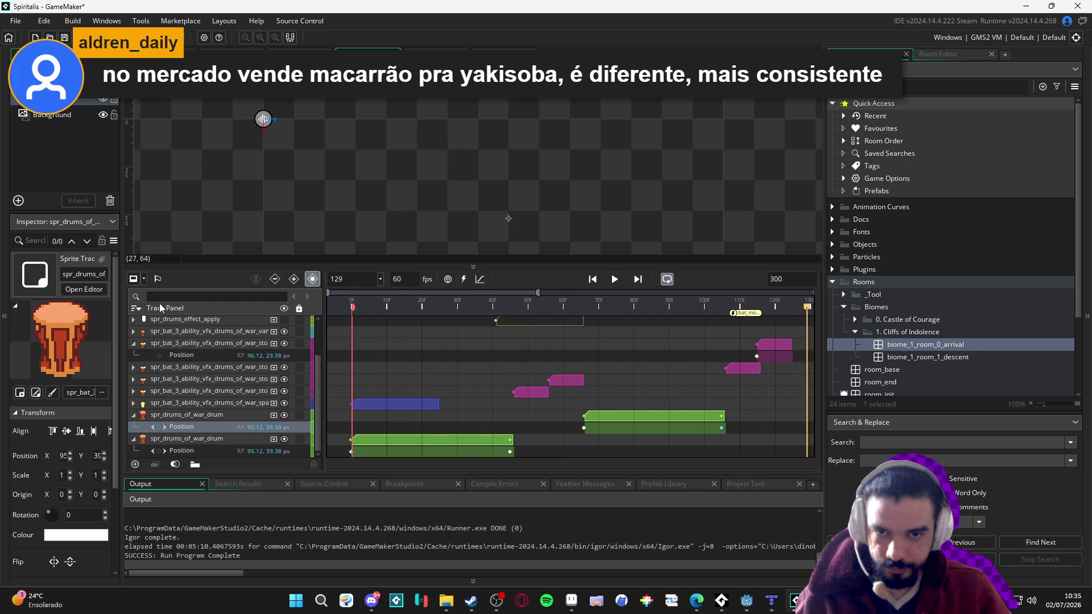
pyautogui.moveTo(738, 311)
pyautogui.mouseDown()
pyautogui.moveTo(714, 307)
pyautogui.moveTo(777, 316)
pyautogui.moveTo(704, 316)
pyautogui.mouseUp()
pyautogui.moveTo(781, 345); pyautogui.dragTo(781, 346)
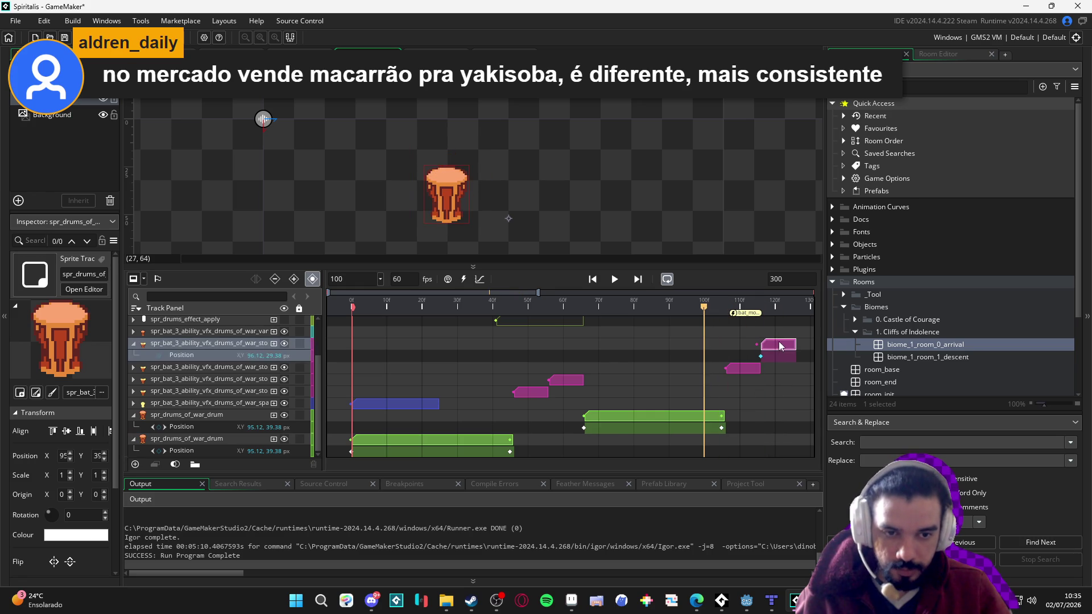
pyautogui.scroll(-3, 753, 347)
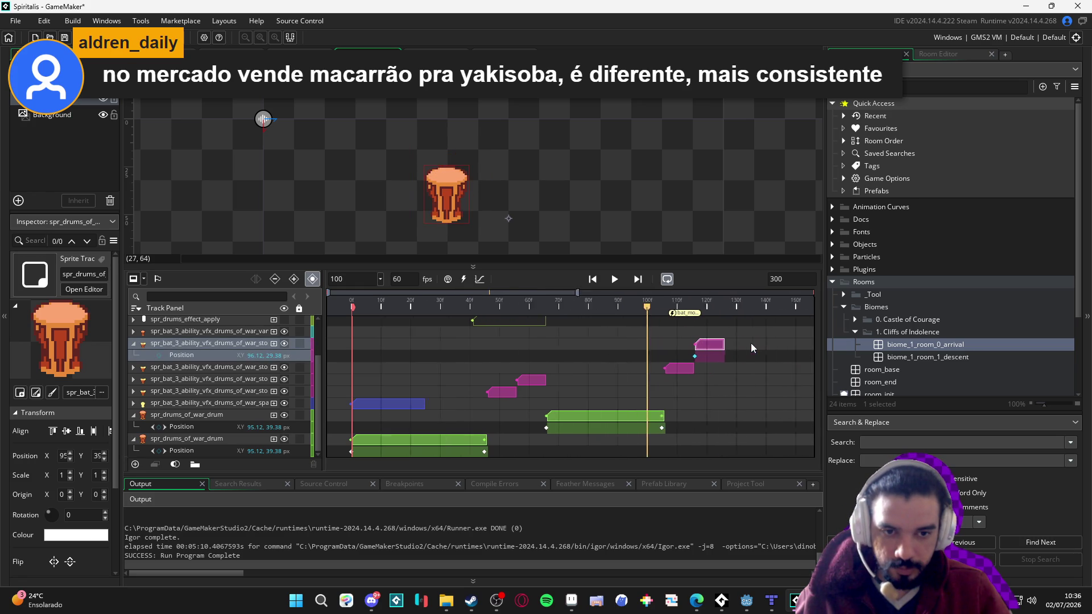
pyautogui.press('space')
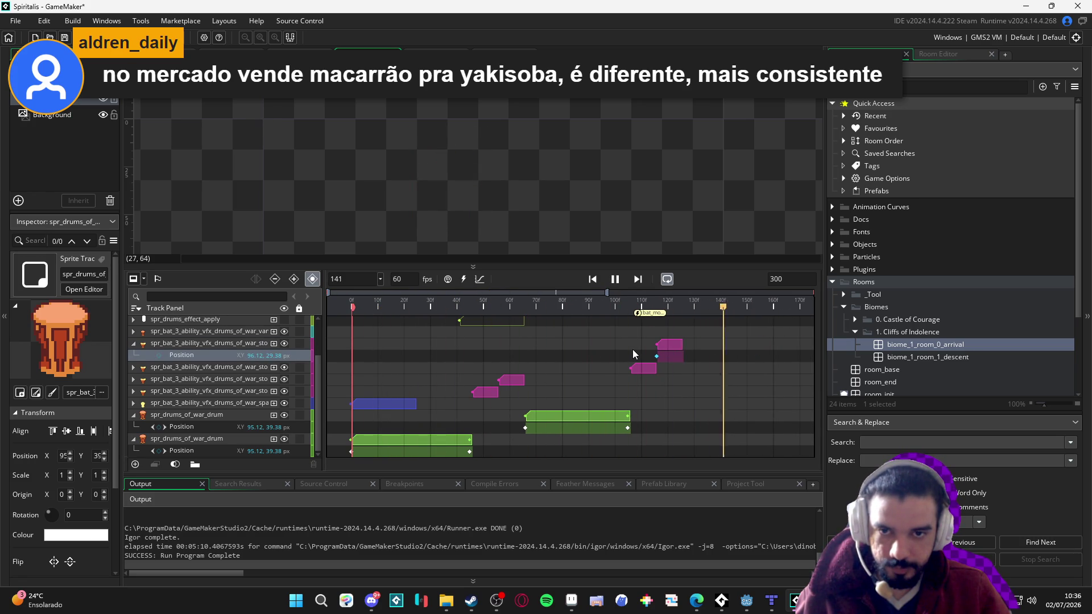
pyautogui.press('space')
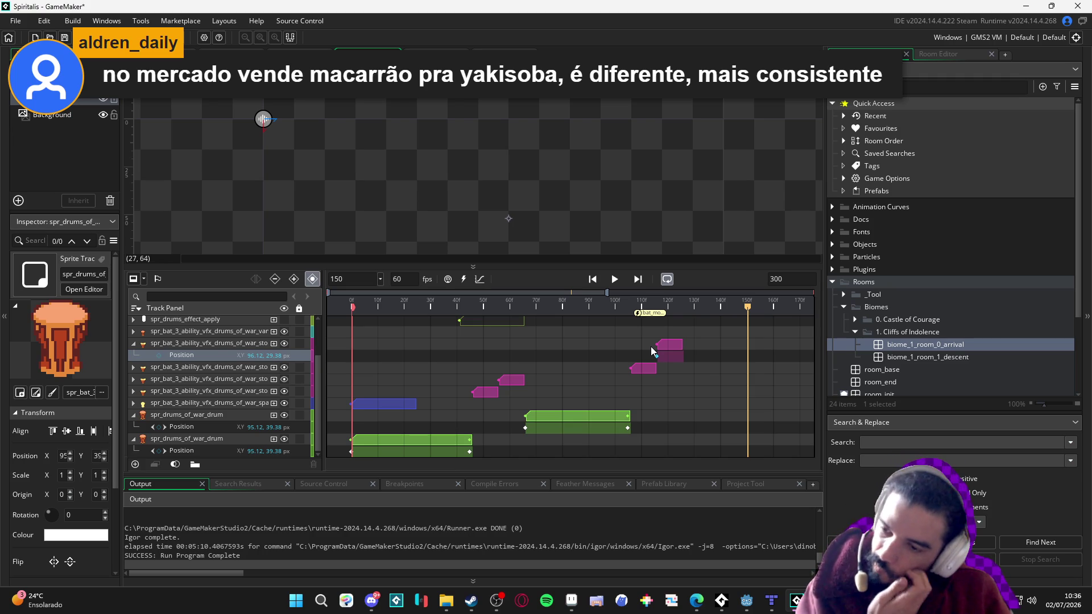
pyautogui.press('space')
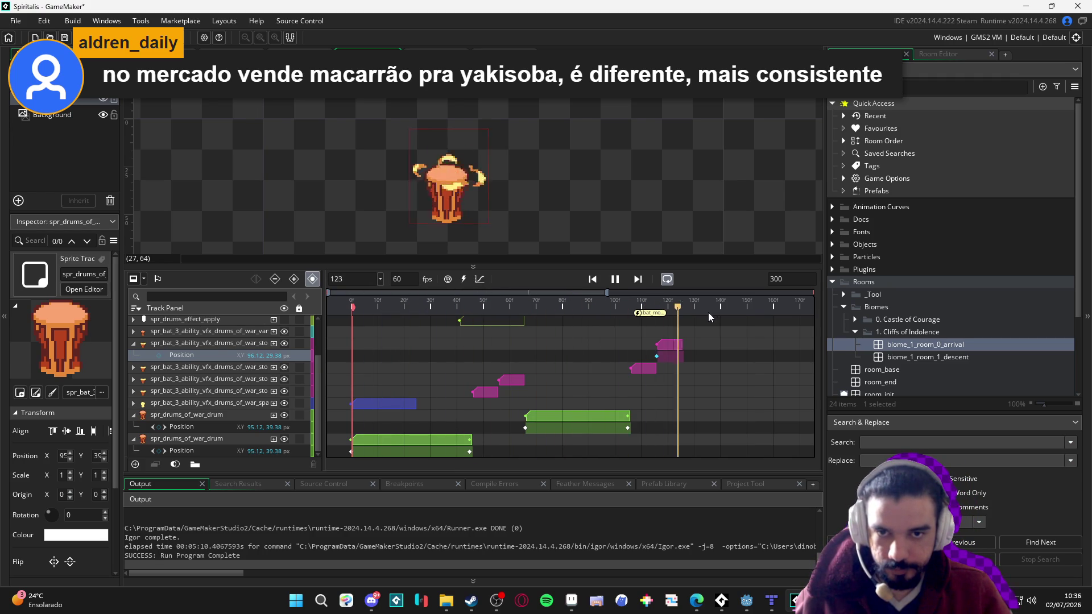
pyautogui.press('space')
pyautogui.press('space')
pyautogui.scroll(3, 621, 344)
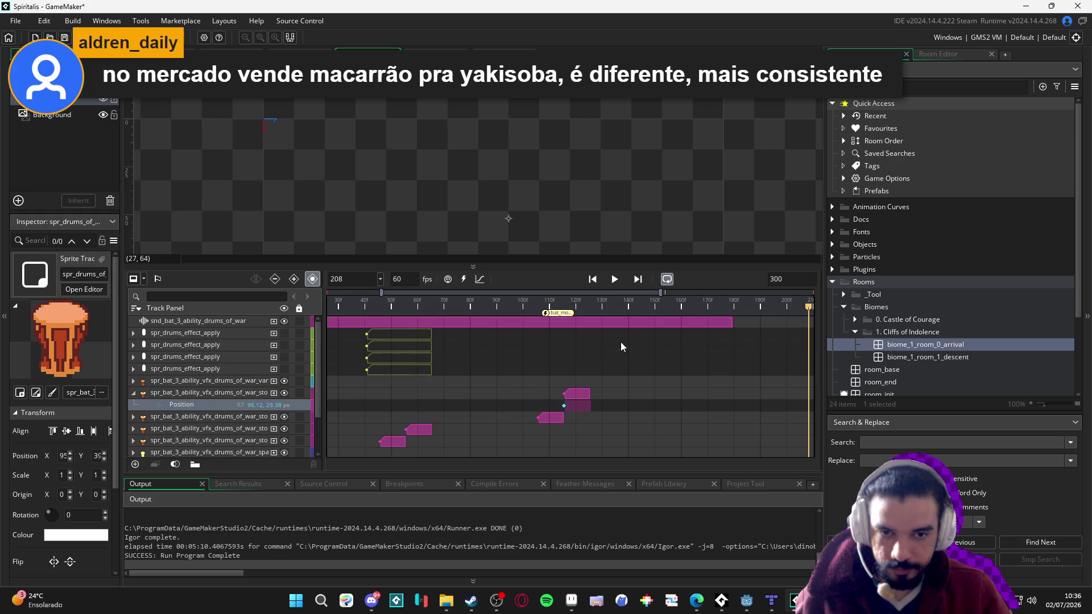
# Extend the drums-of-war sound clip to frame 208 and preview the sequence
pyautogui.moveTo(732, 322); pyautogui.dragTo(808, 327)
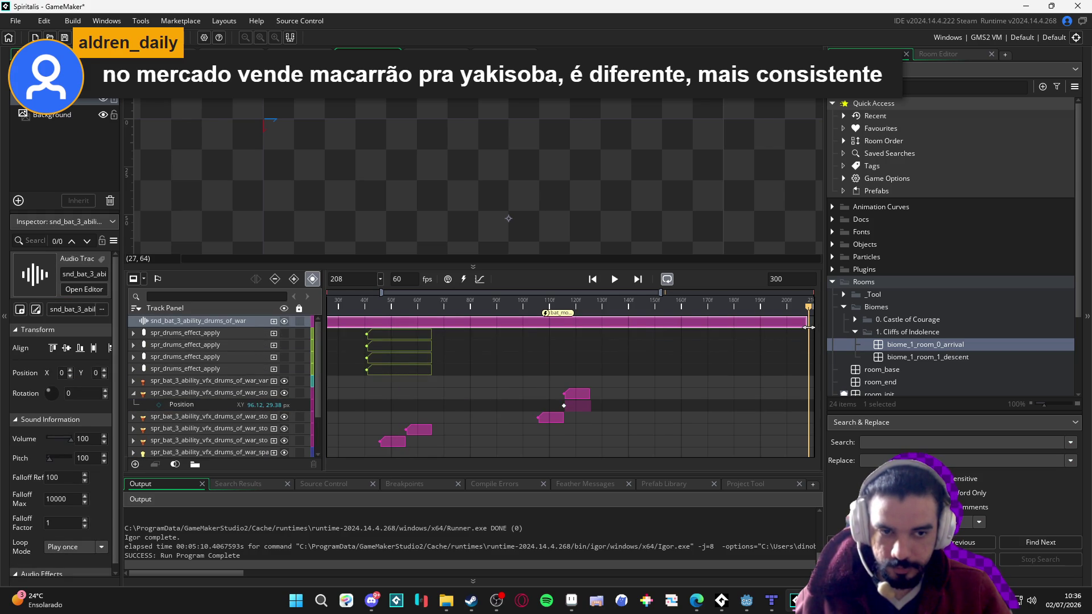
pyautogui.press('Home')
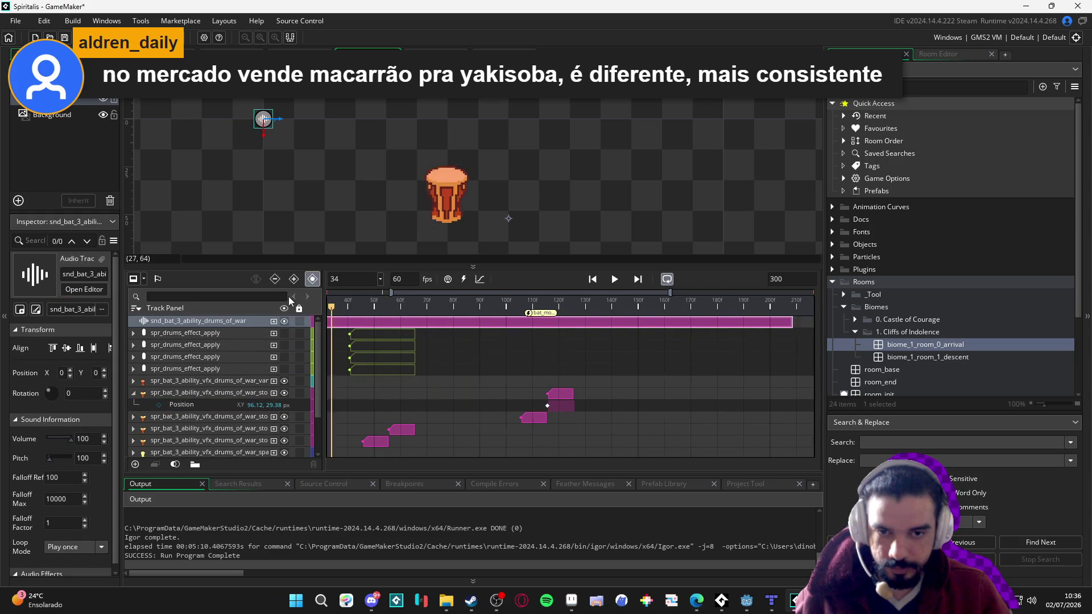
pyautogui.press('Return')
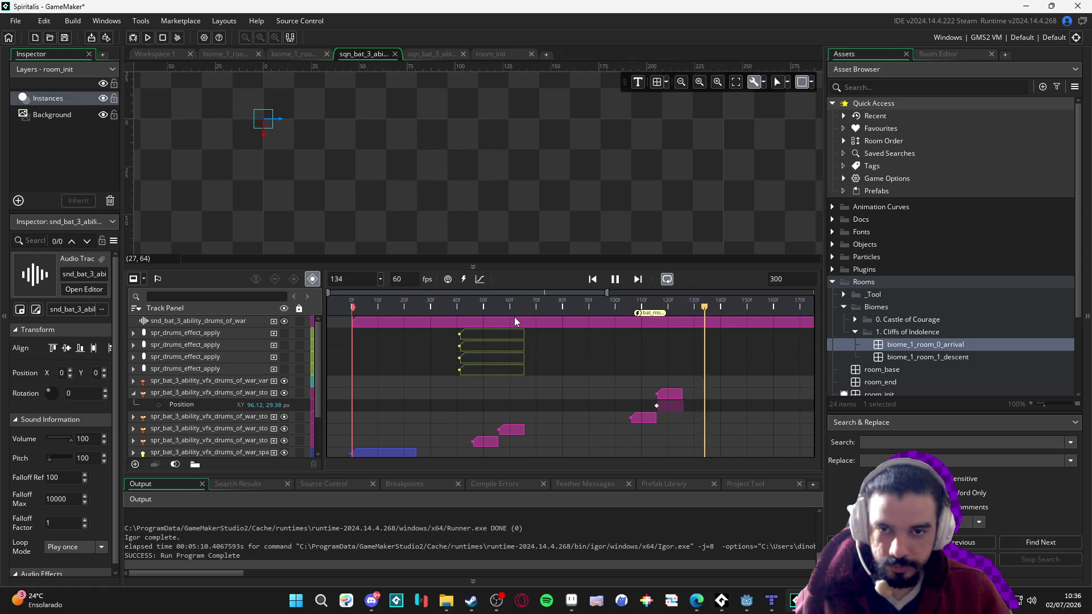
pyautogui.press('space')
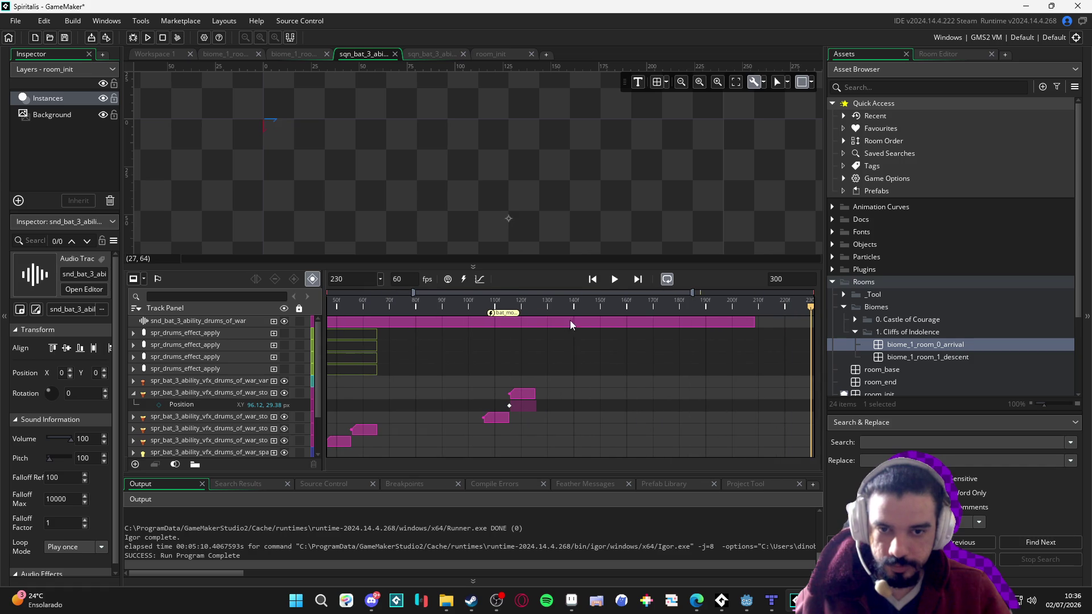
pyautogui.press('space')
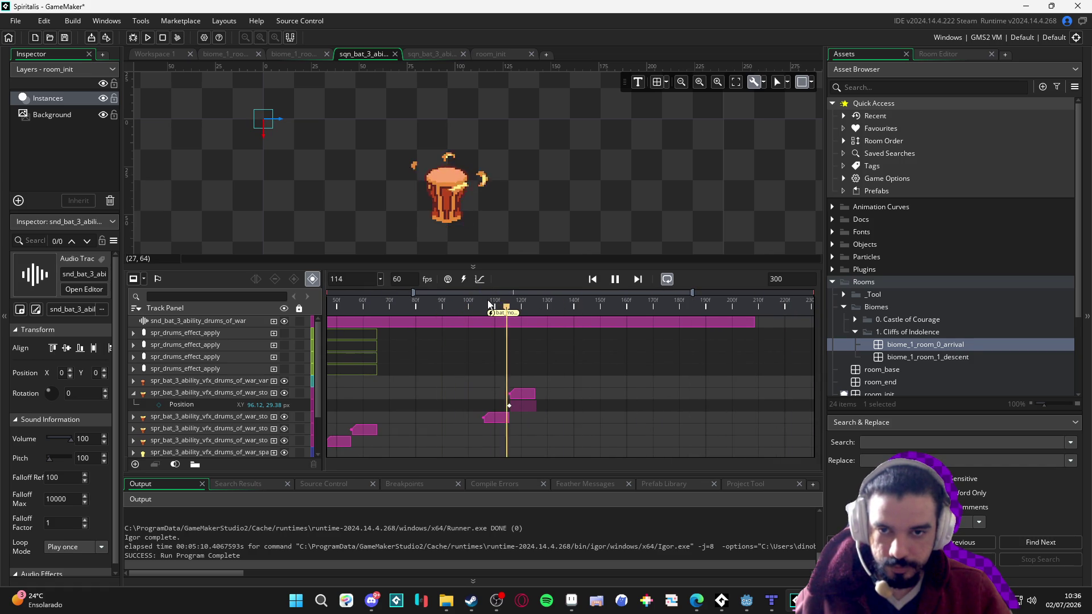
pyautogui.click(548, 308)
pyautogui.moveTo(548, 308)
pyautogui.mouseDown()
pyautogui.moveTo(447, 307)
pyautogui.moveTo(456, 302)
pyautogui.mouseUp()
pyautogui.press('space')
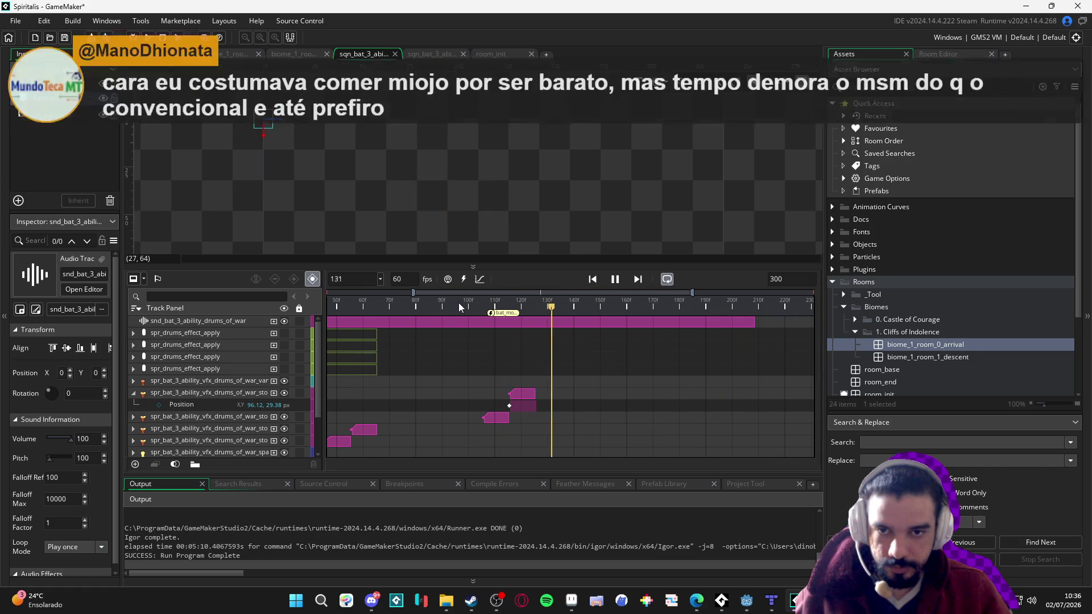
pyautogui.press('space')
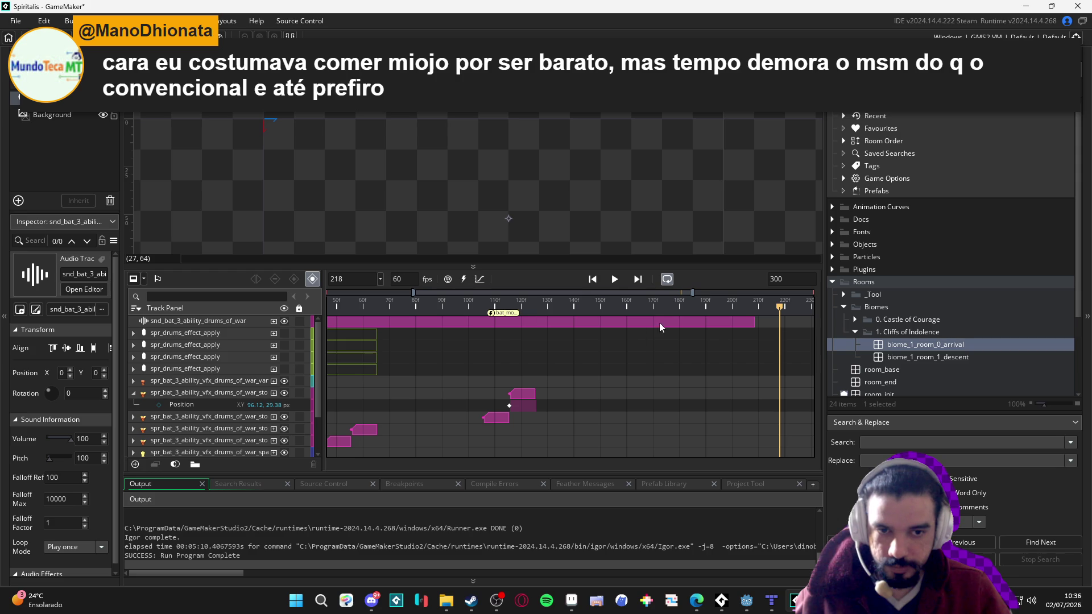
# Preview from frames 144, 79 and 165, then lengthen the sound clip to about frame 240
pyautogui.moveTo(629, 308); pyautogui.dragTo(586, 308)
pyautogui.press('space')
pyautogui.press('space')
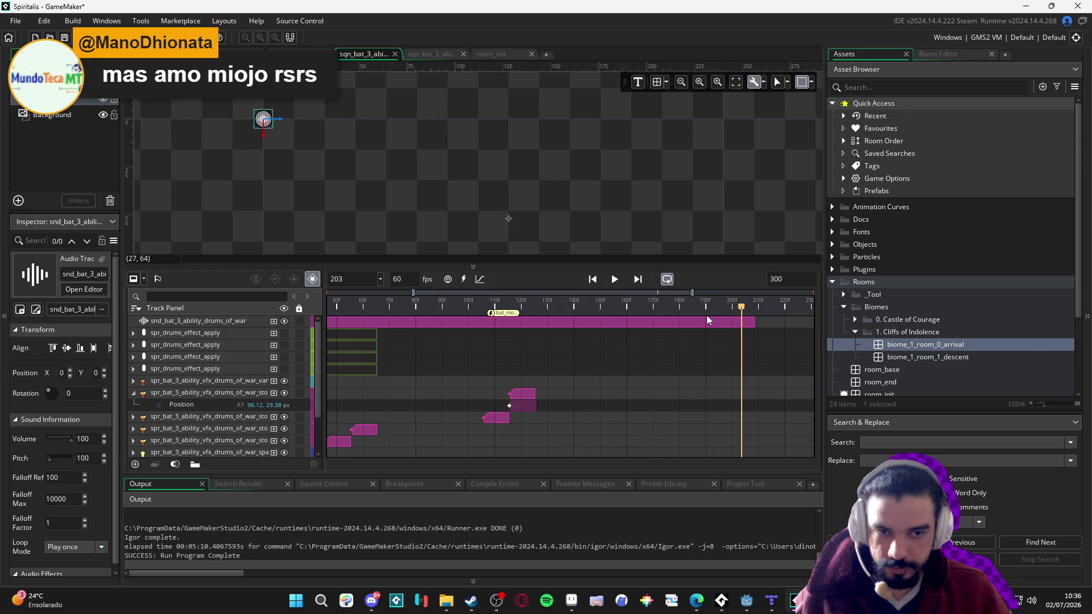
pyautogui.moveTo(725, 310); pyautogui.dragTo(413, 308)
pyautogui.press('space')
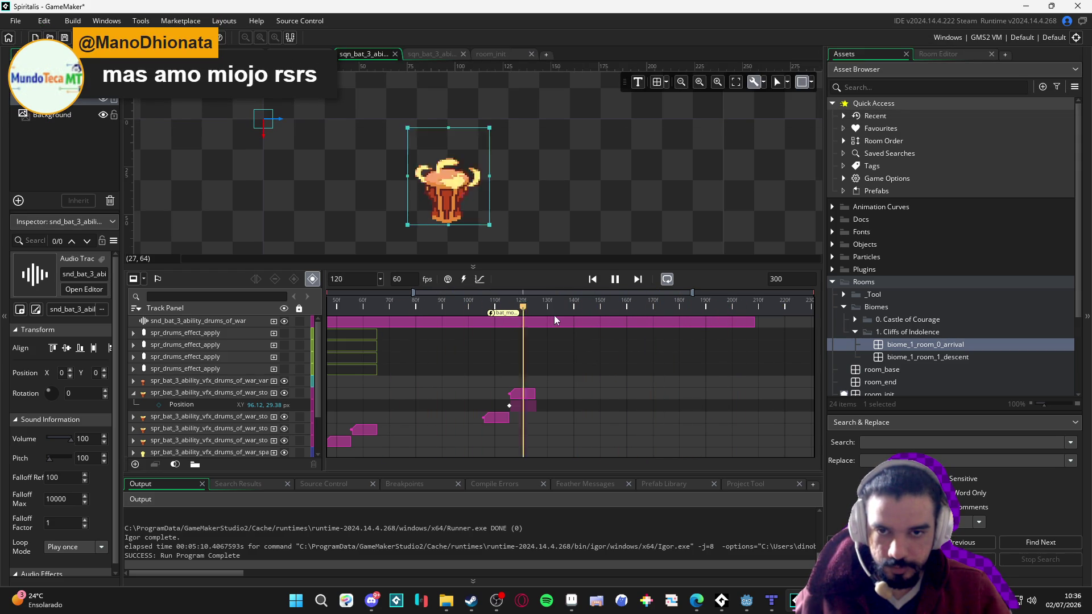
pyautogui.press('space')
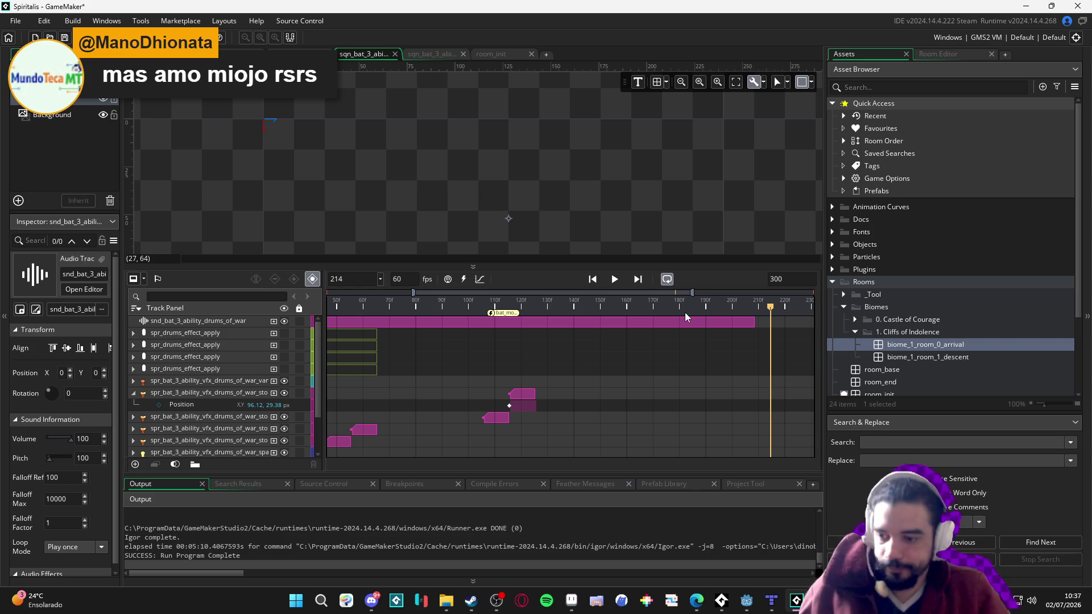
pyautogui.click(640, 304)
pyautogui.press('space')
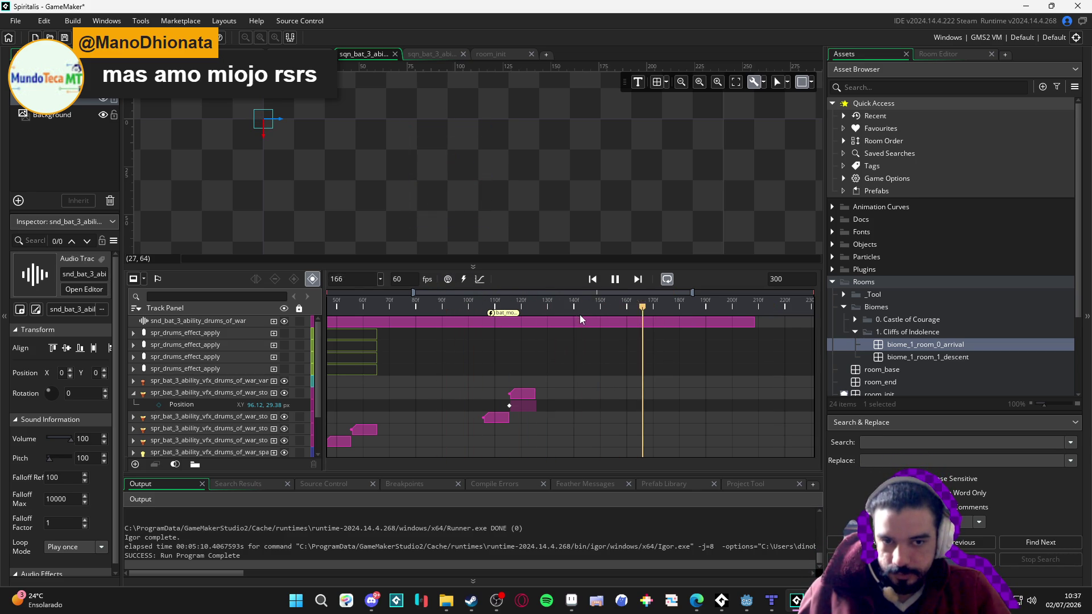
pyautogui.press('space')
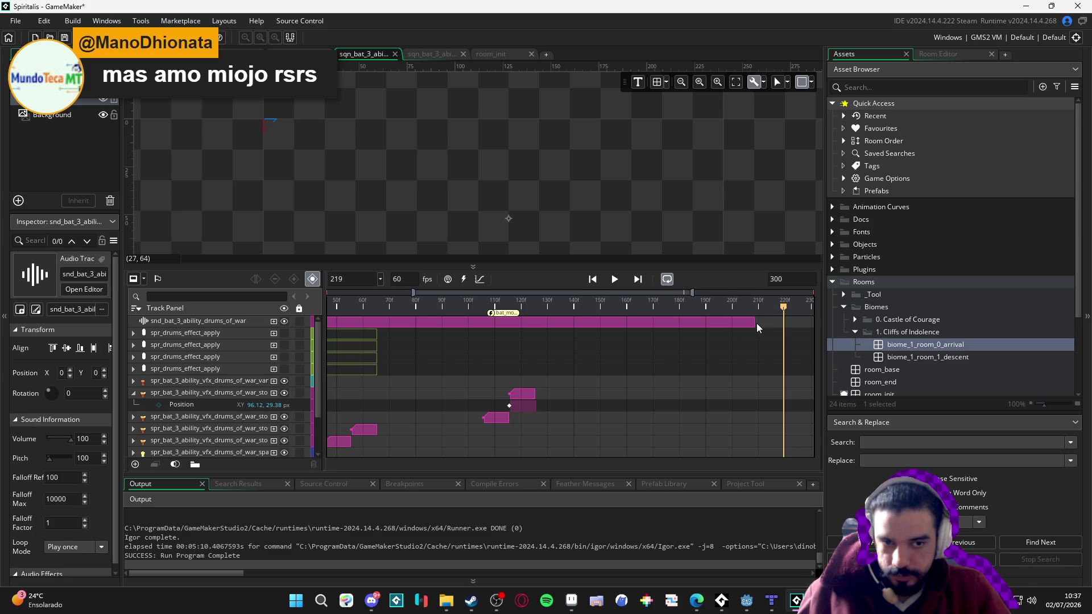
pyautogui.moveTo(756, 328)
pyautogui.mouseDown()
pyautogui.moveTo(810, 329)
pyautogui.moveTo(631, 337)
pyautogui.mouseUp()
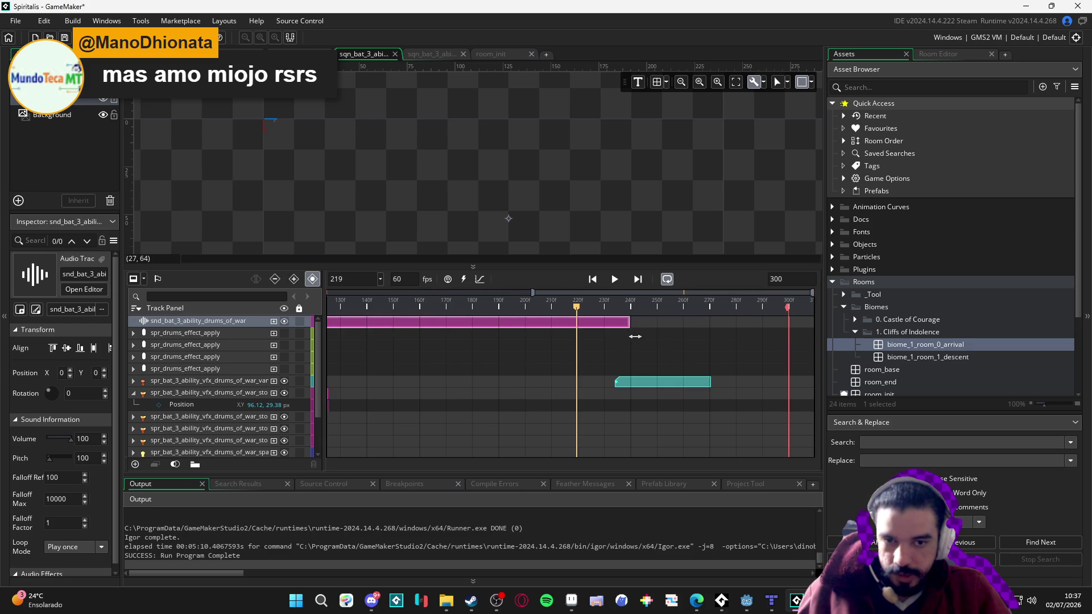
# Lengthen the snd_bat_3_ability_drums_of_war clip so it ends around frame 295
pyautogui.click(516, 300)
pyautogui.moveTo(530, 292); pyautogui.dragTo(416, 291)
pyautogui.press('space')
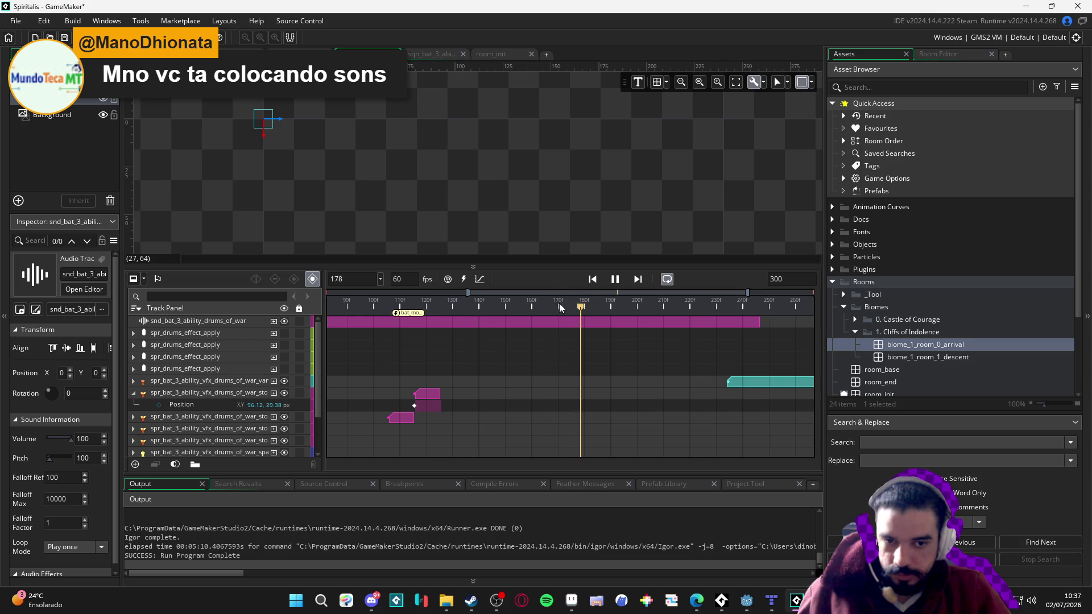
pyautogui.click(680, 307)
pyautogui.click(646, 307)
pyautogui.moveTo(758, 321)
pyautogui.mouseDown()
pyautogui.moveTo(812, 321)
pyautogui.moveTo(778, 321)
pyautogui.mouseUp()
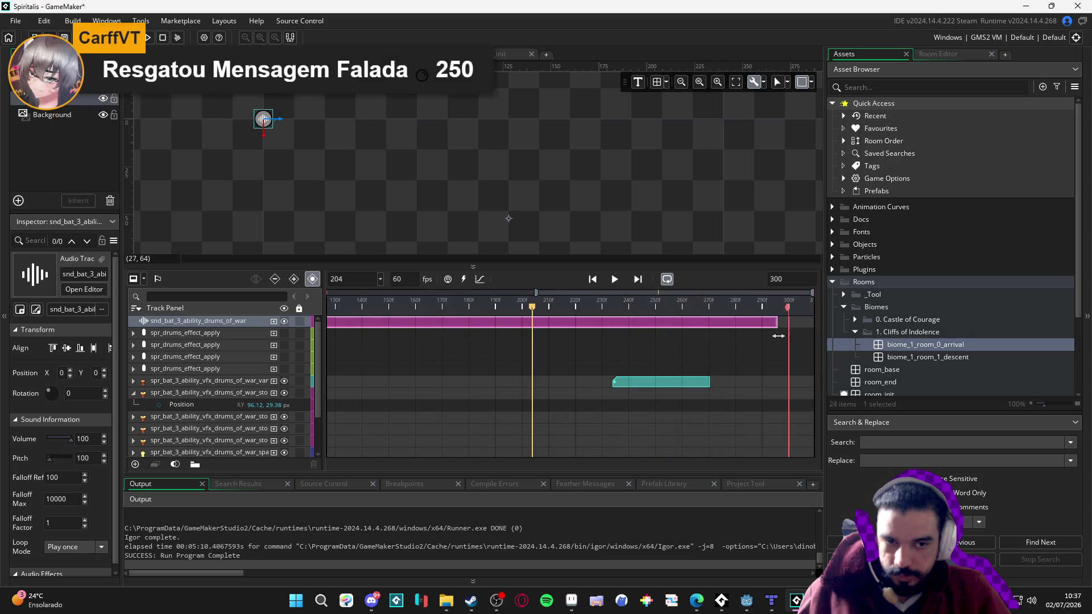
# Preview the sequence from frames 162, 153, 165 and 146 to check the audio timing
pyautogui.click(420, 307)
pyautogui.press('space')
pyautogui.press('space')
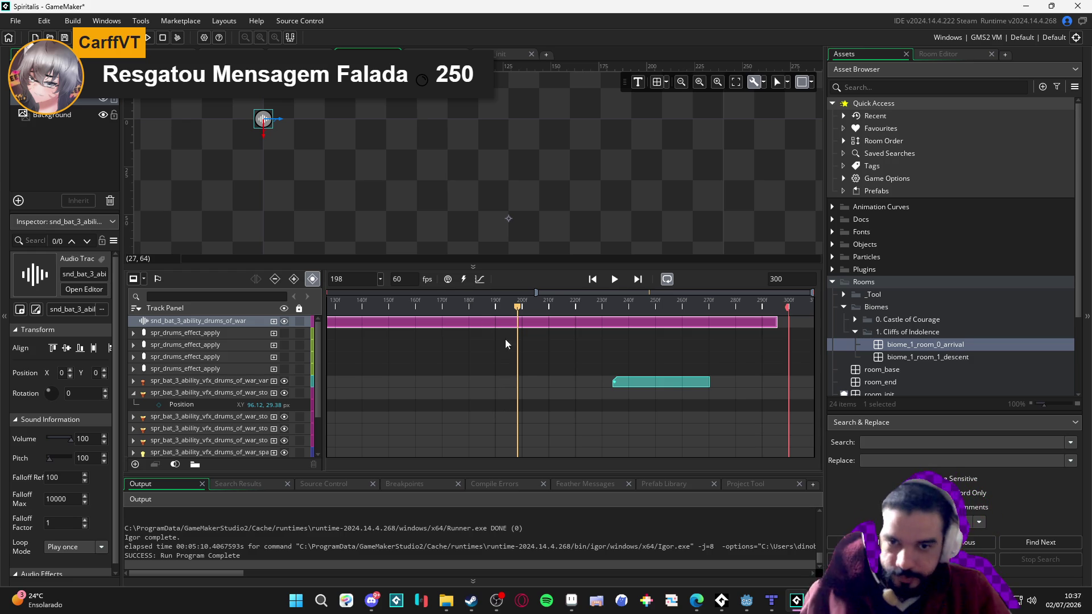
pyautogui.moveTo(477, 311); pyautogui.dragTo(392, 310)
pyautogui.press('space')
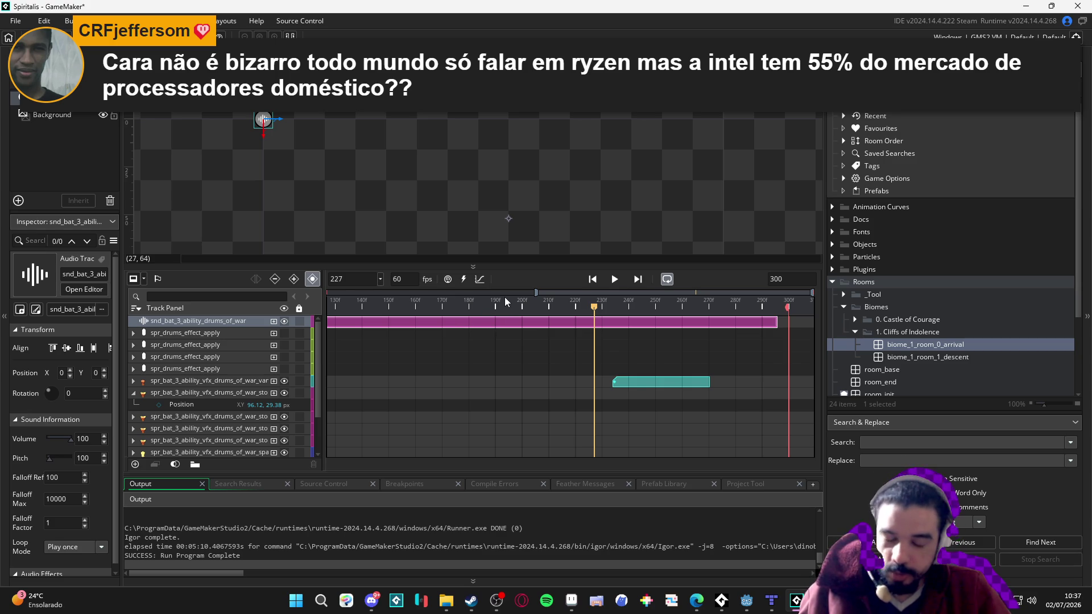
pyautogui.click(430, 314)
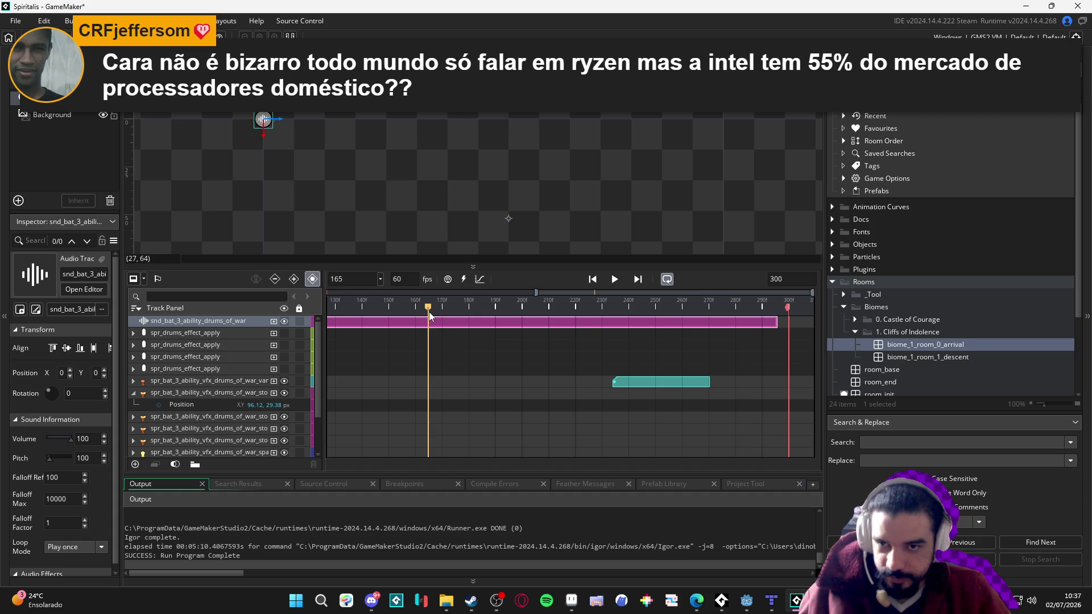
pyautogui.press('space')
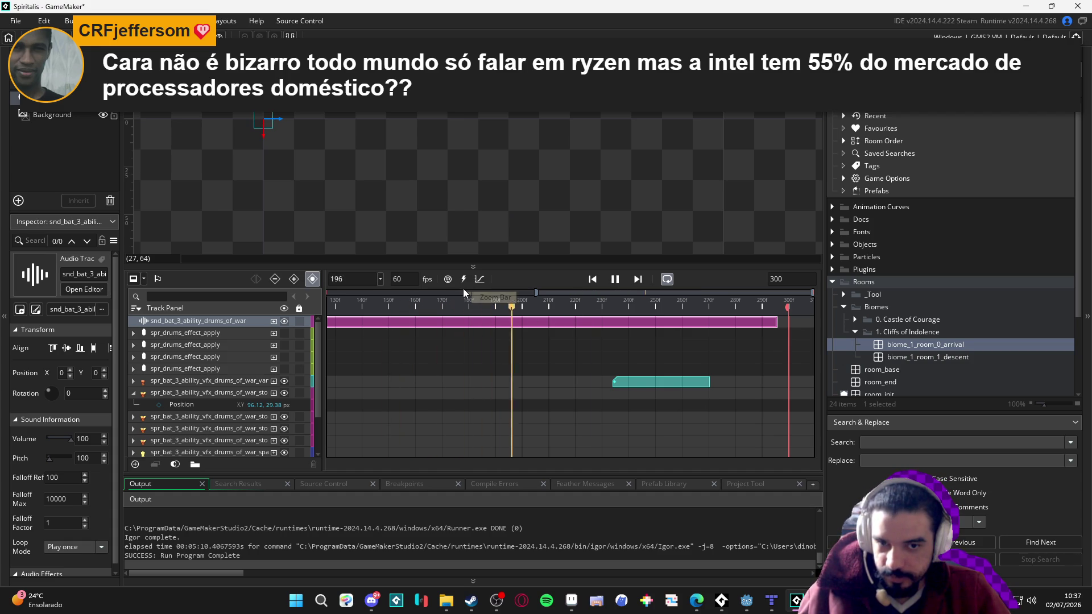
pyautogui.click(377, 302)
pyautogui.press('space')
# Replay the stretch around frames 204–243 to check how the sound clip ends
pyautogui.press('space')
pyautogui.click(517, 306)
pyautogui.press('space')
pyautogui.click(553, 308)
pyautogui.moveTo(552, 308)
pyautogui.mouseDown()
pyautogui.moveTo(600, 310)
pyautogui.moveTo(588, 310)
pyautogui.mouseUp()
pyautogui.press('space')
pyautogui.click(566, 306)
pyautogui.press('space')
pyautogui.click(538, 310)
pyautogui.press('space')
pyautogui.click(526, 307)
pyautogui.press('space')
pyautogui.moveTo(590, 307); pyautogui.dragTo(575, 310)
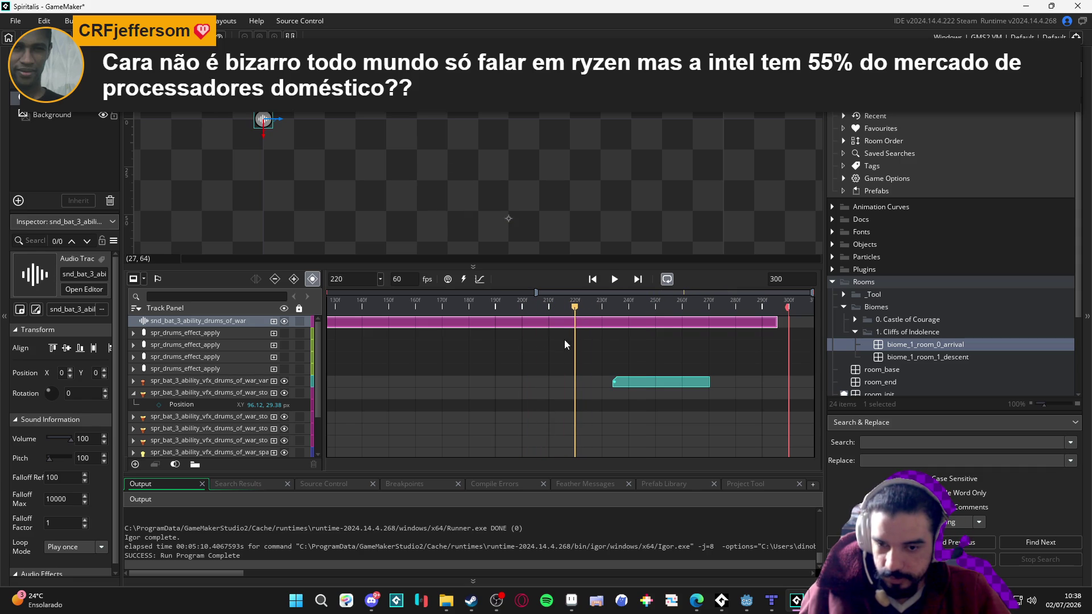
pyautogui.scroll(-5, 404, 422)
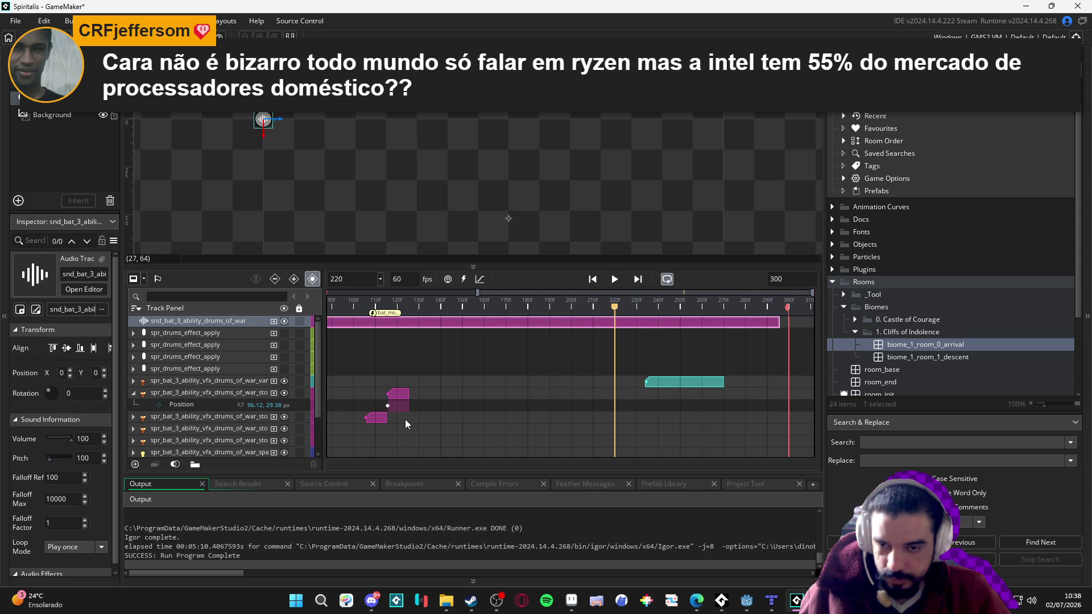
# Add another drums_of_war_stop sprite track and move its clip to frame 220
pyautogui.click(133, 392)
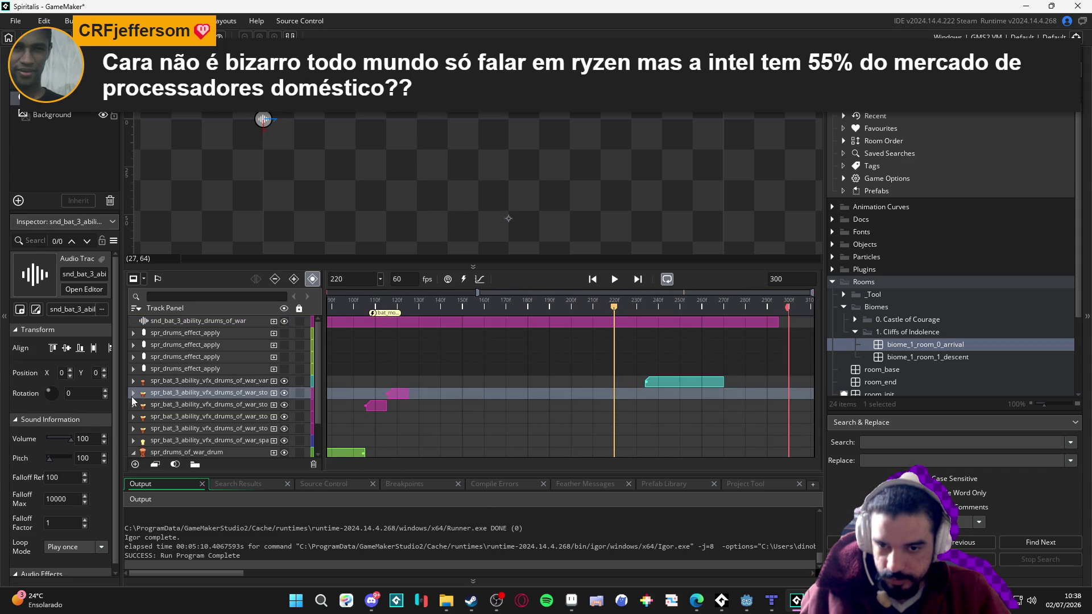
pyautogui.click(185, 391)
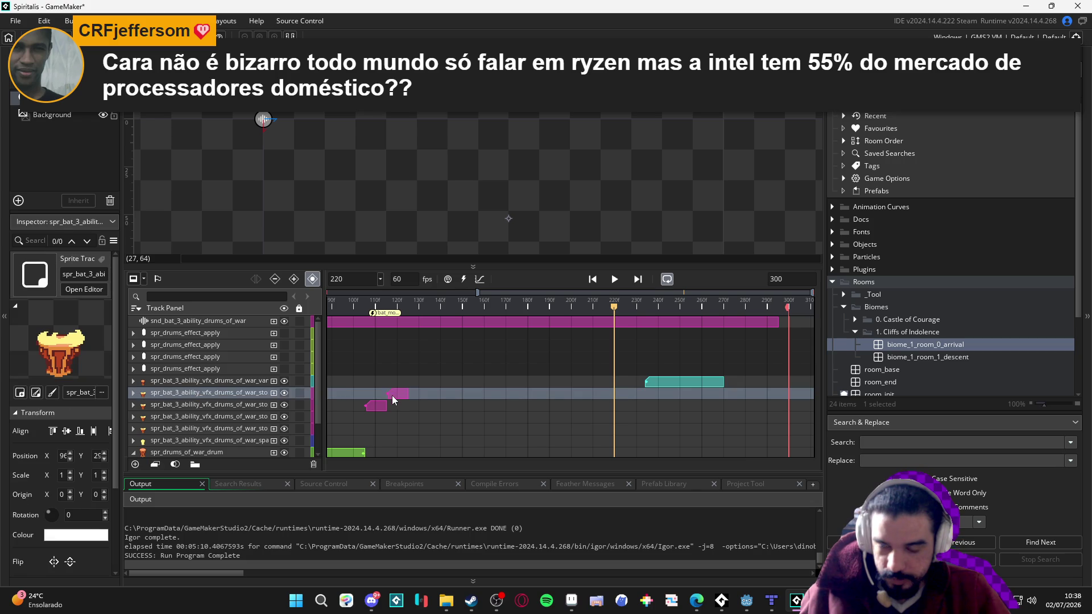
pyautogui.moveTo(392, 395); pyautogui.dragTo(305, 398)
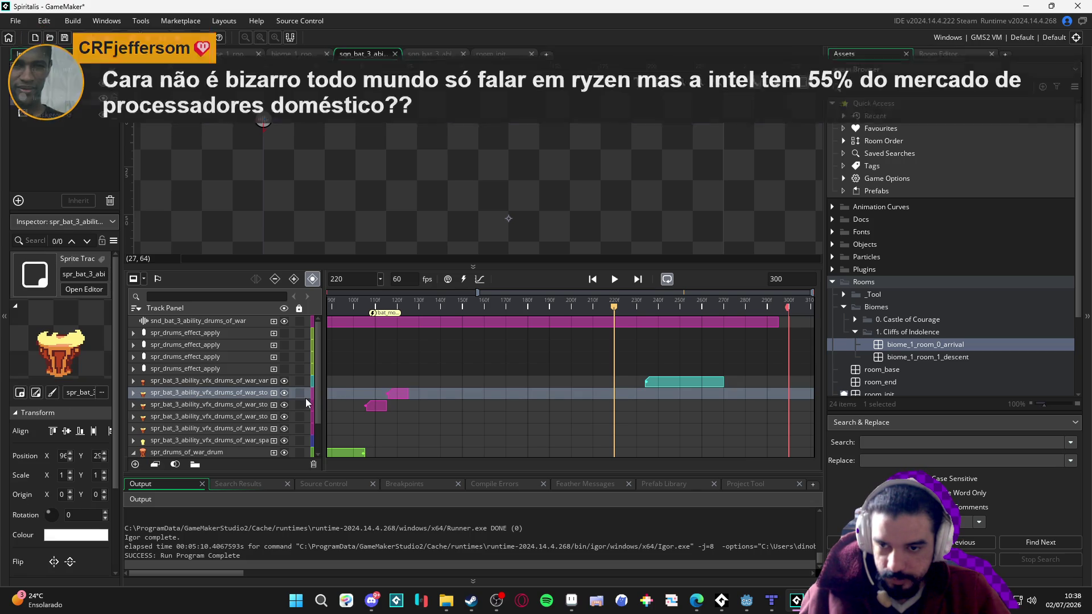
pyautogui.click(397, 393)
pyautogui.moveTo(401, 396)
pyautogui.mouseDown()
pyautogui.moveTo(663, 397)
pyautogui.moveTo(626, 397)
pyautogui.mouseUp()
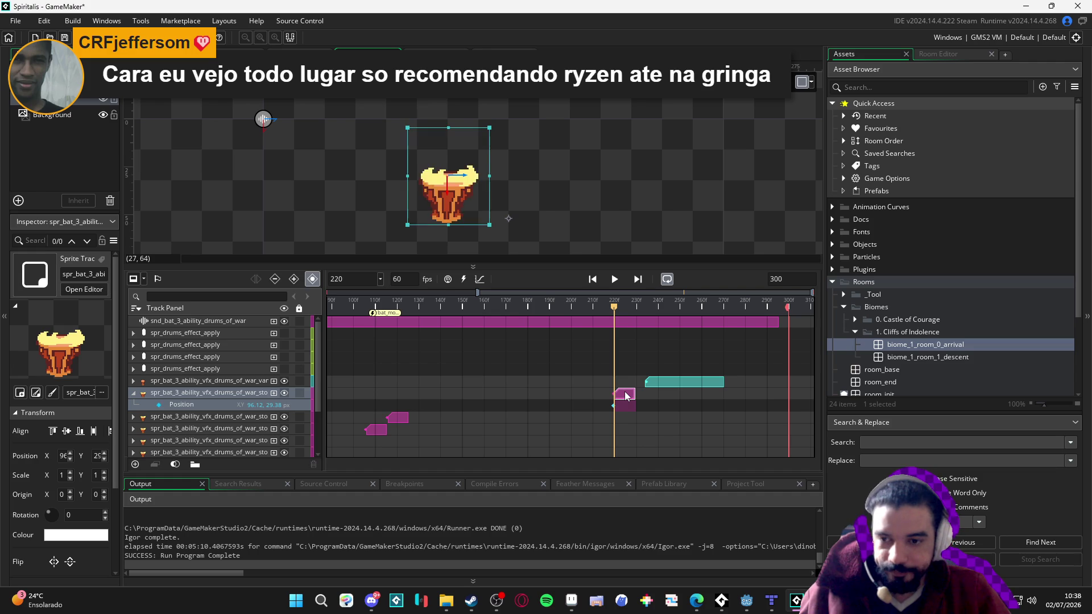
pyautogui.click(134, 393)
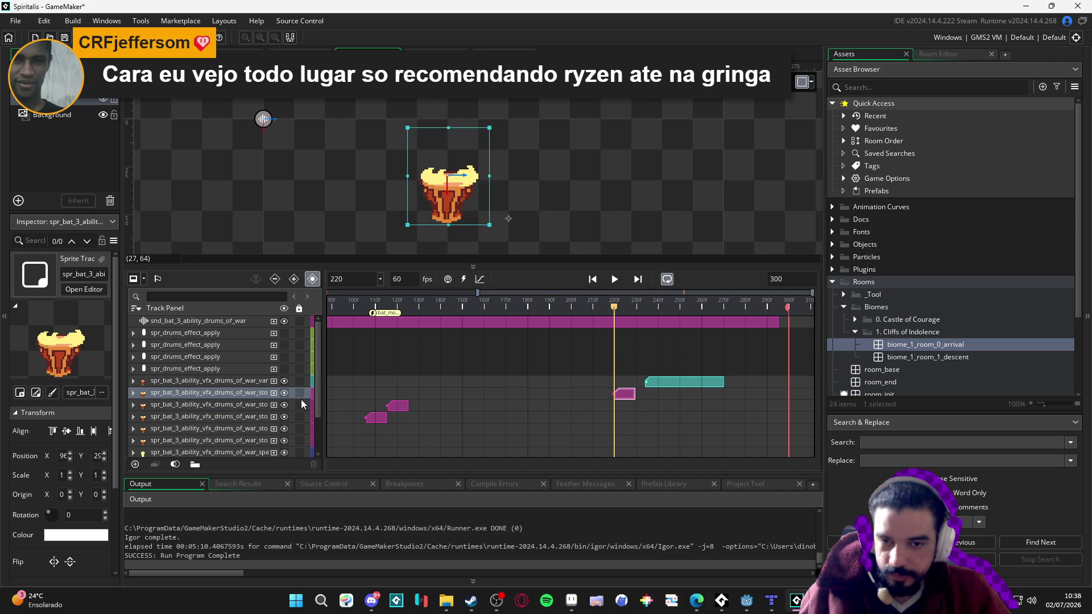
pyautogui.scroll(-2, 244, 394)
# Select the drums_of_war_stop track and scrub the preview between frames 160 and 229
pyautogui.click(237, 359)
pyautogui.click(240, 348)
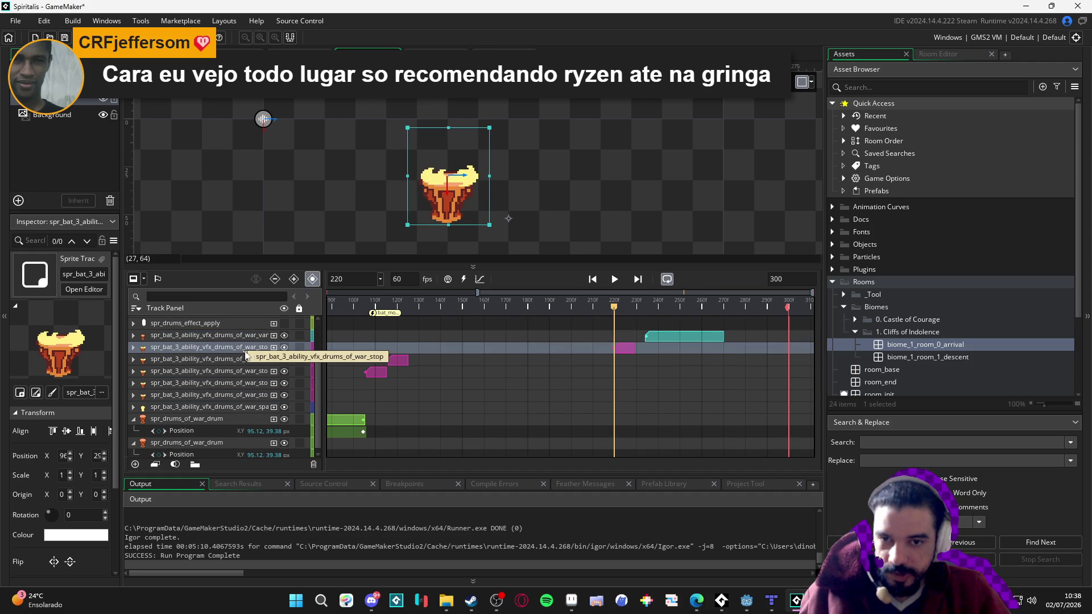
pyautogui.scroll(2, 242, 354)
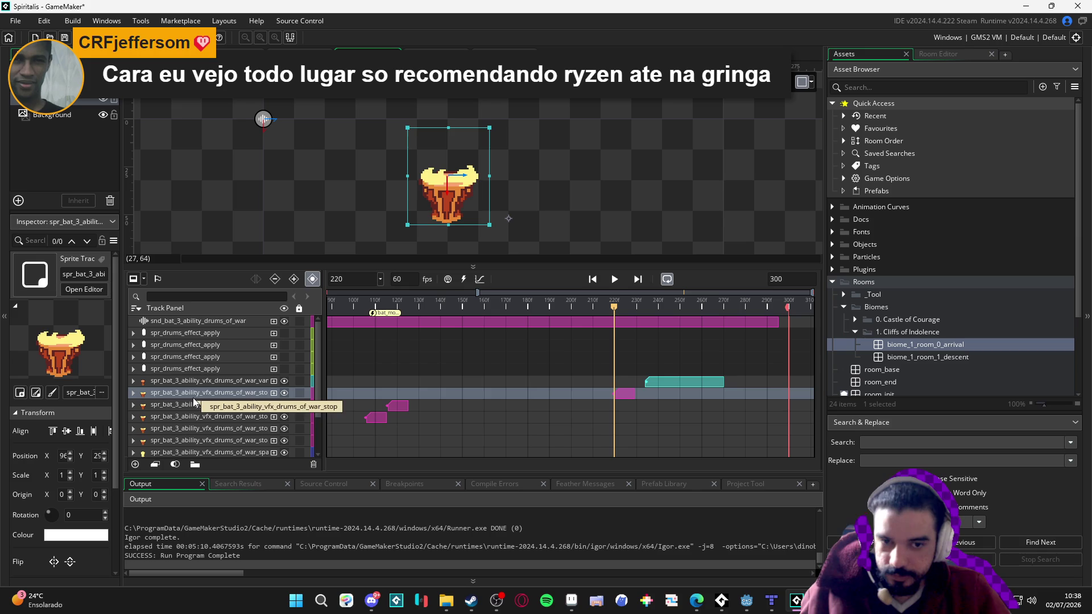
pyautogui.moveTo(602, 306); pyautogui.dragTo(490, 310)
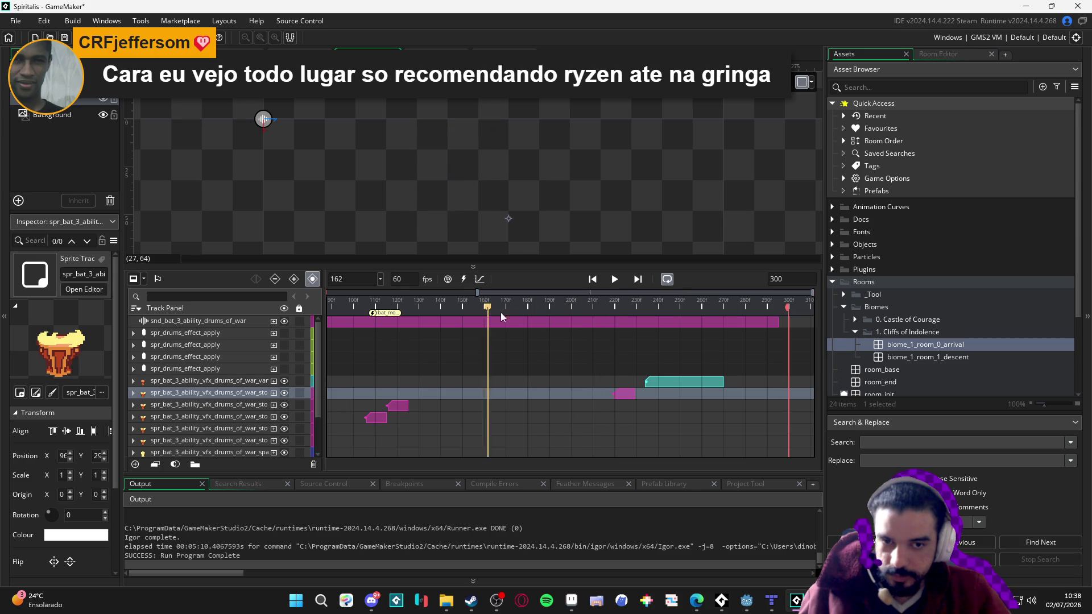
pyautogui.moveTo(634, 305)
pyautogui.mouseDown()
pyautogui.moveTo(616, 305)
pyautogui.moveTo(636, 305)
pyautogui.mouseUp()
# Duplicate the stop sprite track with Ctrl+D, shift the copy's clip later, and play to check timing
pyautogui.click(210, 403)
pyautogui.click(207, 392)
pyautogui.hotkey('ctrl', 'd')
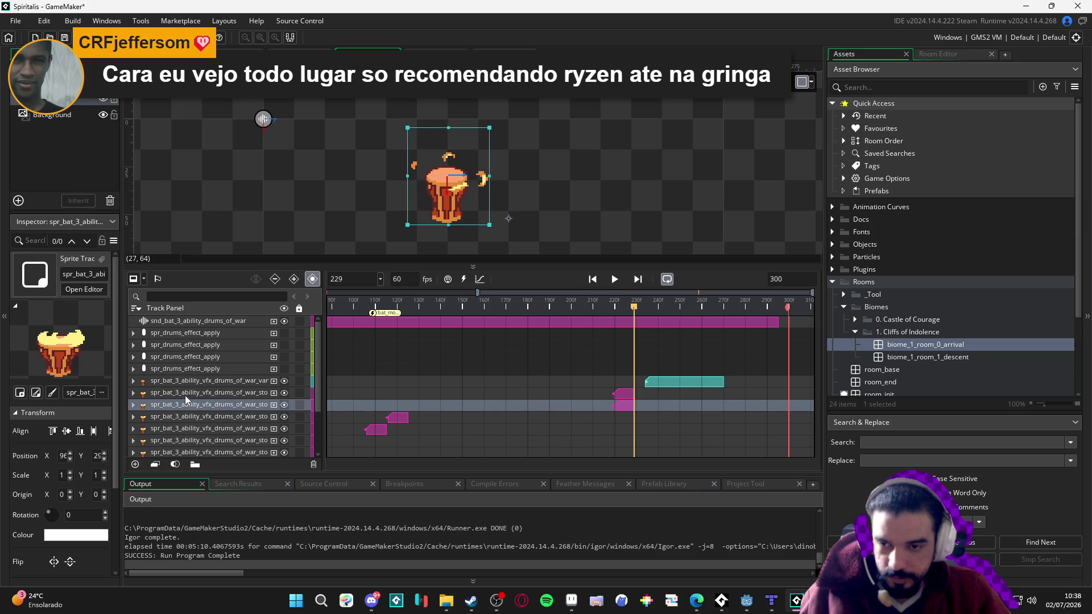
pyautogui.click(239, 392)
pyautogui.moveTo(623, 394); pyautogui.dragTo(645, 395)
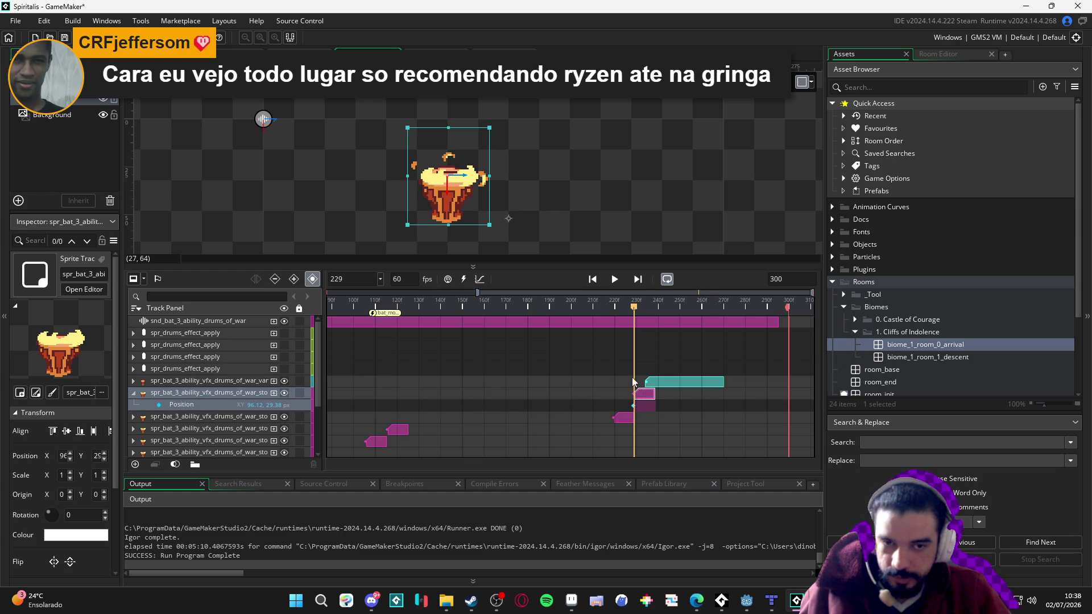
pyautogui.moveTo(618, 306); pyautogui.dragTo(401, 307)
pyautogui.press('space')
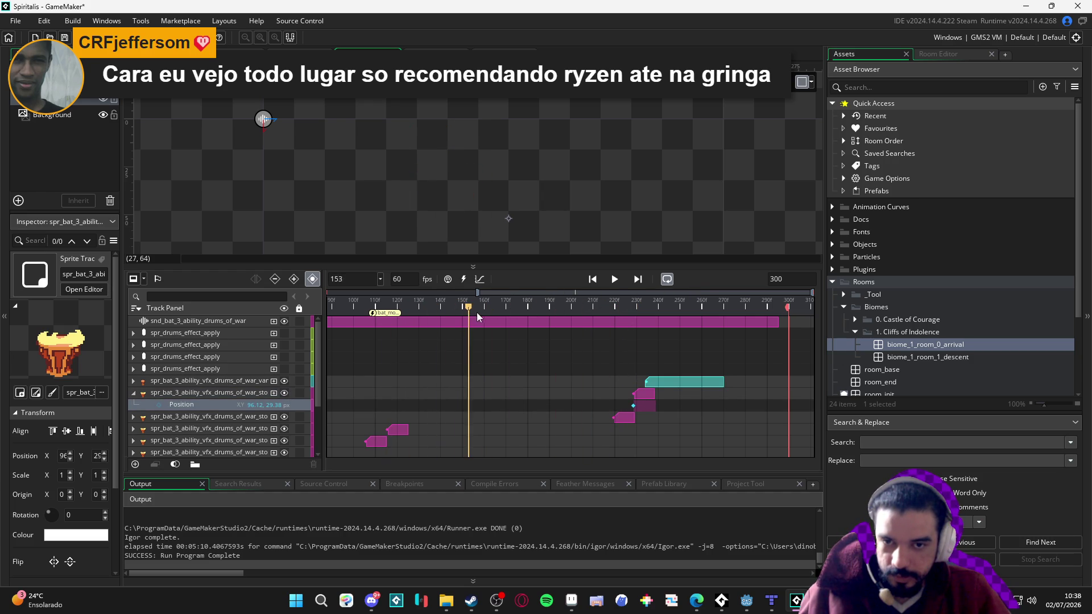
pyautogui.press('space')
# Extend the drums-of-war audio clip to end at frame 300
pyautogui.click(210, 393)
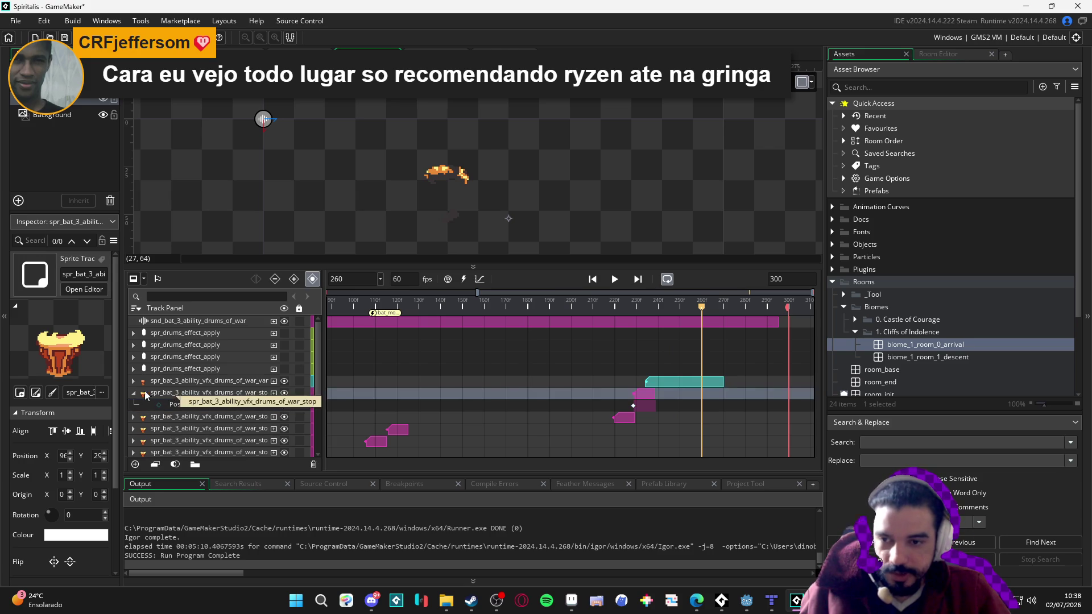
pyautogui.click(133, 393)
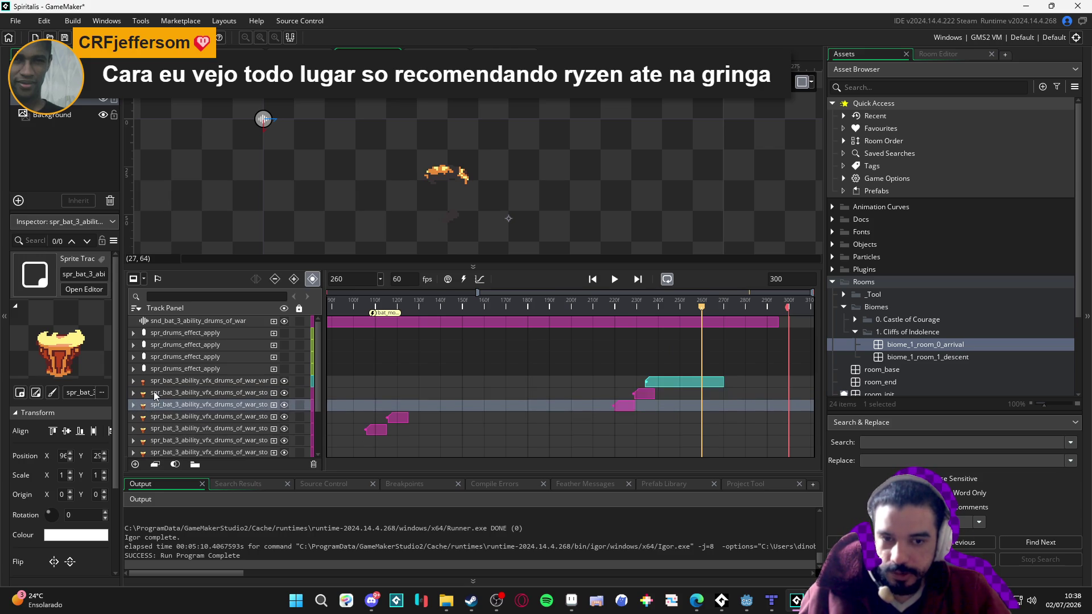
pyautogui.moveTo(498, 310); pyautogui.dragTo(477, 309)
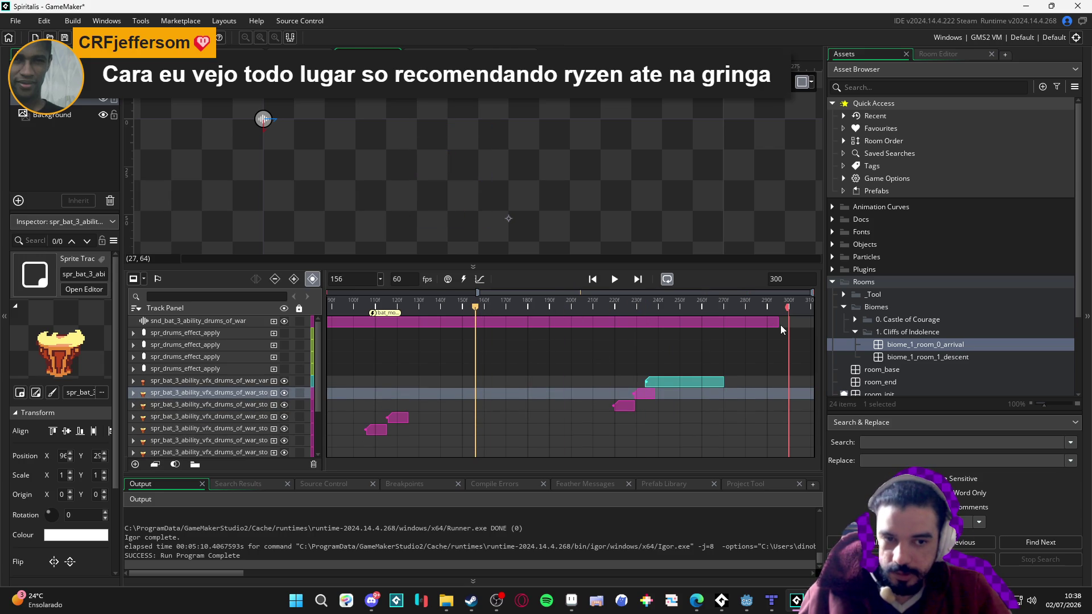
pyautogui.moveTo(778, 322); pyautogui.dragTo(788, 322)
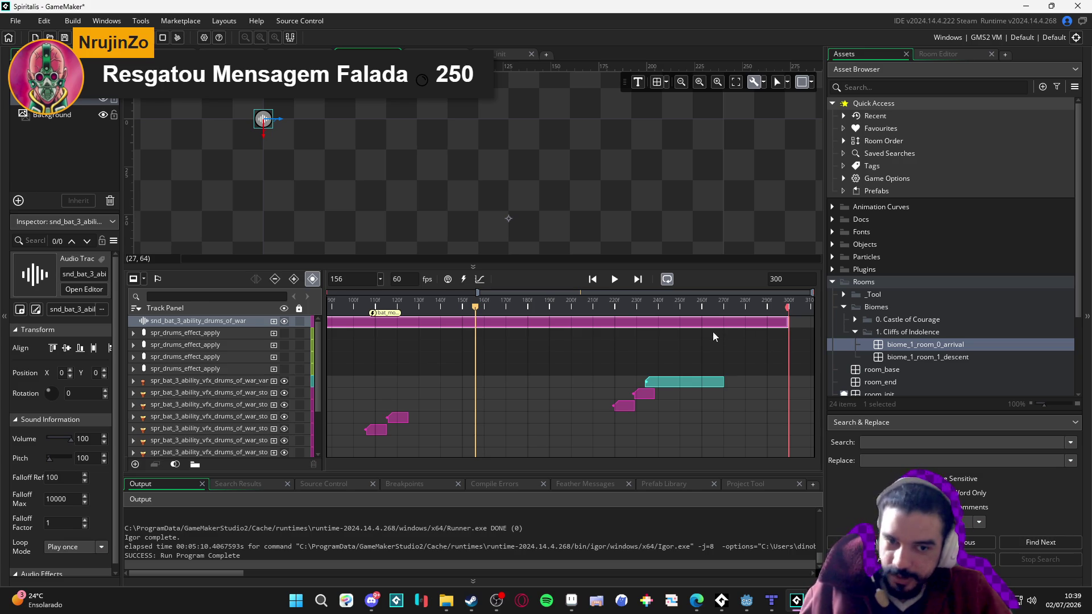
# Move the teal vfx clip later and replay the sequence from frames 182 and 198
pyautogui.moveTo(677, 384); pyautogui.dragTo(743, 387)
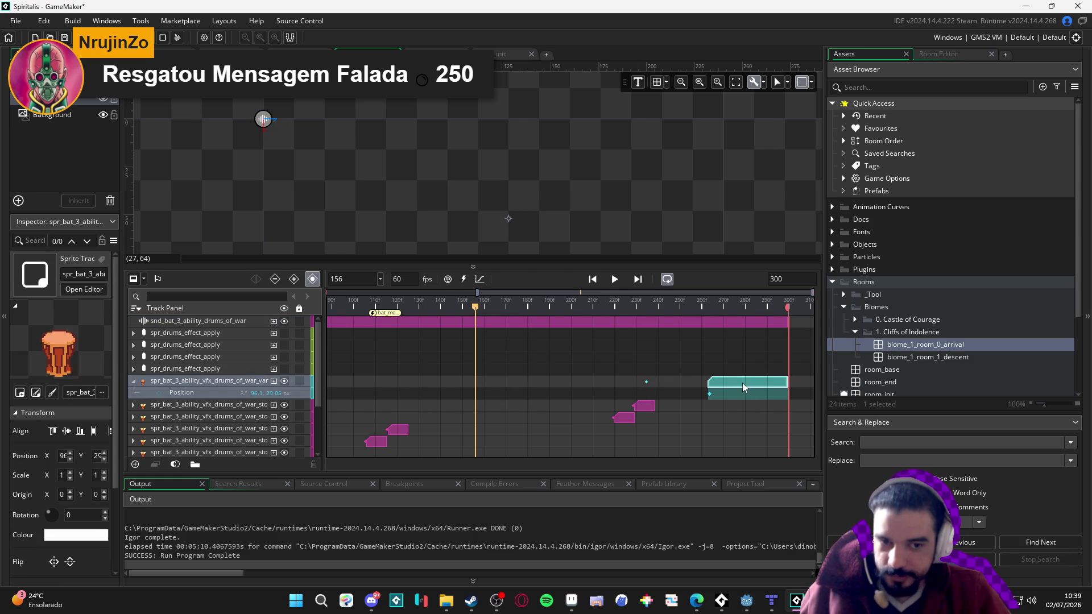
pyautogui.moveTo(505, 305)
pyautogui.mouseDown()
pyautogui.moveTo(477, 309)
pyautogui.moveTo(532, 308)
pyautogui.mouseUp()
pyautogui.press('space')
pyautogui.press('space')
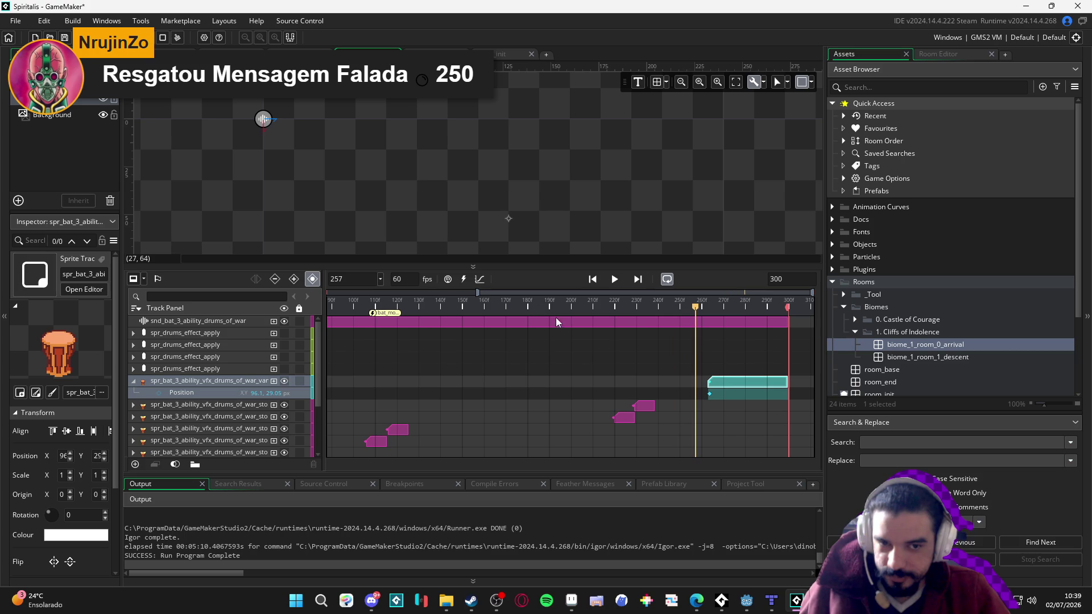
pyautogui.moveTo(609, 305); pyautogui.dragTo(523, 305)
pyautogui.press('space')
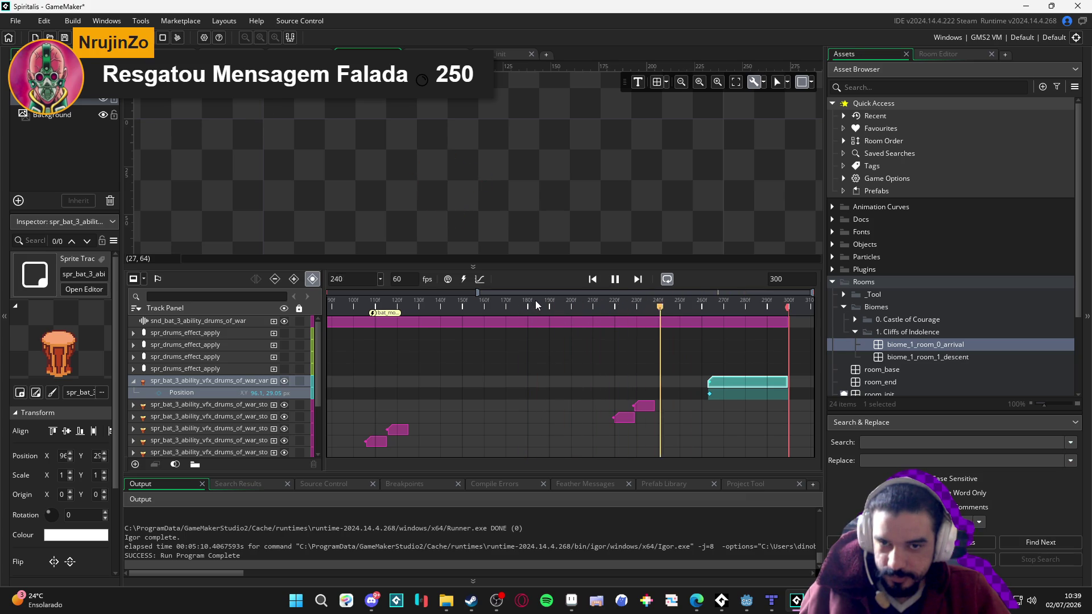
pyautogui.press('space')
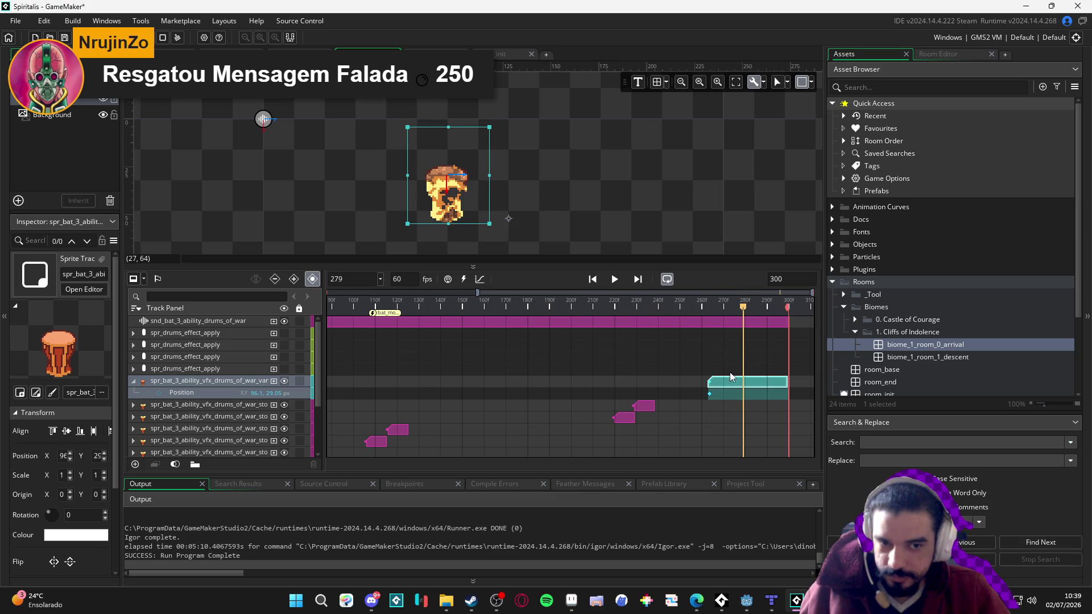
pyautogui.moveTo(626, 306); pyautogui.dragTo(568, 309)
pyautogui.press('space')
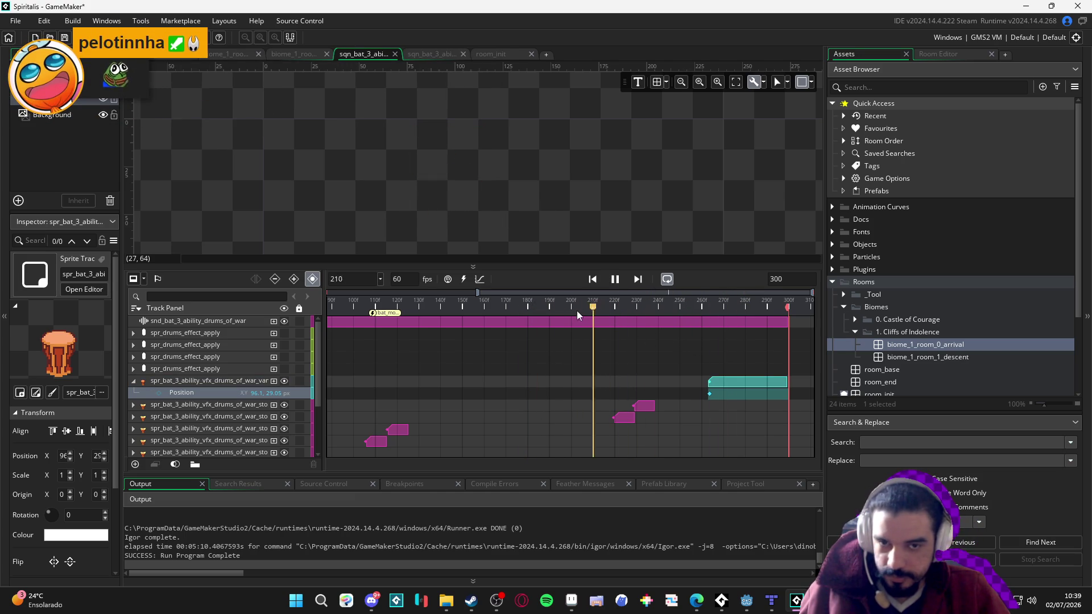
pyautogui.press('space')
# Start the teal clip at frame 239 and trim the audio clip to end at frame 275
pyautogui.click(657, 308)
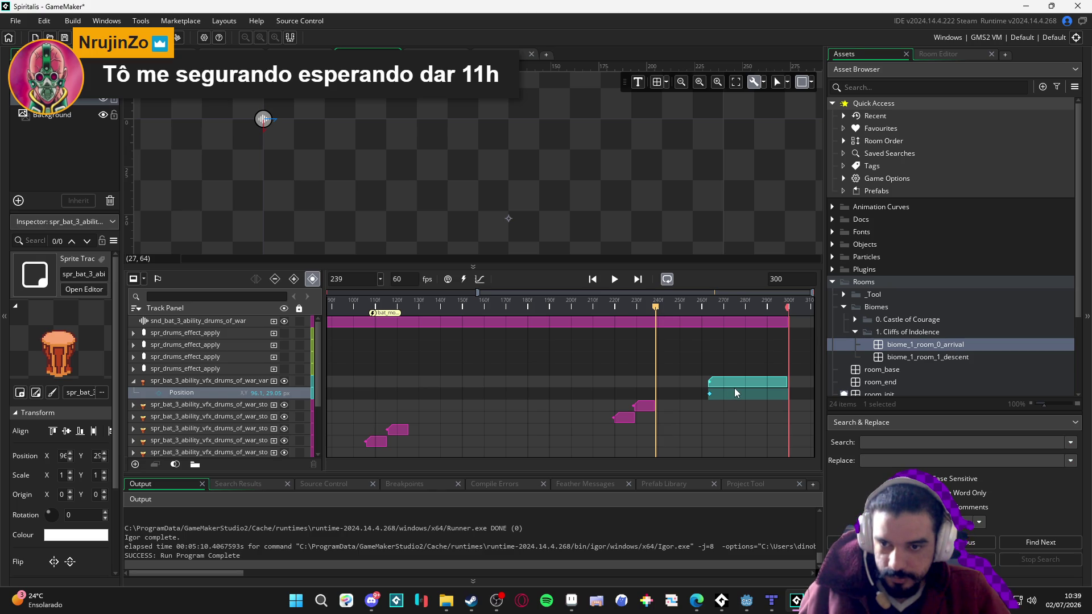
pyautogui.moveTo(729, 385); pyautogui.dragTo(677, 380)
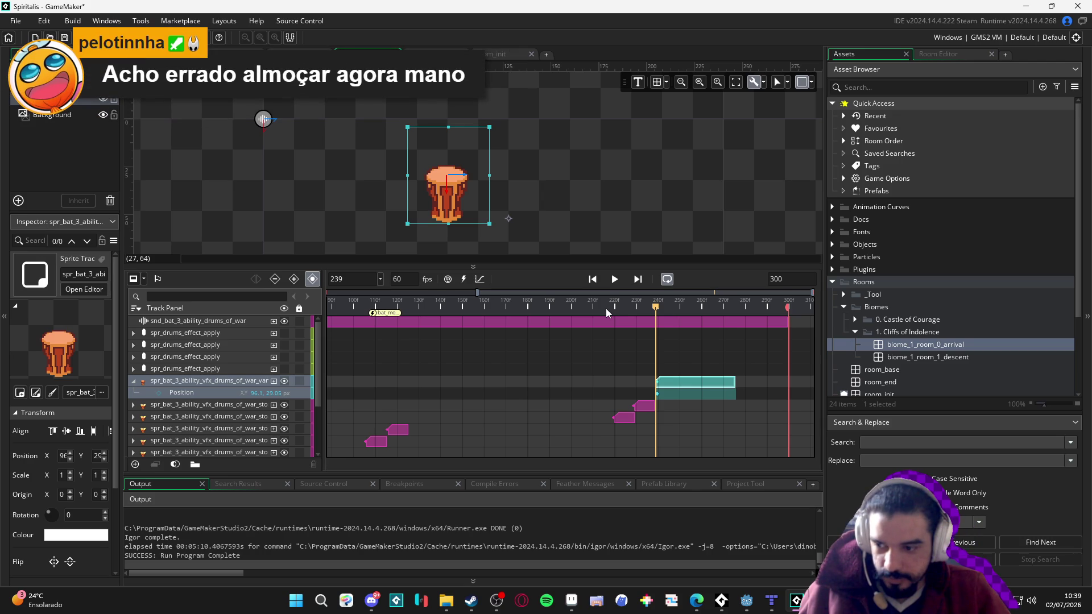
pyautogui.moveTo(655, 309)
pyautogui.mouseDown()
pyautogui.moveTo(652, 321)
pyautogui.moveTo(739, 329)
pyautogui.moveTo(732, 336)
pyautogui.mouseUp()
pyautogui.click(674, 319)
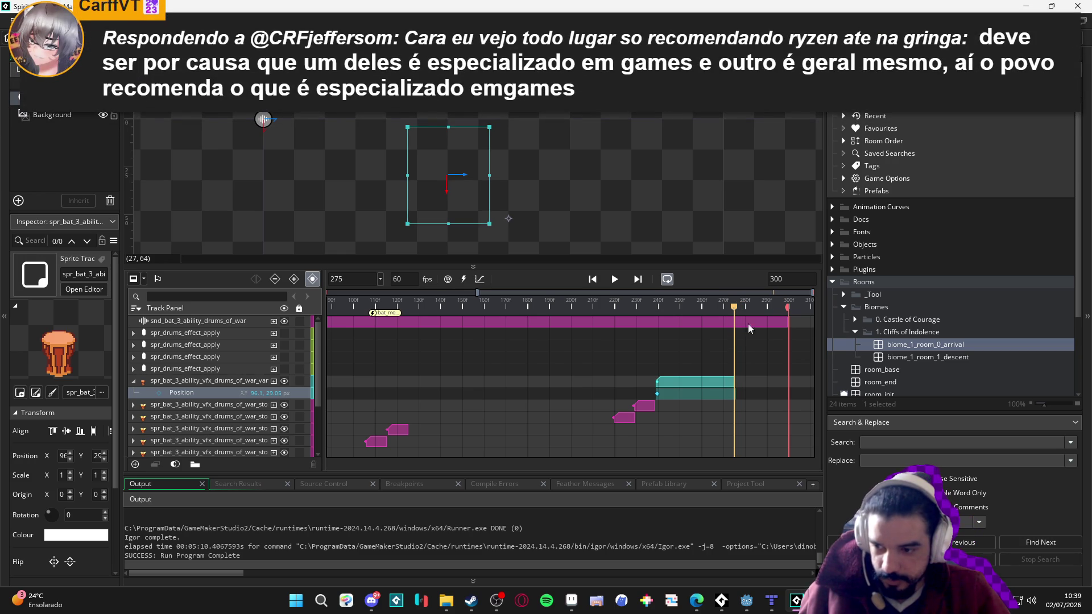
pyautogui.moveTo(789, 321)
pyautogui.mouseDown()
pyautogui.moveTo(702, 308)
pyautogui.moveTo(514, 328)
pyautogui.mouseUp()
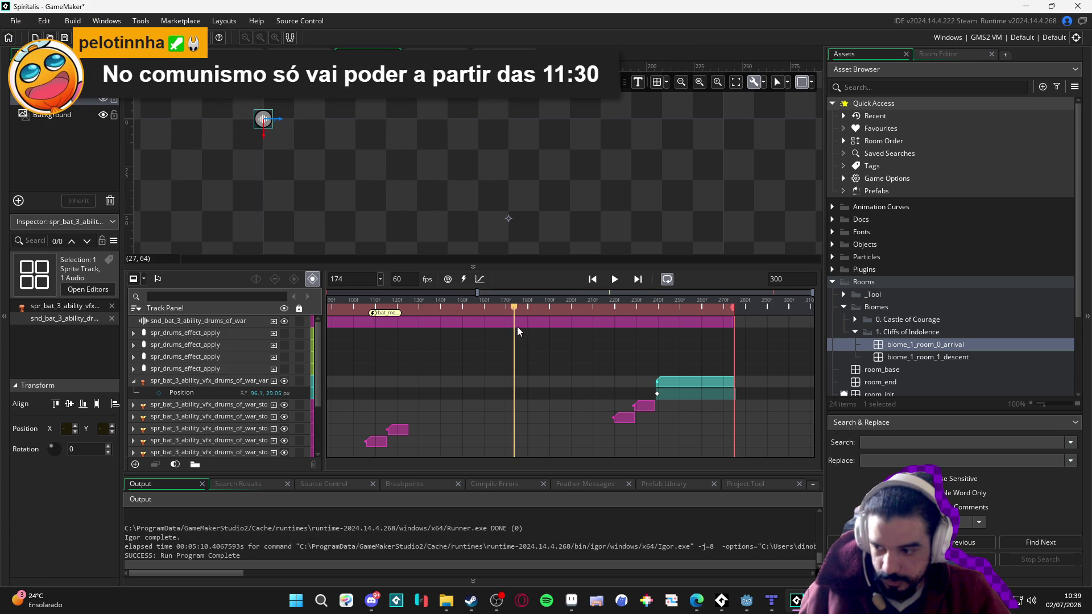
pyautogui.press('space')
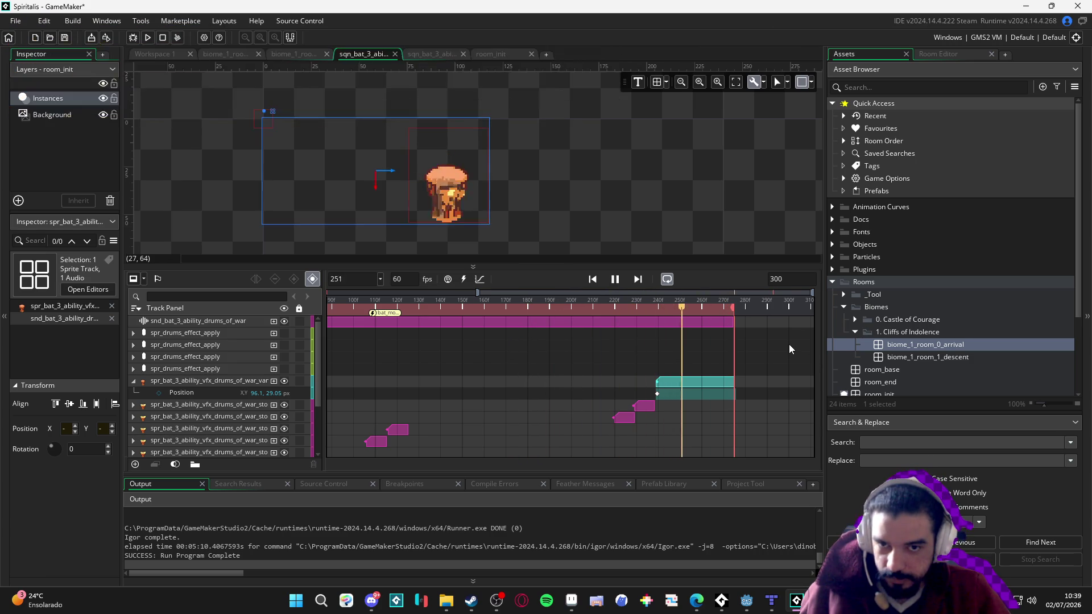
# Replay the sequence from frame 179 and inspect the drum animation near frame 257
pyautogui.press('space')
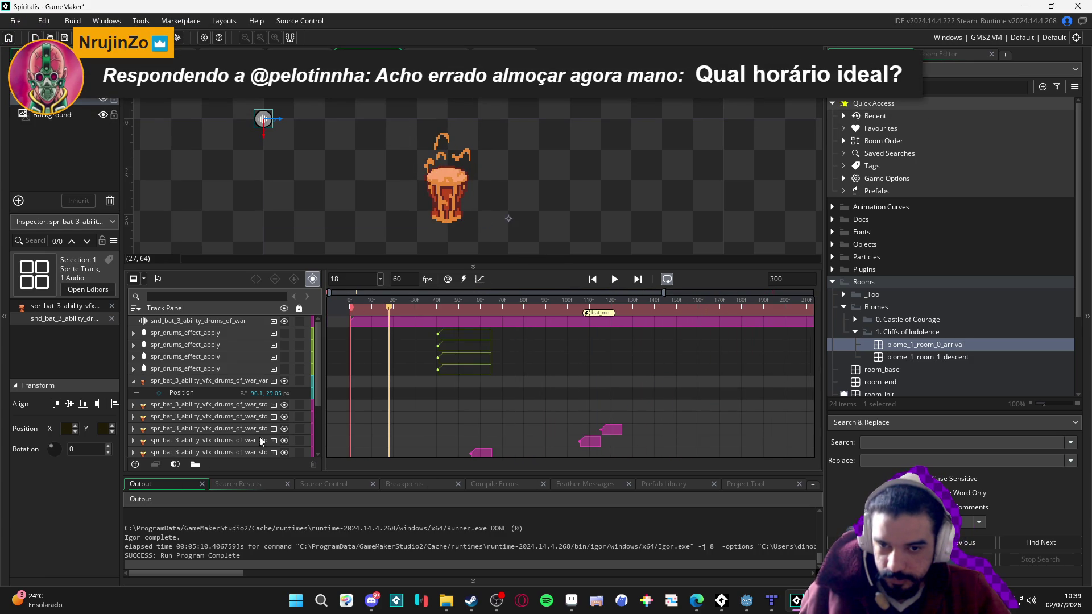
pyautogui.moveTo(633, 310); pyautogui.dragTo(739, 310)
pyautogui.click(523, 310)
pyautogui.press('space')
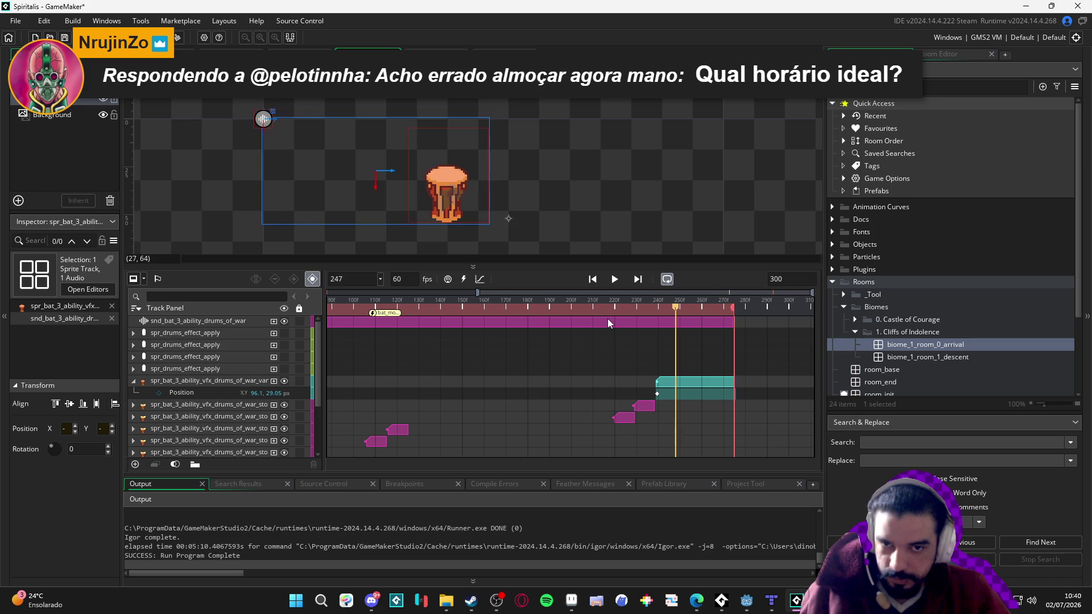
pyautogui.moveTo(668, 309)
pyautogui.mouseDown()
pyautogui.moveTo(657, 309)
pyautogui.moveTo(701, 315)
pyautogui.moveTo(483, 336)
pyautogui.mouseUp()
pyautogui.press('space')
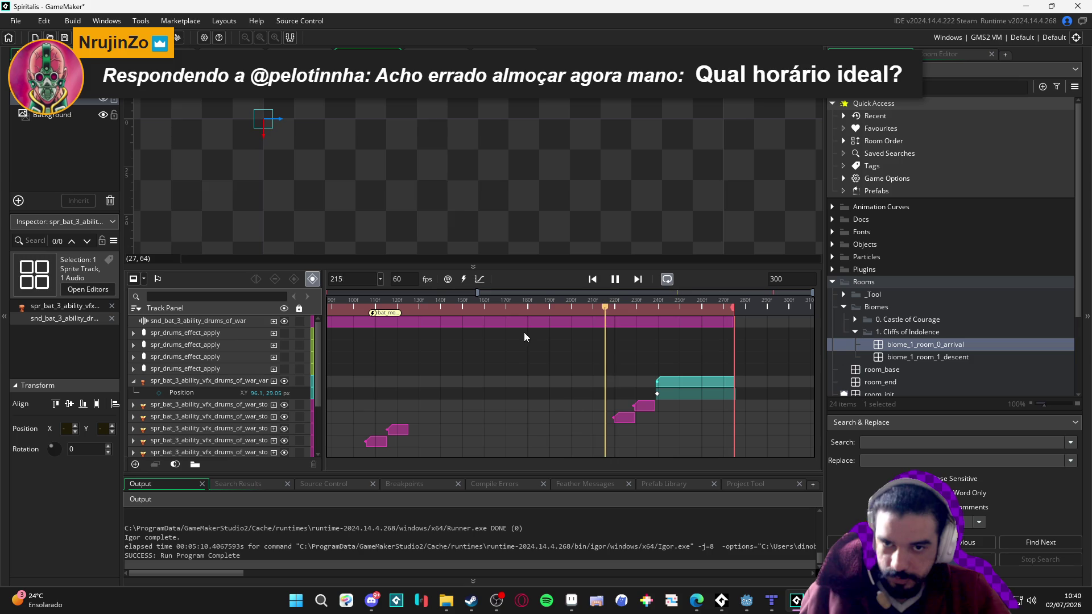
pyautogui.press('space')
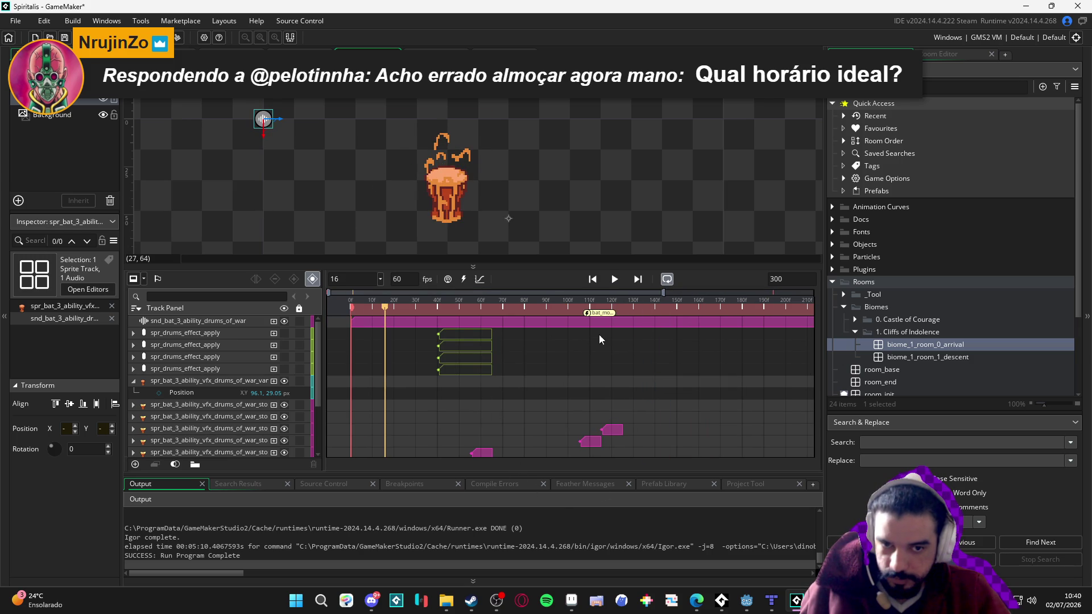
# Move the bat_moment_resume_post_fx_sequence moment to about frame 273 and check its settings
pyautogui.moveTo(594, 314)
pyautogui.mouseDown()
pyautogui.moveTo(796, 314)
pyautogui.moveTo(747, 315)
pyautogui.mouseUp()
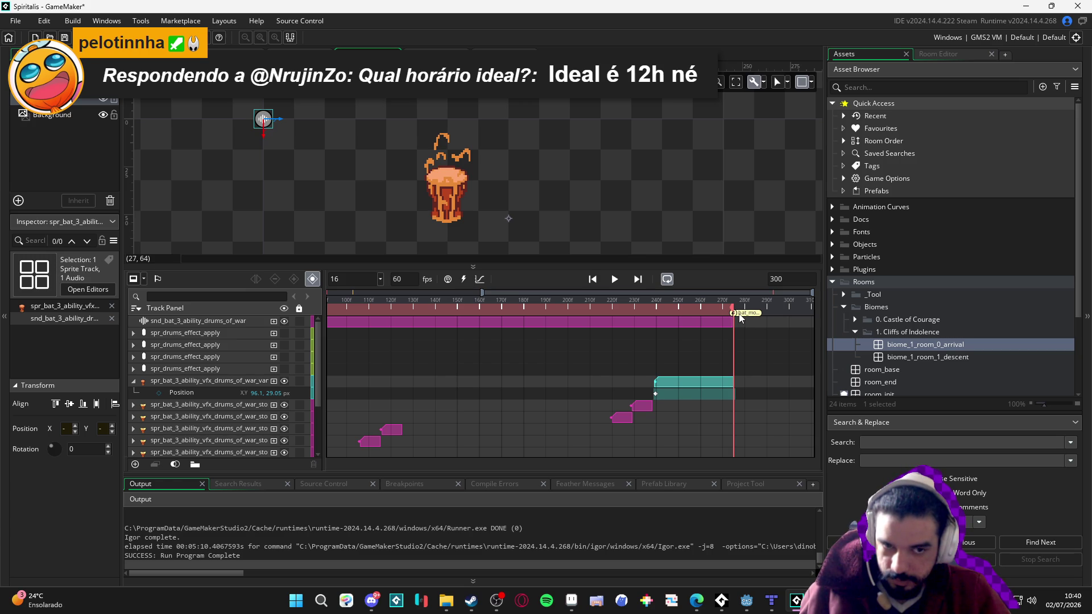
pyautogui.doubleClick(740, 315)
pyautogui.click(841, 231)
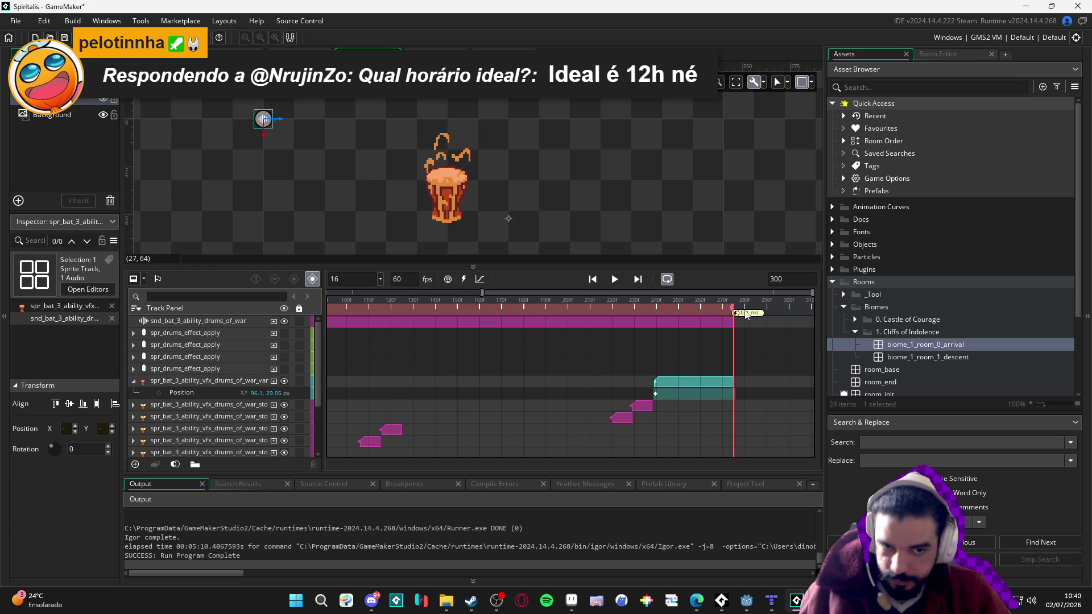
pyautogui.press('Home')
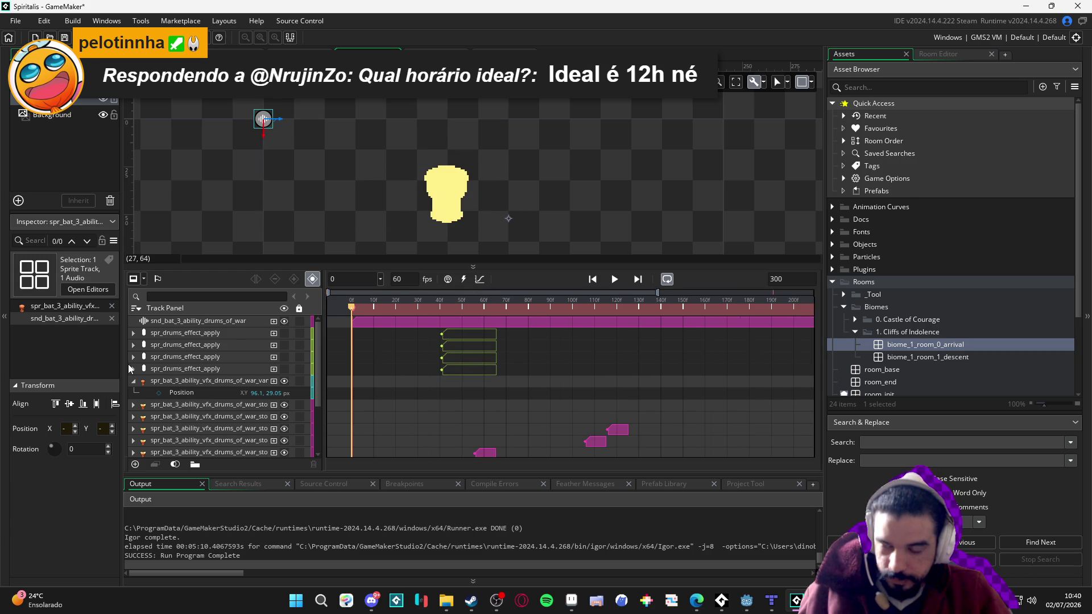
pyautogui.scroll(-3, 413, 387)
pyautogui.moveTo(562, 309)
pyautogui.mouseDown()
pyautogui.moveTo(778, 318)
pyautogui.moveTo(421, 358)
pyautogui.moveTo(431, 358)
pyautogui.mouseUp()
pyautogui.click(135, 414)
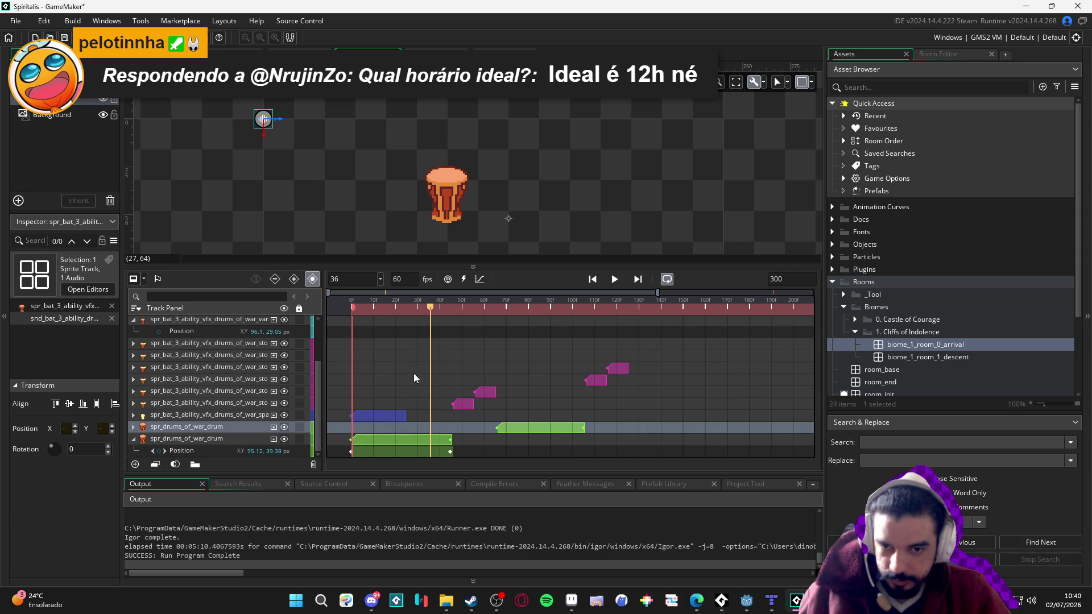
# Duplicate the spr_drums_of_war_drum track and move the copy's clip to start at frame 126
pyautogui.moveTo(433, 318)
pyautogui.mouseDown()
pyautogui.moveTo(592, 333)
pyautogui.moveTo(580, 333)
pyautogui.mouseUp()
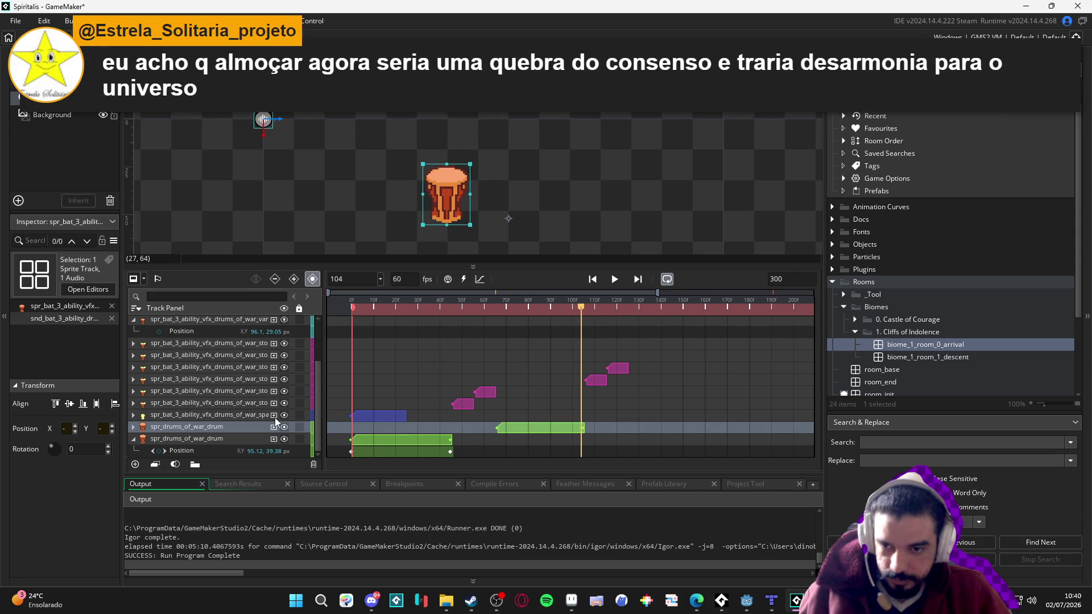
pyautogui.hotkey('ctrl', 'd')
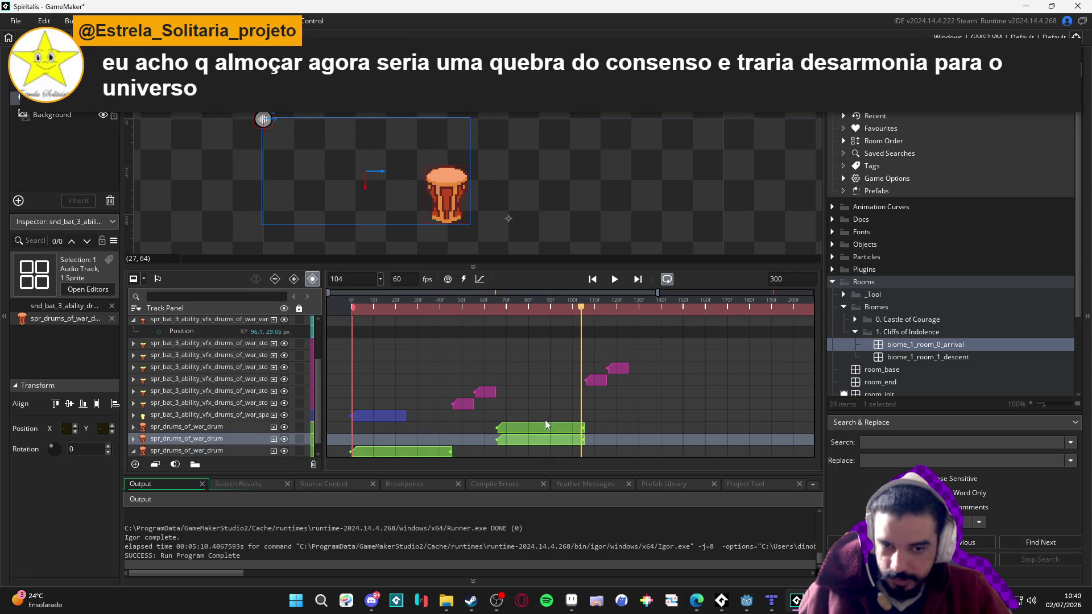
pyautogui.click(534, 429)
pyautogui.moveTo(627, 307); pyautogui.dragTo(627, 308)
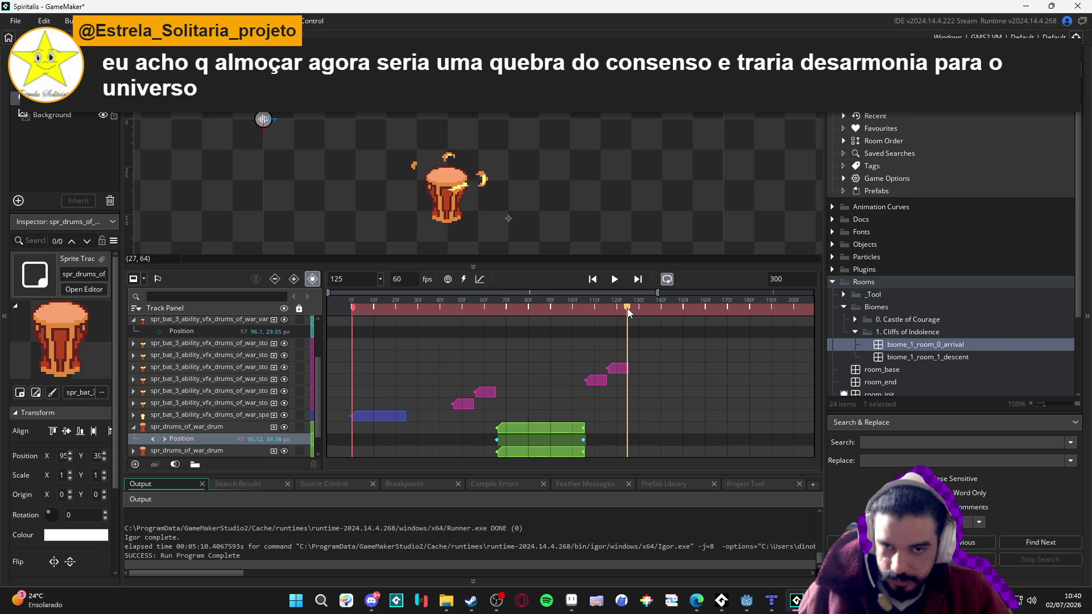
pyautogui.click(629, 308)
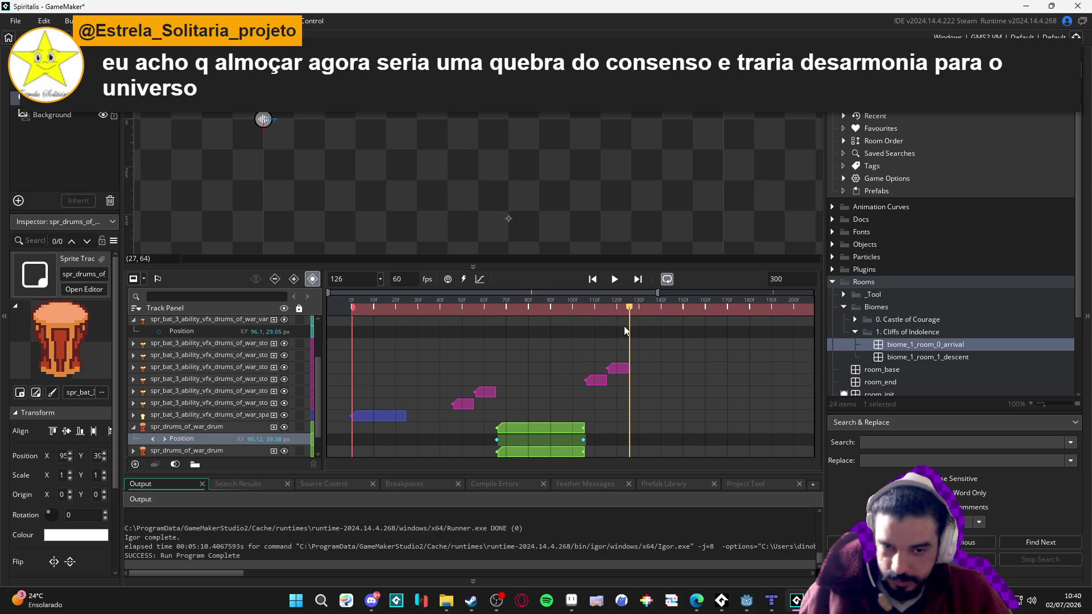
pyautogui.scroll(-1, 298, 442)
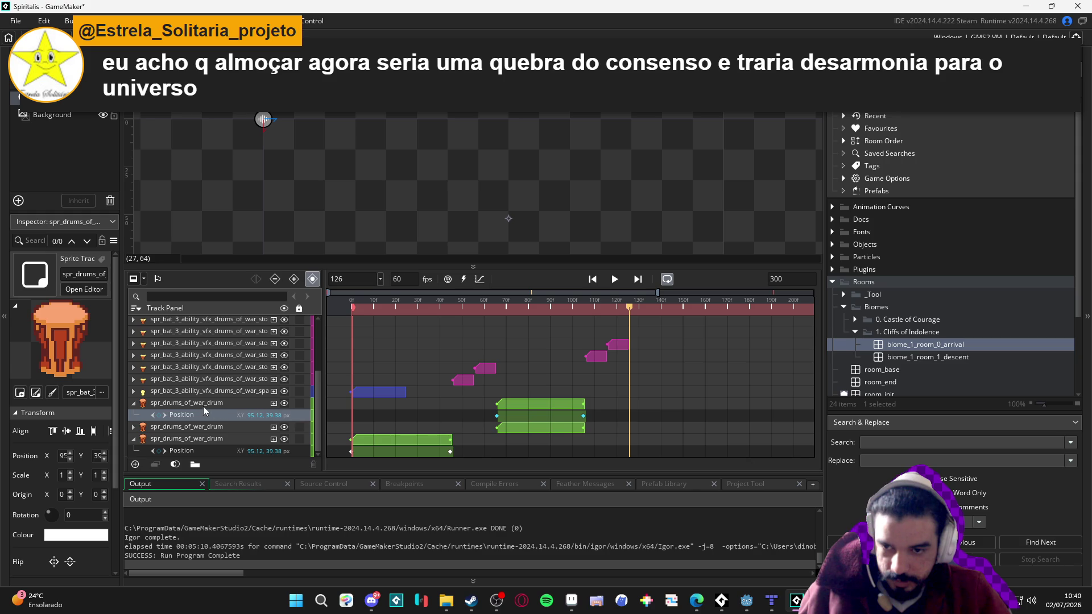
pyautogui.click(204, 406)
pyautogui.moveTo(501, 398)
pyautogui.mouseDown()
pyautogui.moveTo(656, 416)
pyautogui.moveTo(643, 421)
pyautogui.mouseUp()
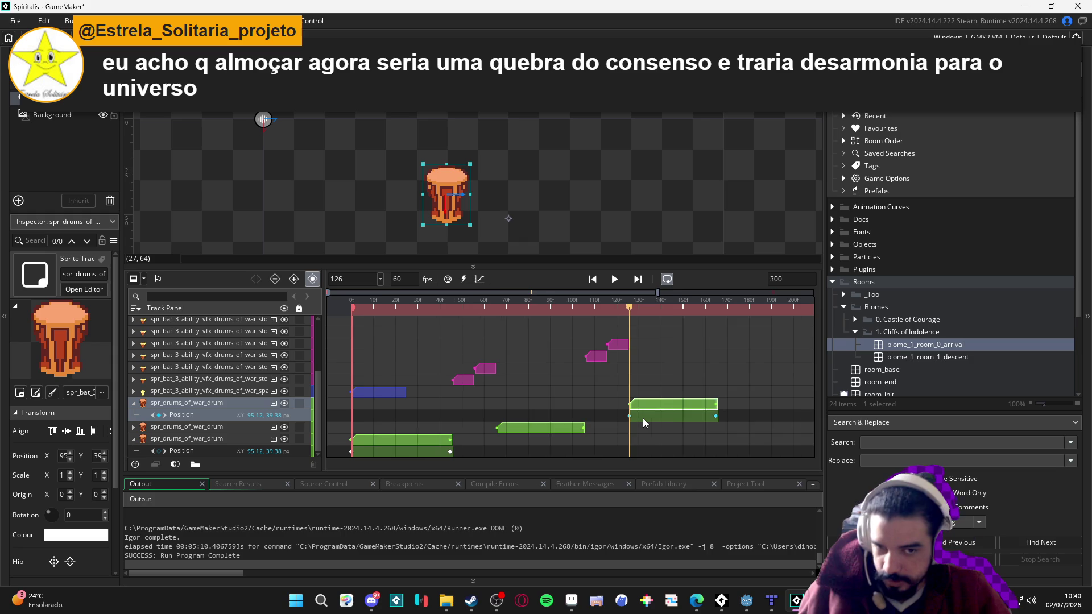
# Stretch the new drum clip's end to frame 220 and scrub through the later frames
pyautogui.scroll(-2, 642, 418)
pyautogui.hscroll(5, 643, 418)
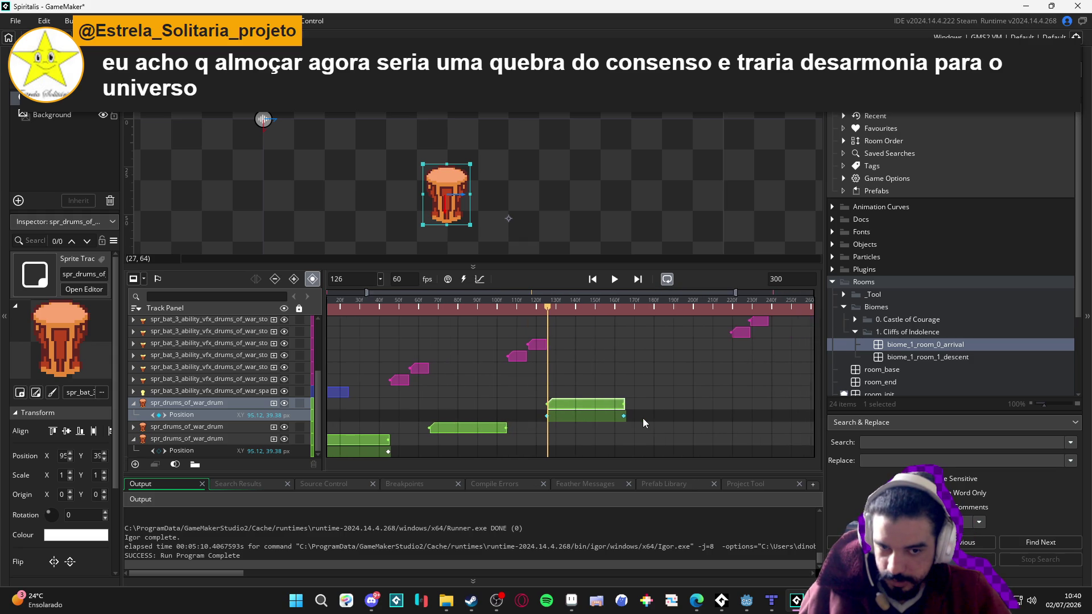
pyautogui.scroll(1, 620, 417)
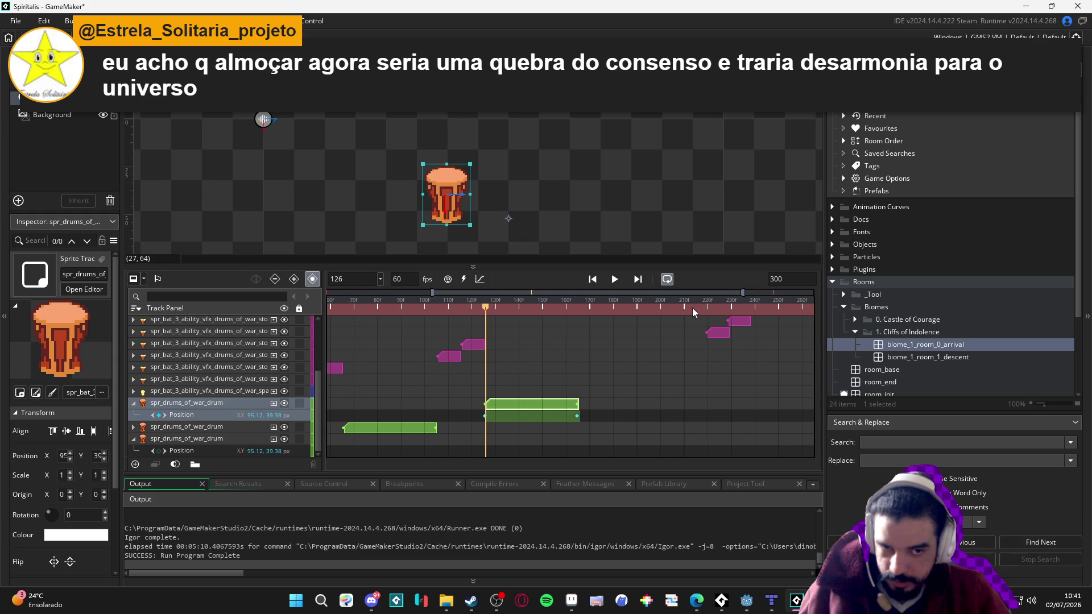
pyautogui.click(708, 306)
pyautogui.moveTo(578, 404); pyautogui.dragTo(707, 402)
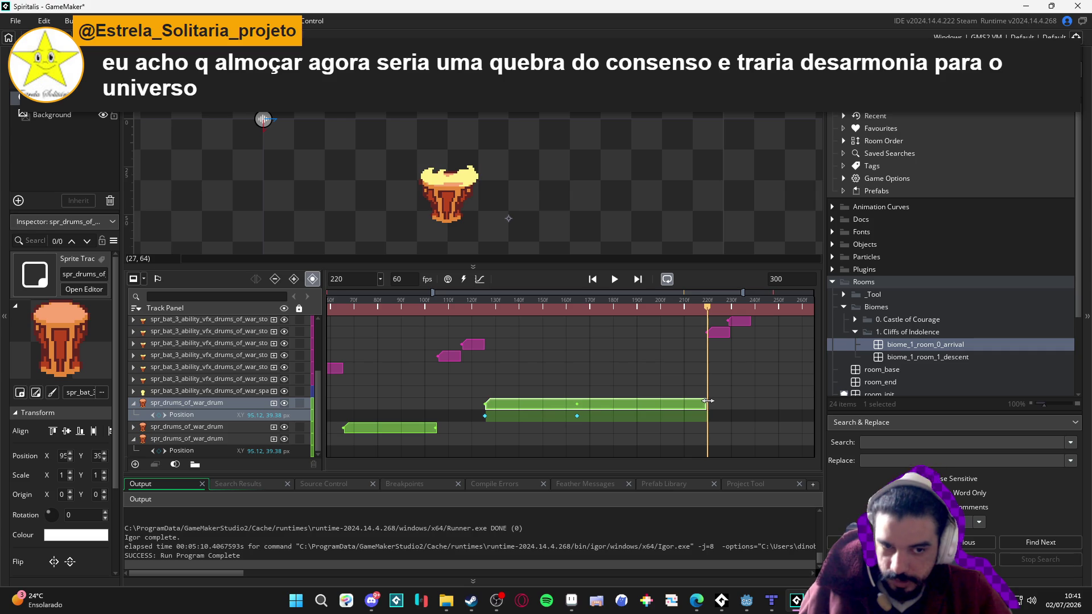
pyautogui.click(486, 307)
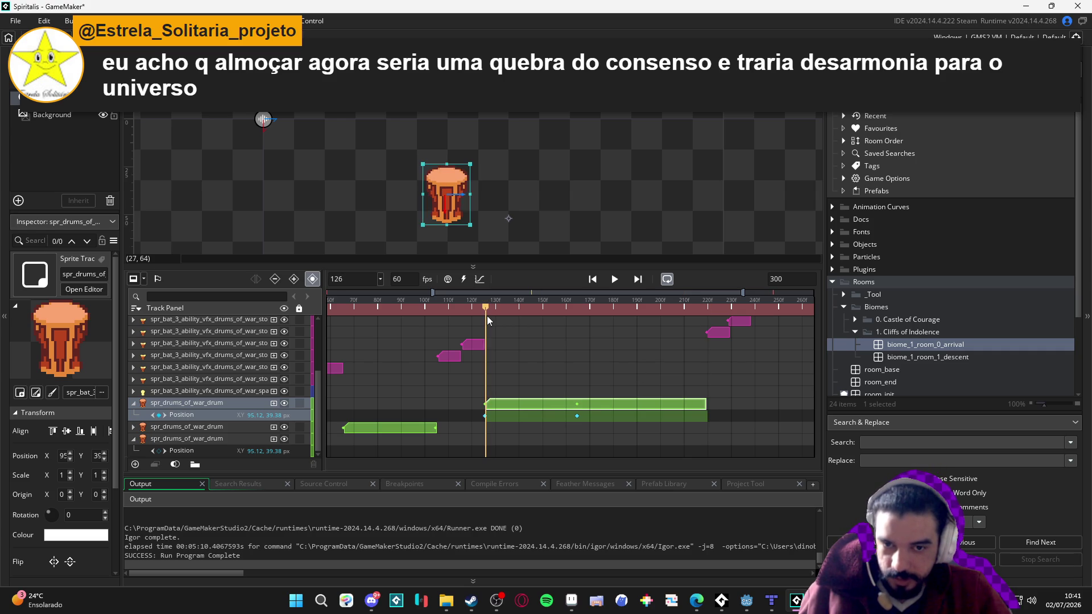
pyautogui.click(486, 320)
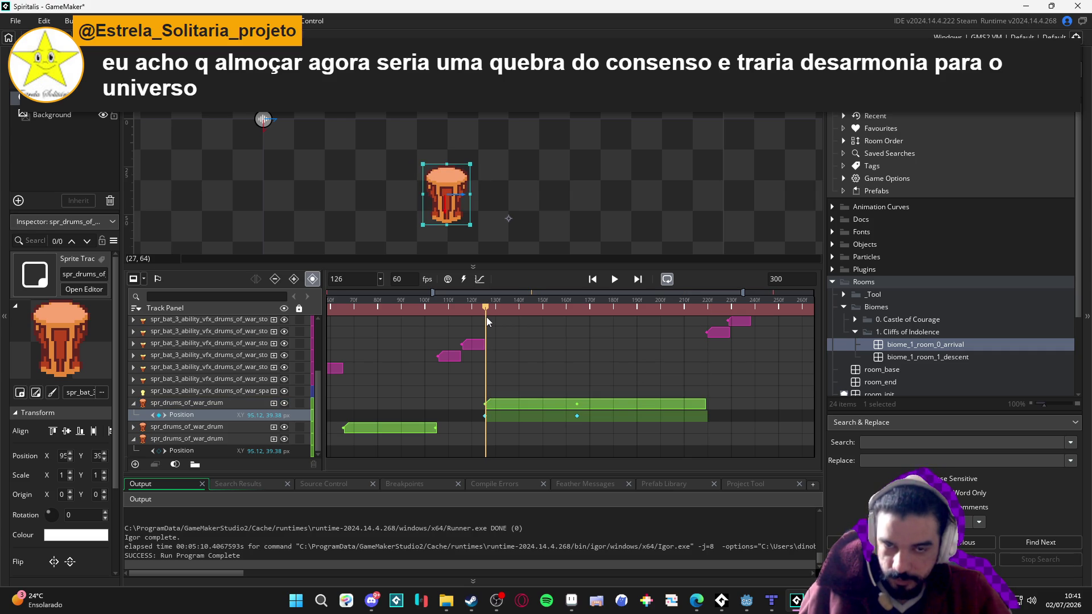
pyautogui.moveTo(486, 320)
pyautogui.mouseDown()
pyautogui.moveTo(758, 332)
pyautogui.moveTo(747, 340)
pyautogui.mouseUp()
# Play the whole sequence from the start to check the three drum clips
pyautogui.scroll(-3, 773, 342)
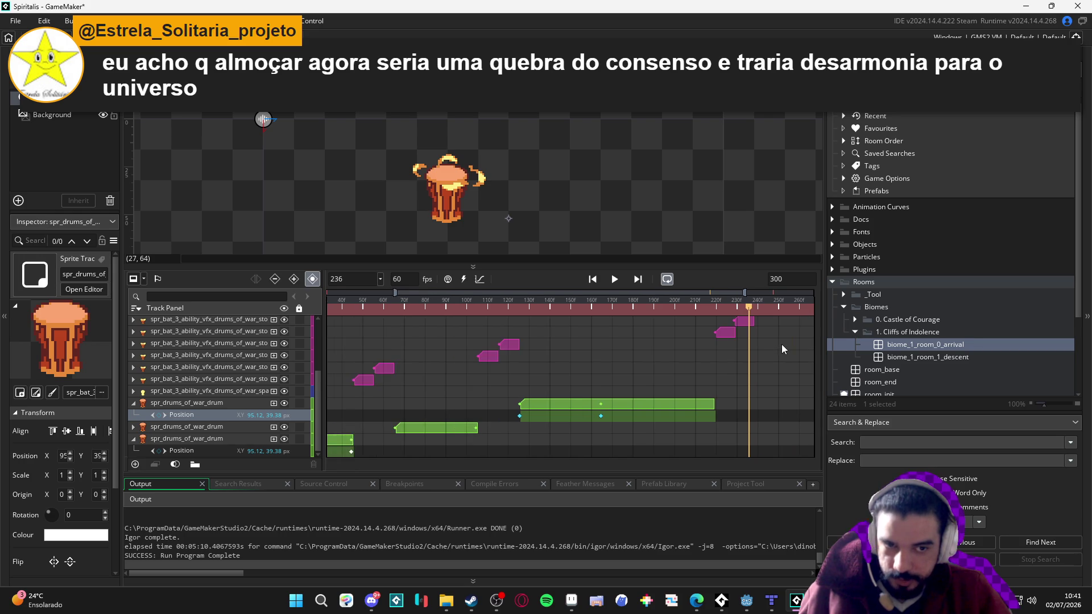
pyautogui.scroll(-1, 778, 343)
pyautogui.scroll(1, 708, 329)
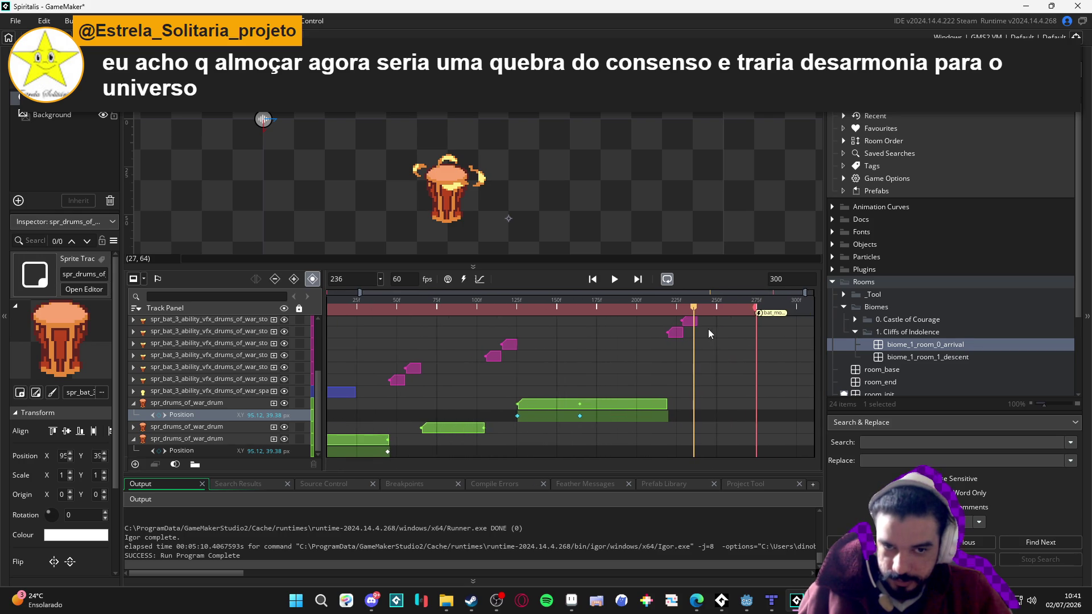
pyautogui.scroll(3, 708, 328)
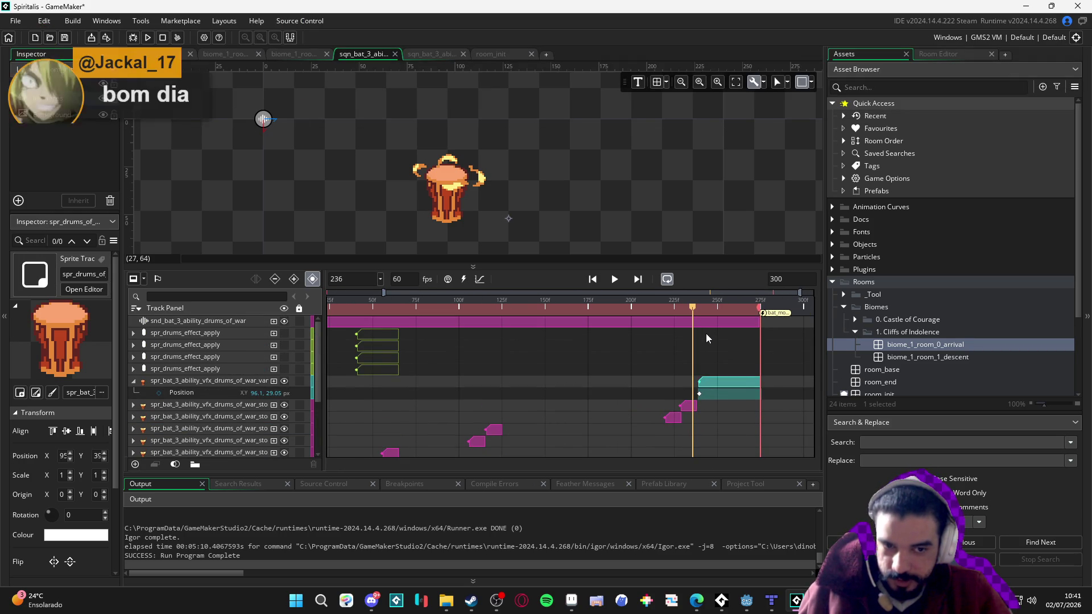
pyautogui.scroll(-3, 705, 334)
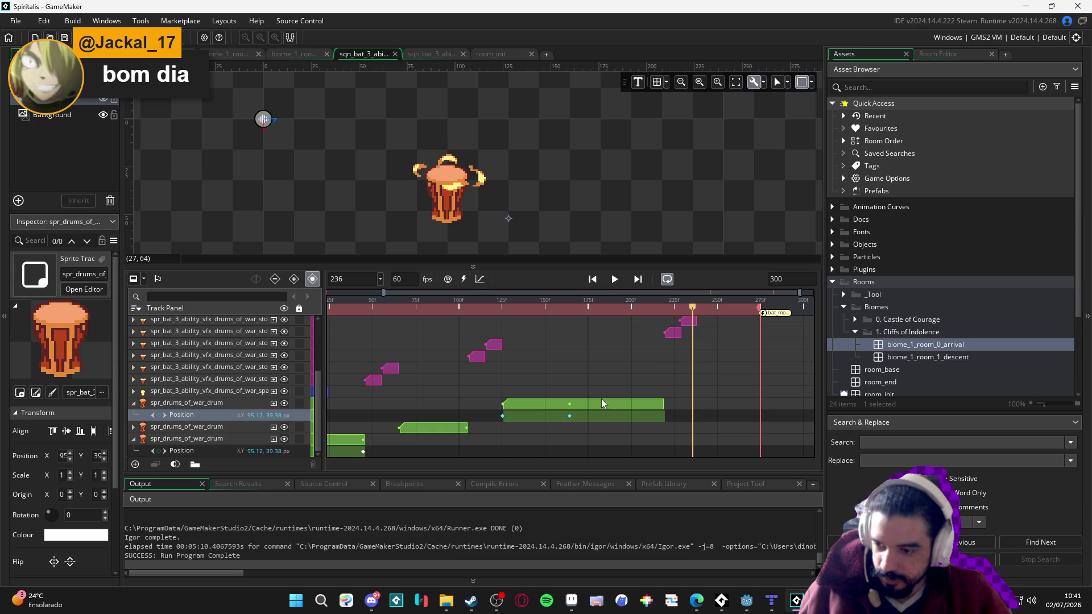
pyautogui.scroll(3, 595, 405)
pyautogui.scroll(-3, 594, 405)
pyautogui.hscroll(-2, 595, 405)
pyautogui.hscroll(-2, 594, 408)
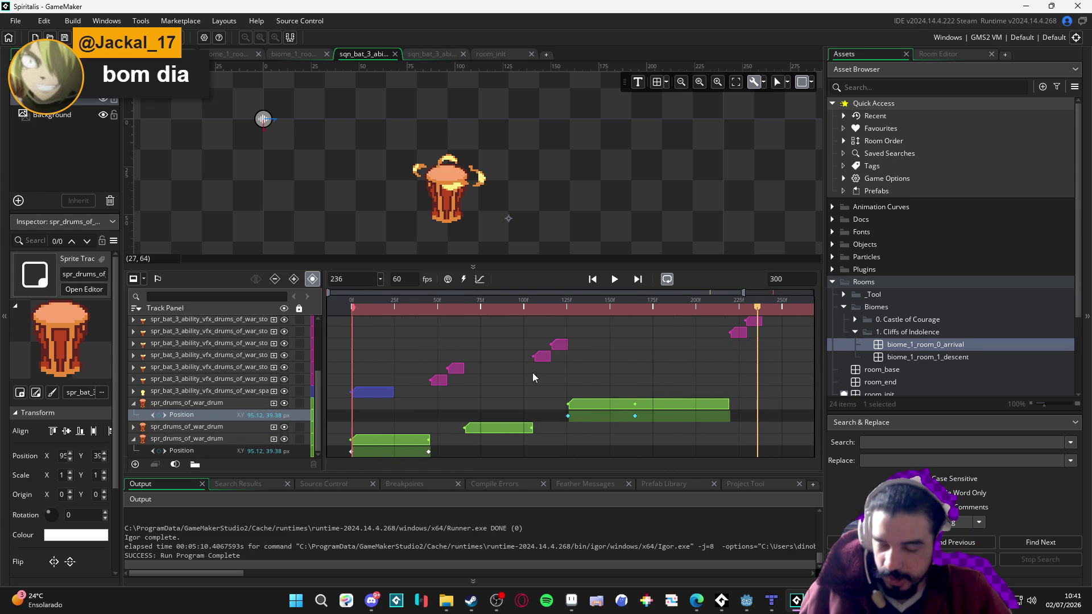
pyautogui.press('space')
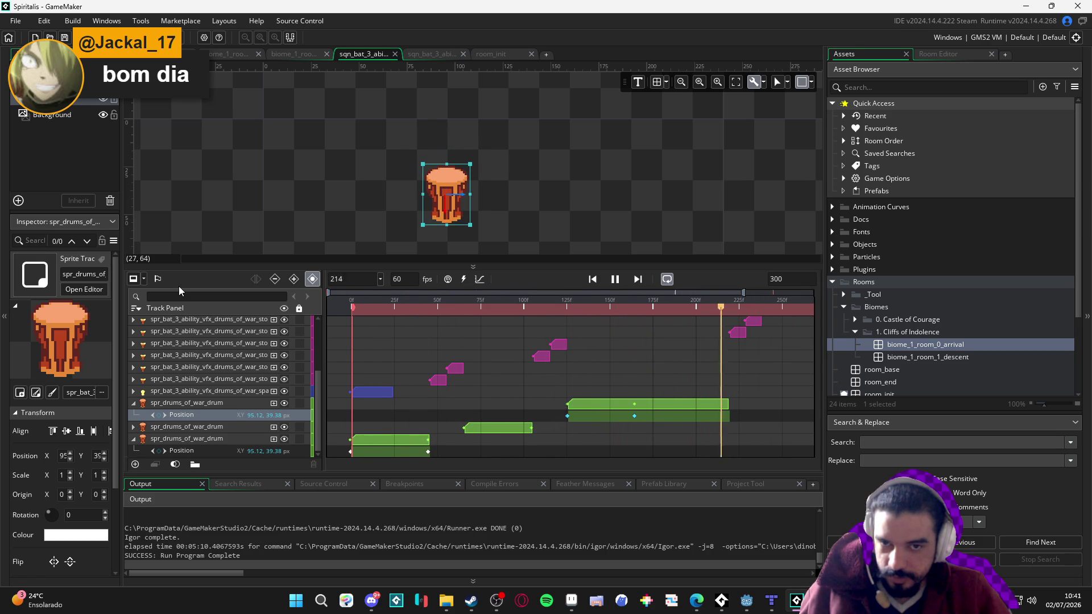
pyautogui.press('space')
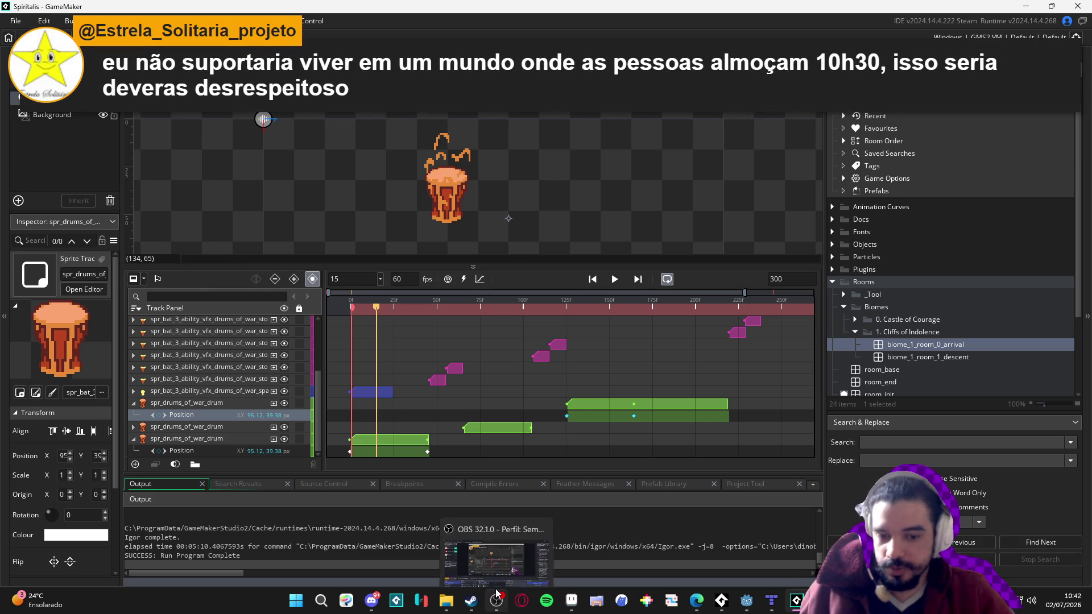
# Scrub from frame 15 to 40 and preview the sequence animation
pyautogui.scroll(1, 582, 368)
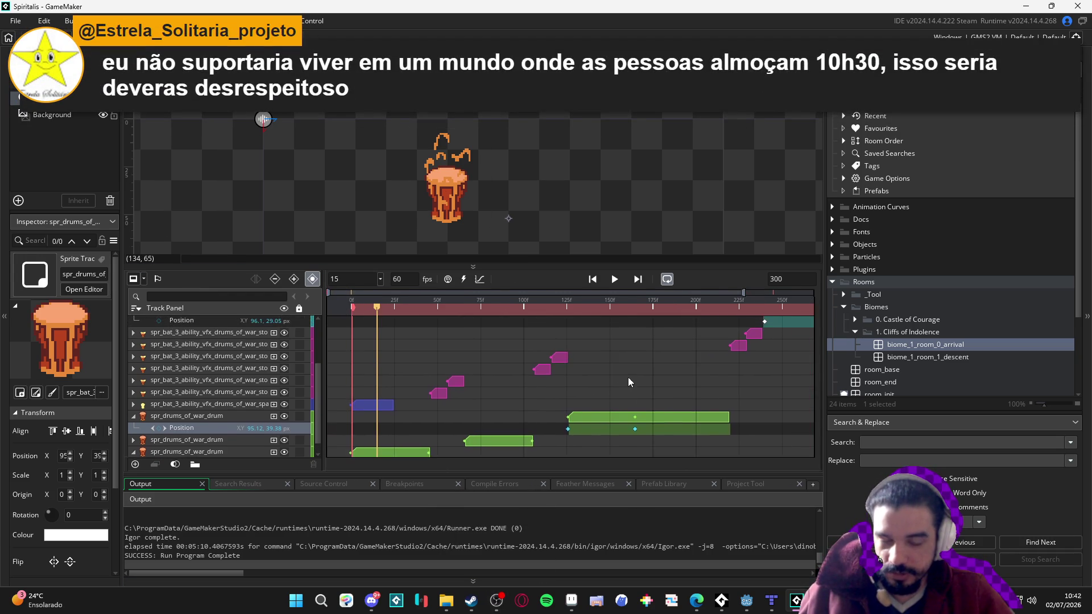
pyautogui.scroll(3, 698, 388)
pyautogui.scroll(-3, 752, 339)
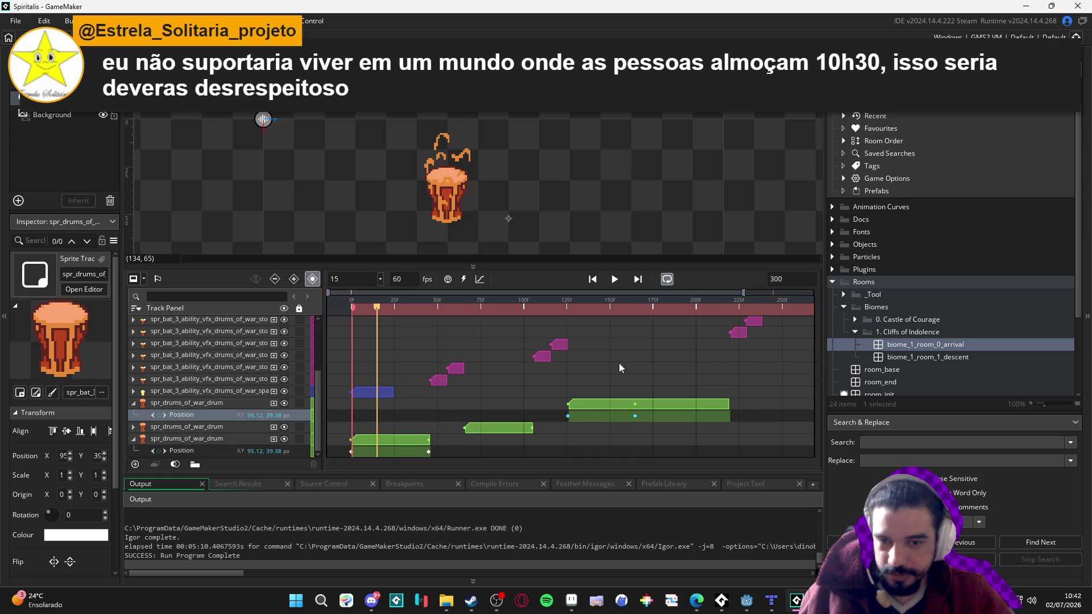
pyautogui.moveTo(388, 310)
pyautogui.mouseDown()
pyautogui.moveTo(353, 308)
pyautogui.moveTo(421, 309)
pyautogui.mouseUp()
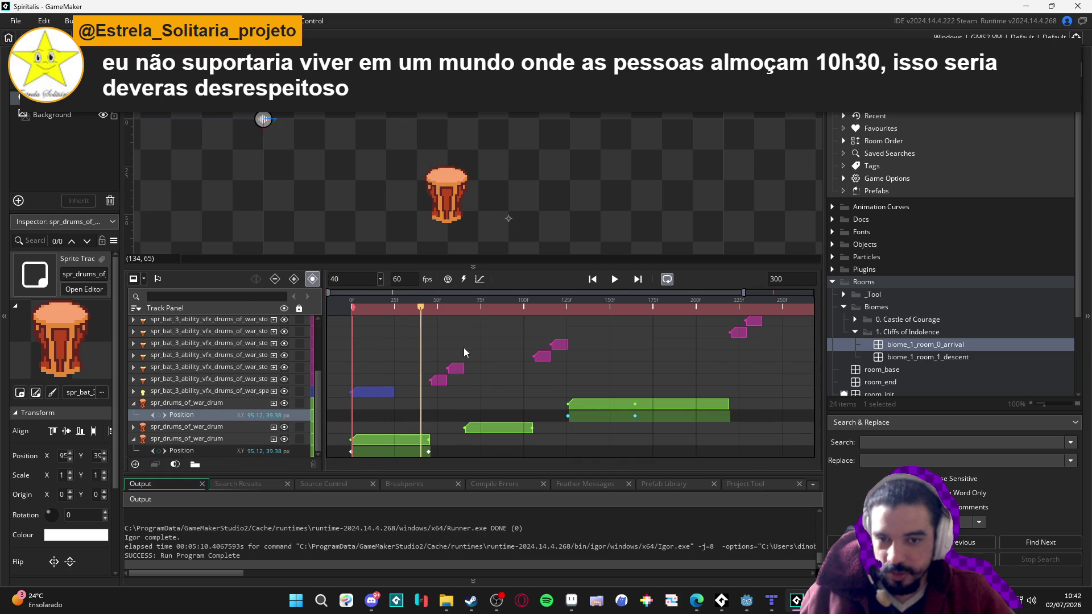
pyautogui.scroll(5, 508, 365)
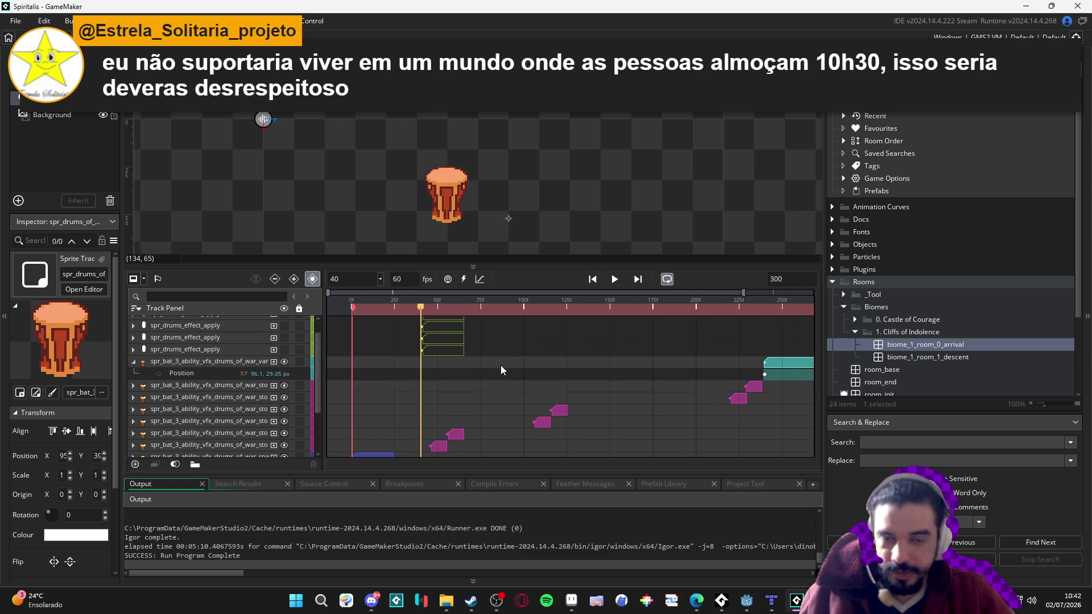
pyautogui.scroll(-5, 508, 366)
pyautogui.scroll(5, 508, 364)
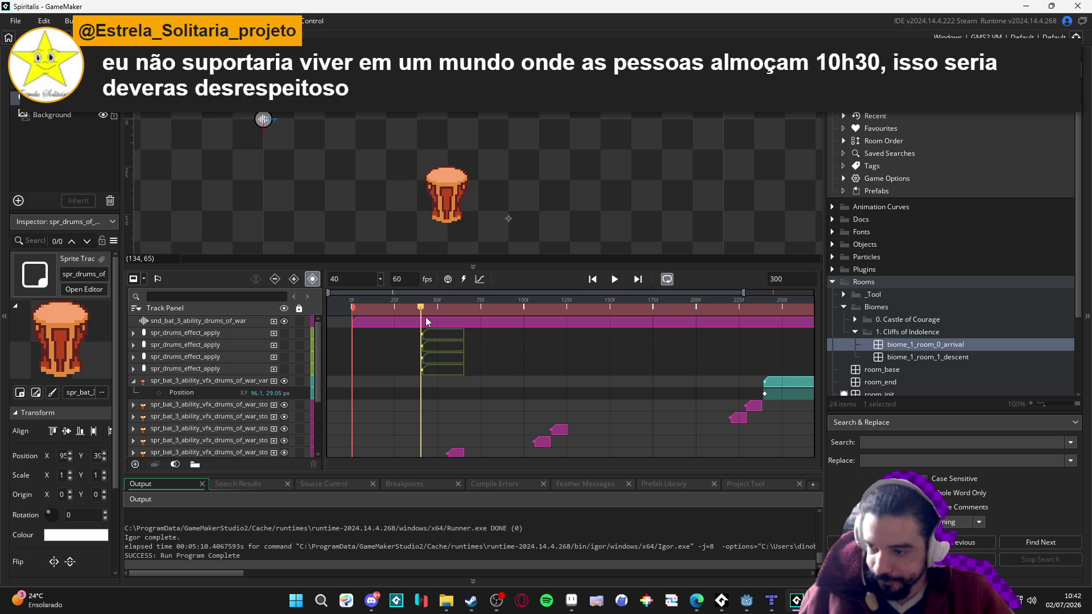
pyautogui.press('space')
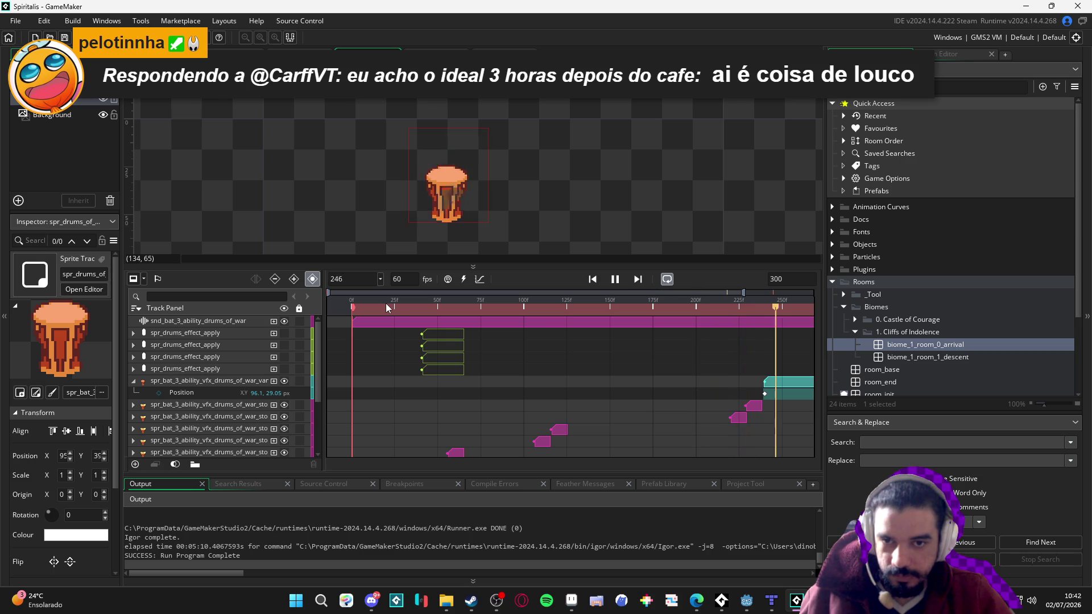
pyautogui.press('space')
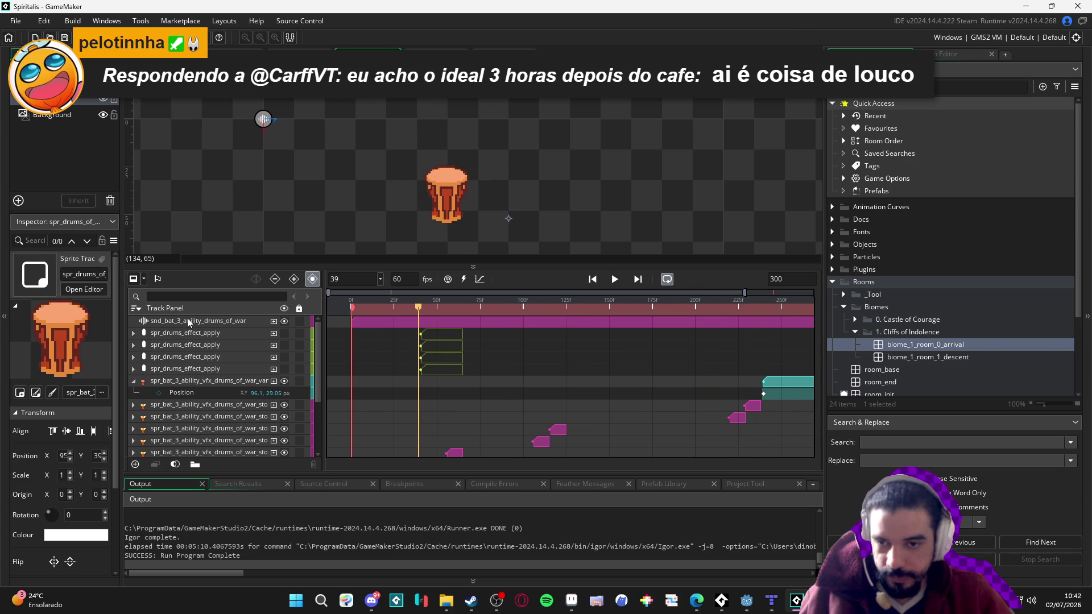
# Select the drums-of-war sound track, replay from frame 20, and launch the game build
pyautogui.click(187, 320)
pyautogui.click(385, 306)
pyautogui.press('space')
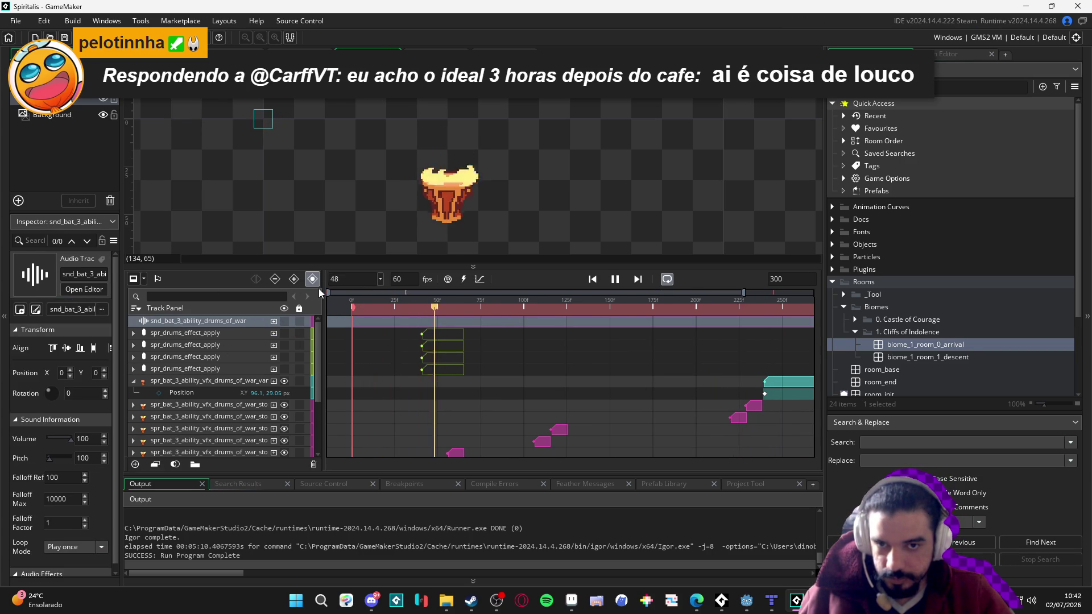
pyautogui.press('space')
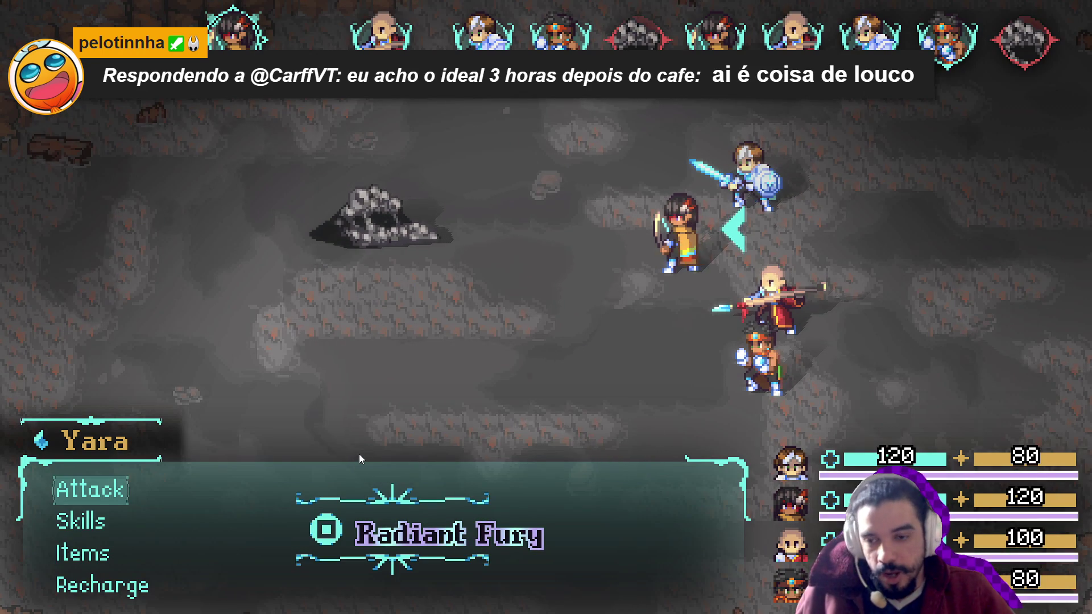
# Set Yara, Zhe Wu and Sam to Recharge in the battle menu
pyautogui.press('Down')
pyautogui.press('Down')
pyautogui.press('Down')
pyautogui.press('Up')
pyautogui.press('Up')
pyautogui.press('Down')
pyautogui.press('Up')
pyautogui.press('Return')
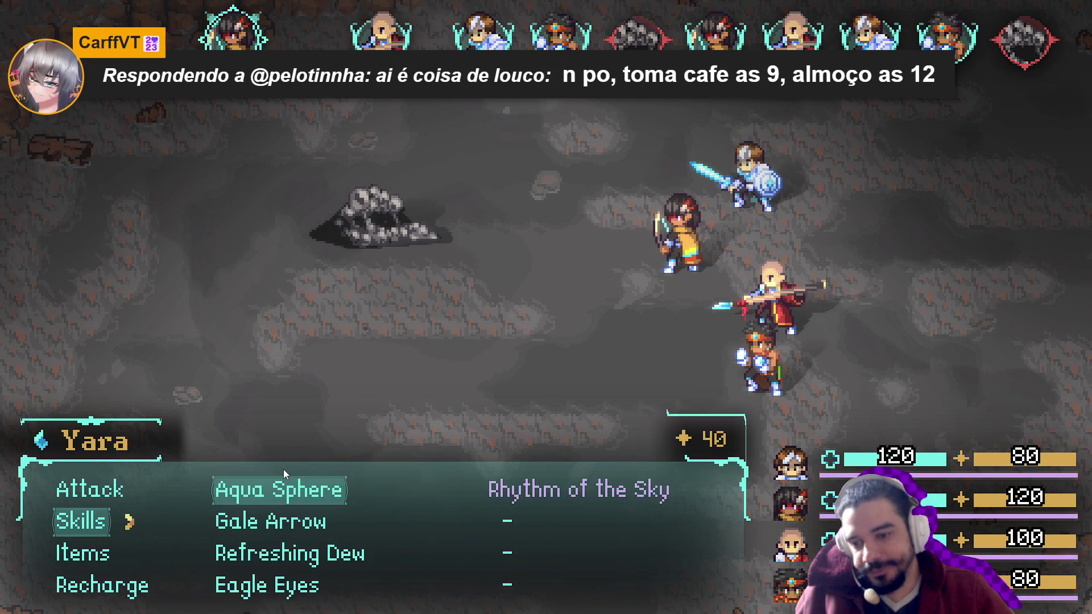
pyautogui.press('Escape')
pyautogui.press('Down')
pyautogui.press('Down')
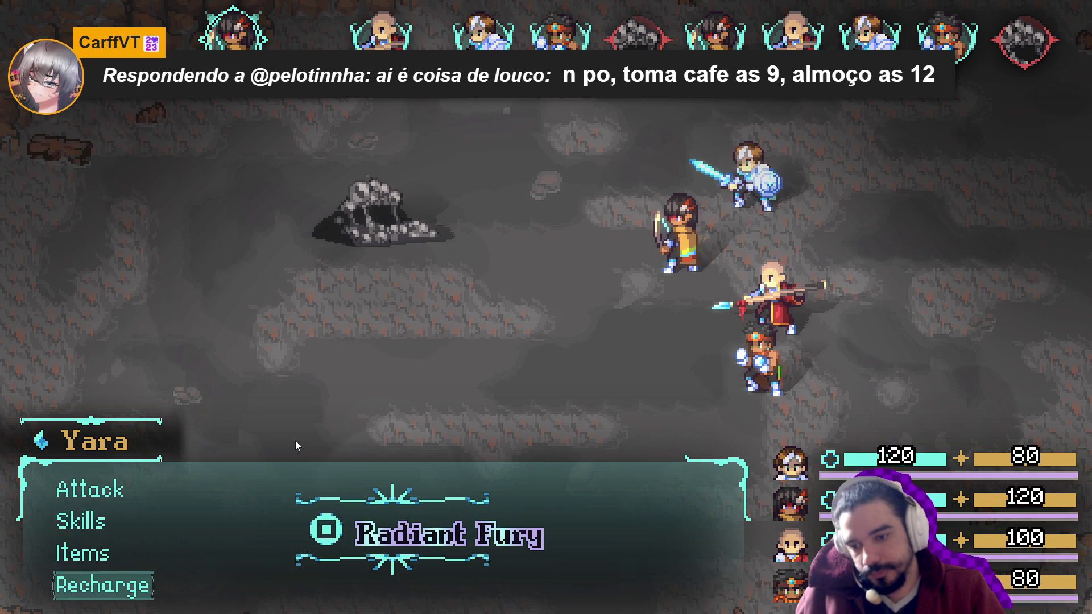
pyautogui.press('Return')
pyautogui.press('Up')
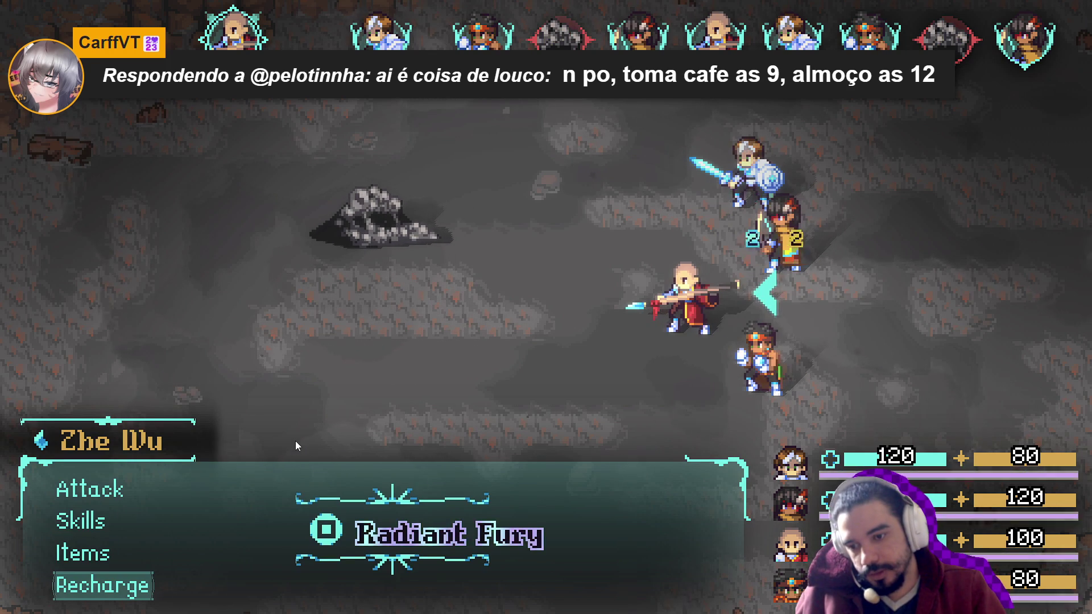
pyautogui.press('Return')
pyautogui.press('Up')
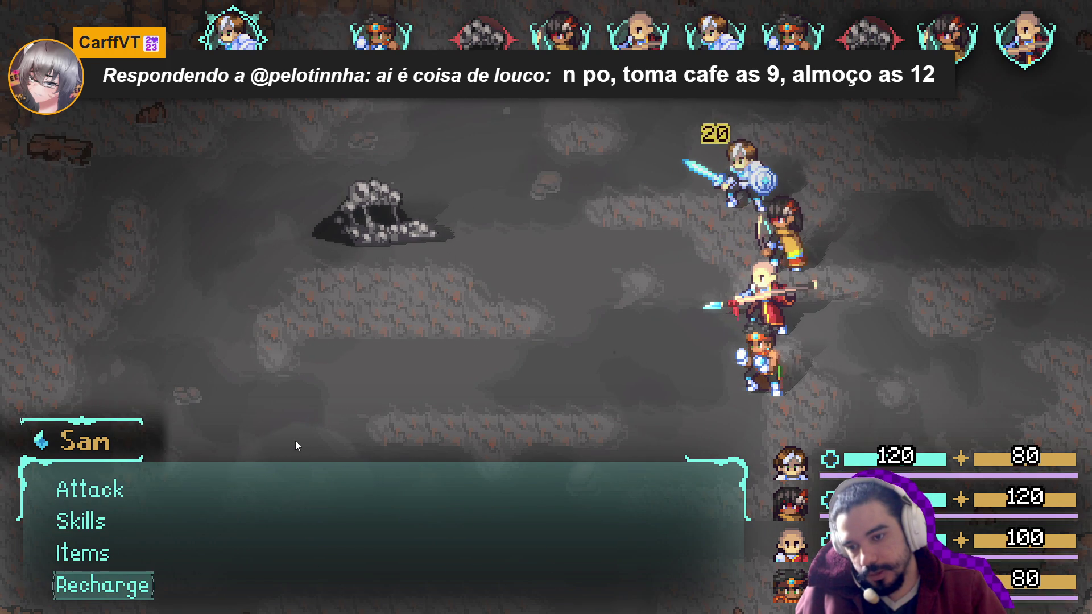
pyautogui.press('Return')
# Have Themba unleash Radiant Fury and choose the Drums of War skill
pyautogui.press('Down')
pyautogui.press('Down')
pyautogui.press('Up')
pyautogui.press('Return')
pyautogui.press('Escape')
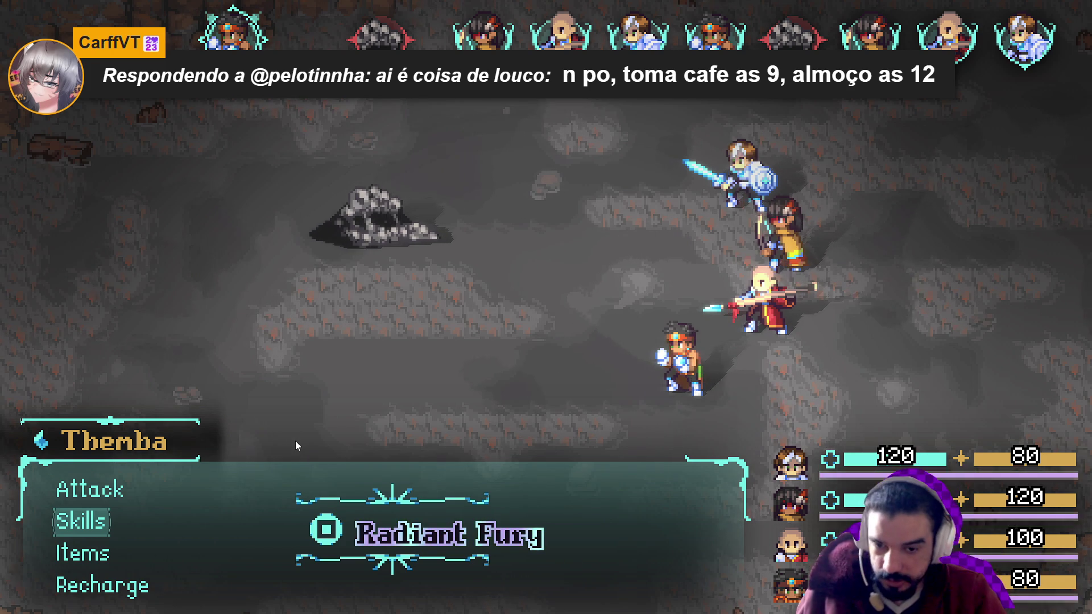
pyautogui.press('Return')
pyautogui.press('Return')
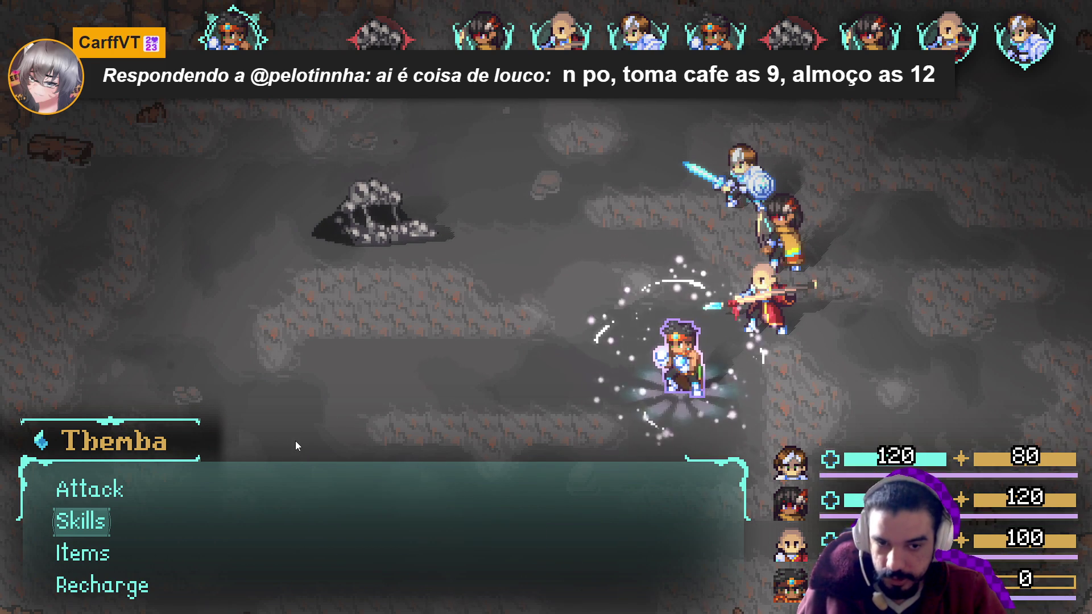
pyautogui.press('Return')
pyautogui.press('Right')
pyautogui.press('Return')
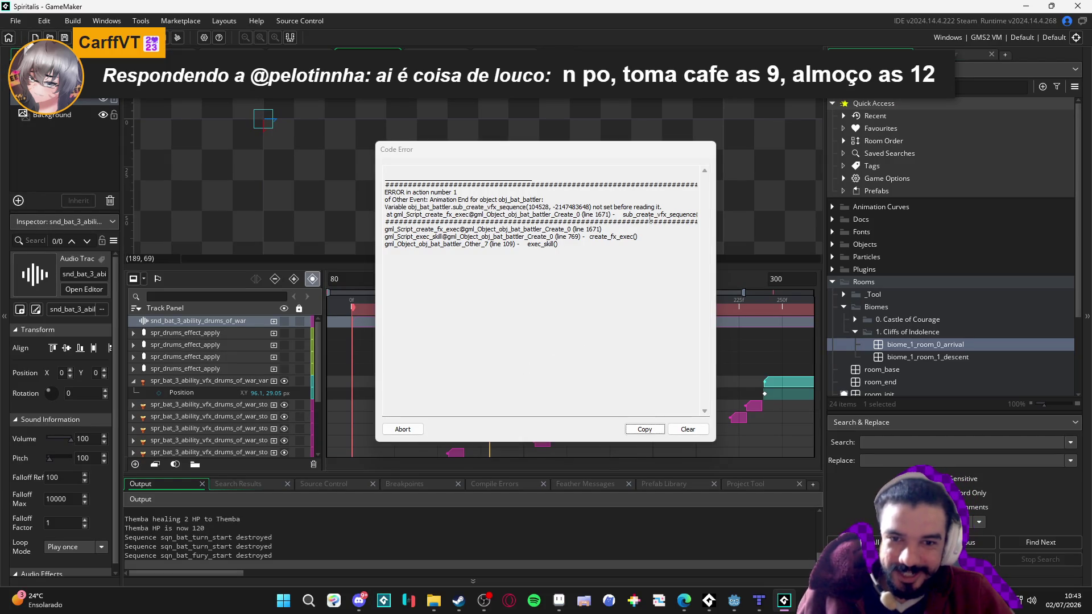
# Read the failing function call in the Code Error report, then abort the crashed game run
pyautogui.moveTo(650, 218); pyautogui.dragTo(398, 200)
pyautogui.hscroll(2, 540, 227)
pyautogui.moveTo(596, 215); pyautogui.dragTo(385, 215)
pyautogui.click(529, 215)
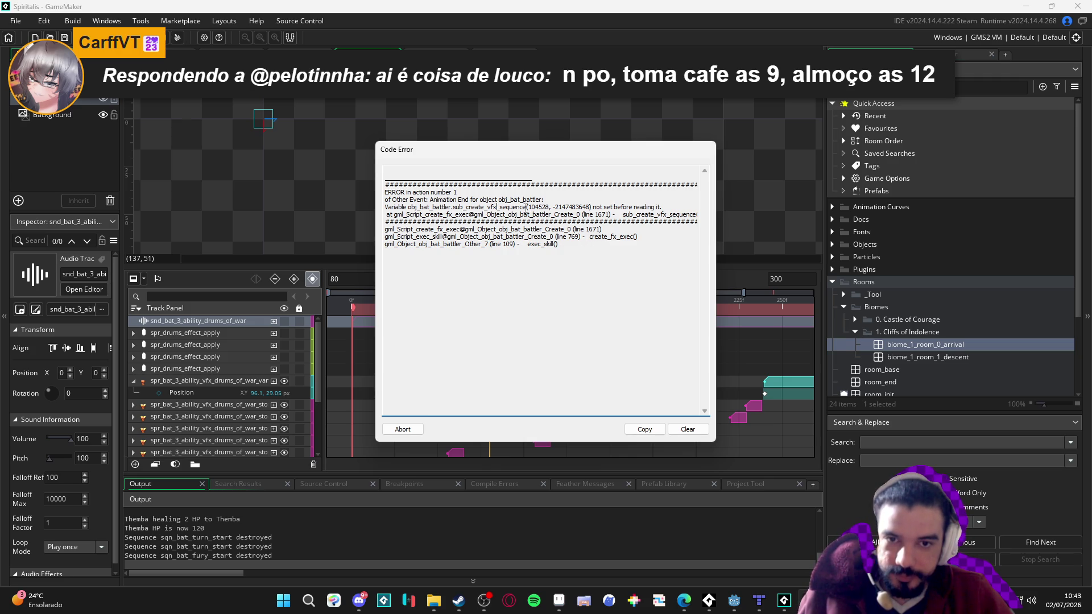
pyautogui.moveTo(596, 214)
pyautogui.mouseDown()
pyautogui.moveTo(386, 215)
pyautogui.moveTo(381, 228)
pyautogui.moveTo(341, 219)
pyautogui.mouseUp()
pyautogui.click(487, 229)
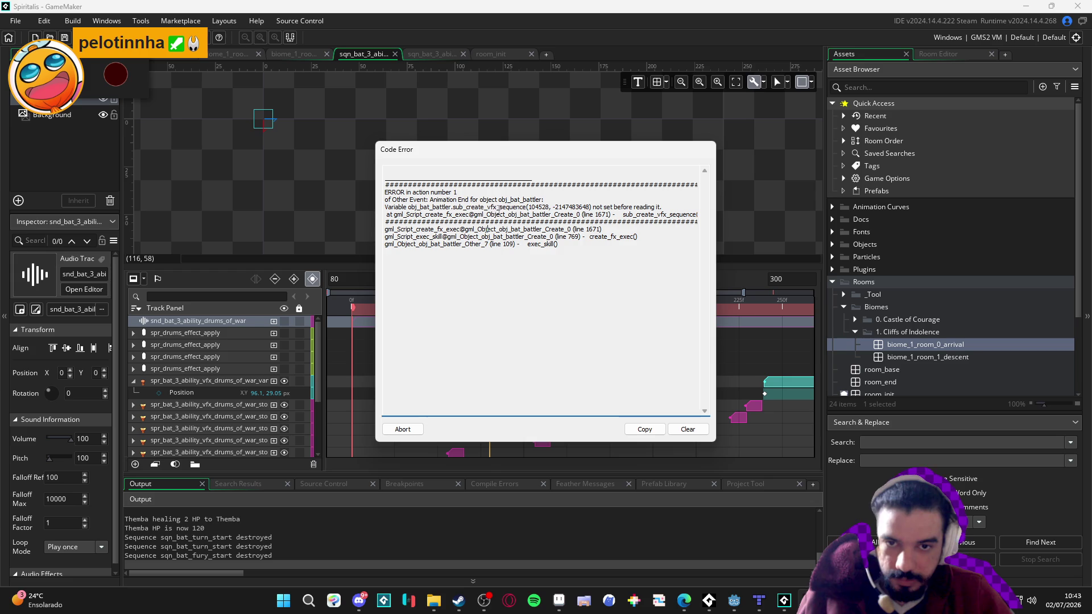
pyautogui.click(402, 429)
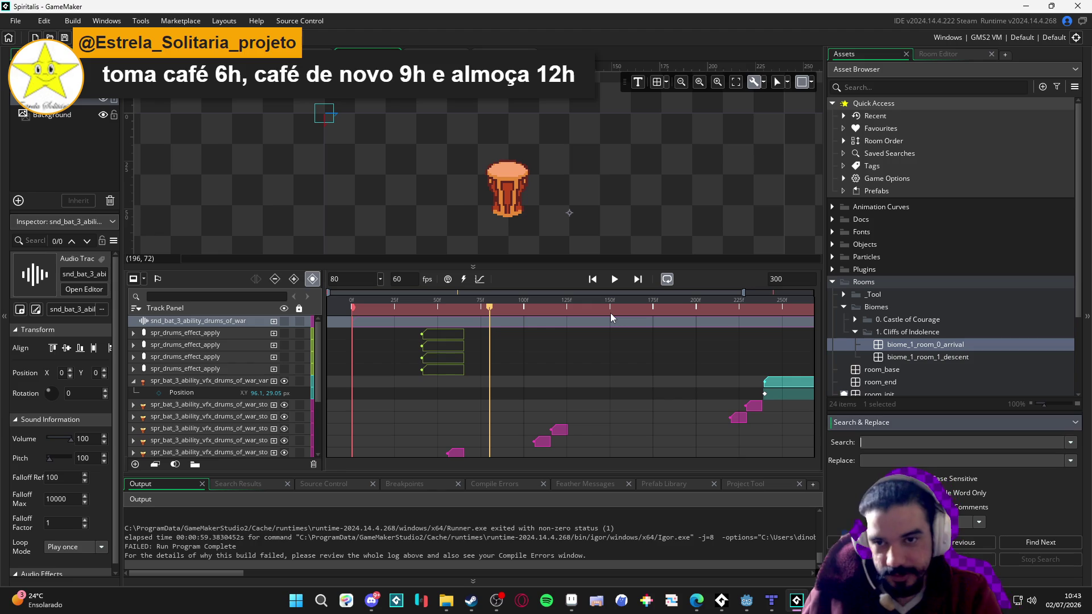
# Search the project for drums_of_war and open the first of 3 matches, char_3_active_skill_list line 277
pyautogui.click(827, 192)
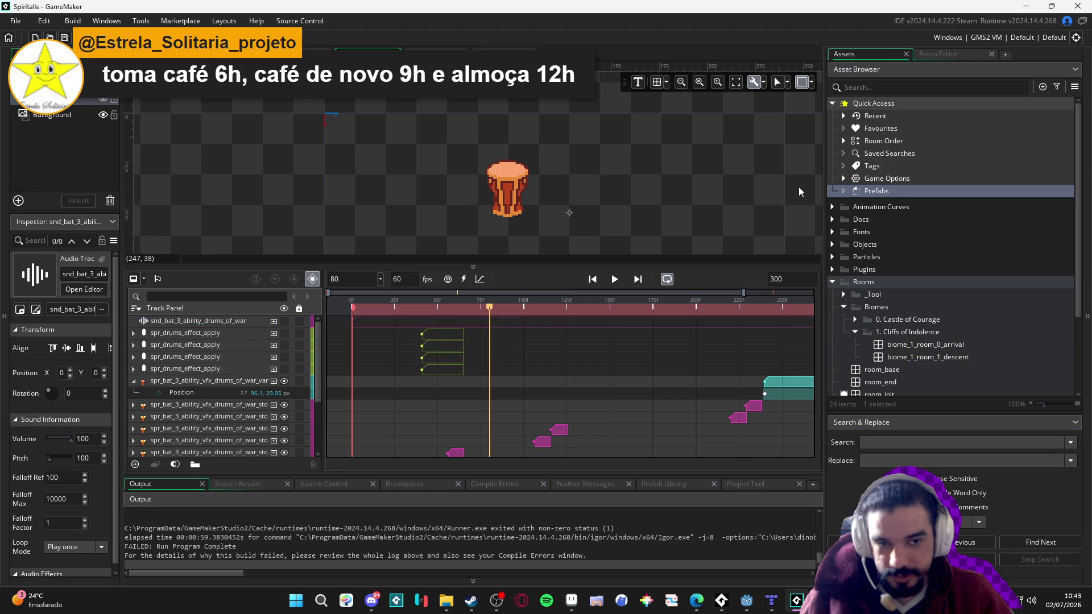
pyautogui.hotkey('ctrl', 'shift', 'f')
pyautogui.write('drums_of_war')
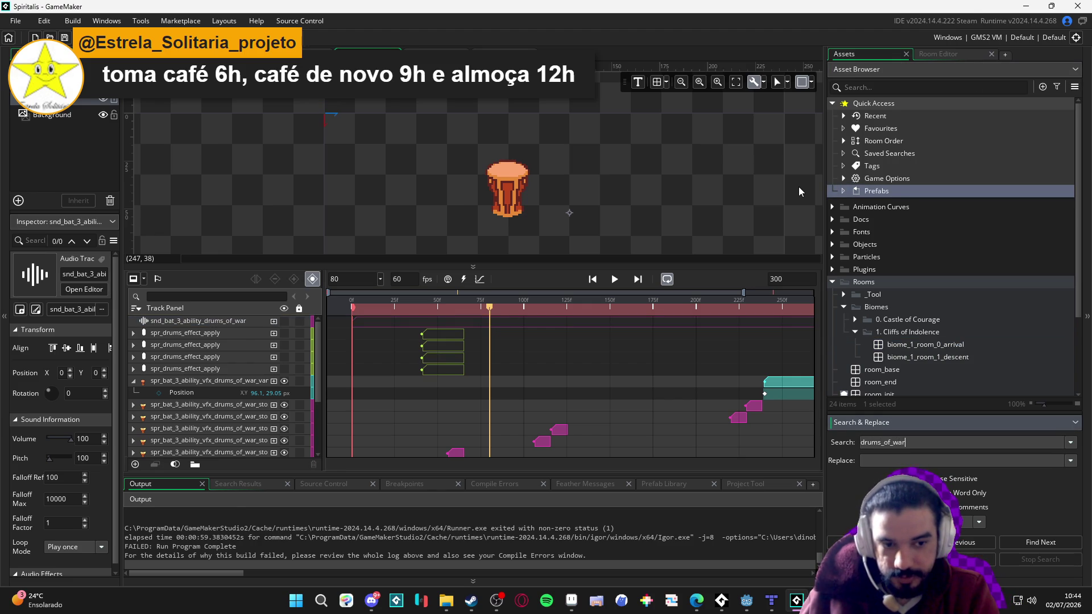
pyautogui.press('Return')
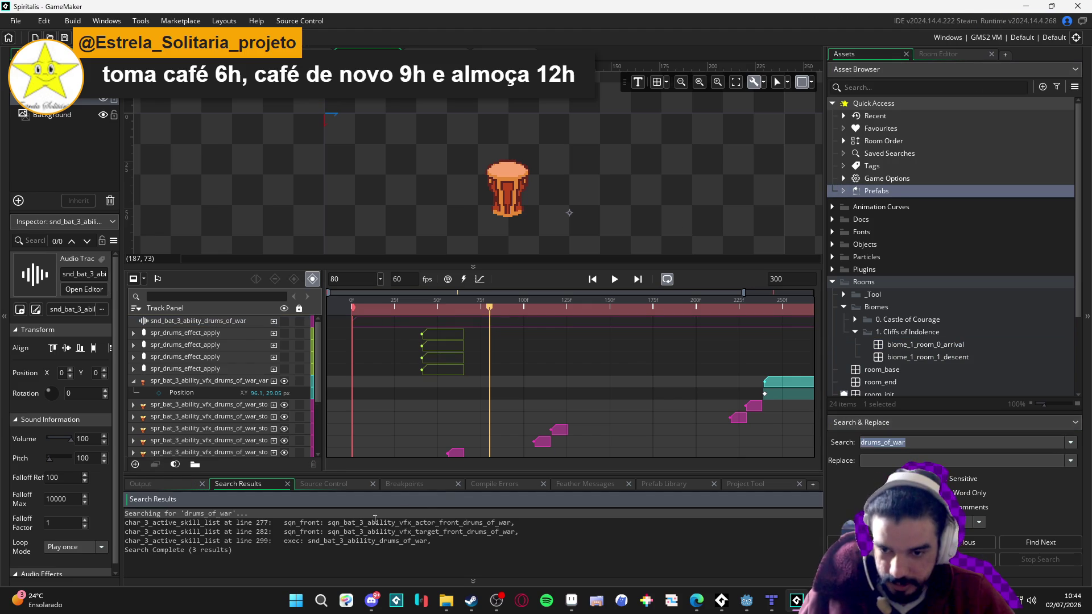
pyautogui.doubleClick(375, 521)
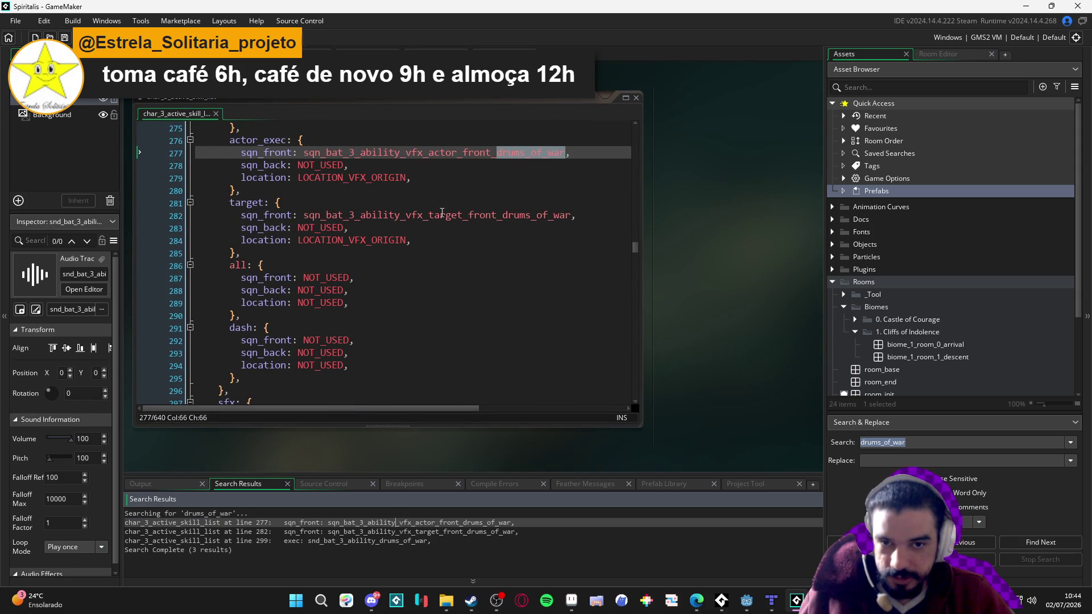
pyautogui.click(519, 152)
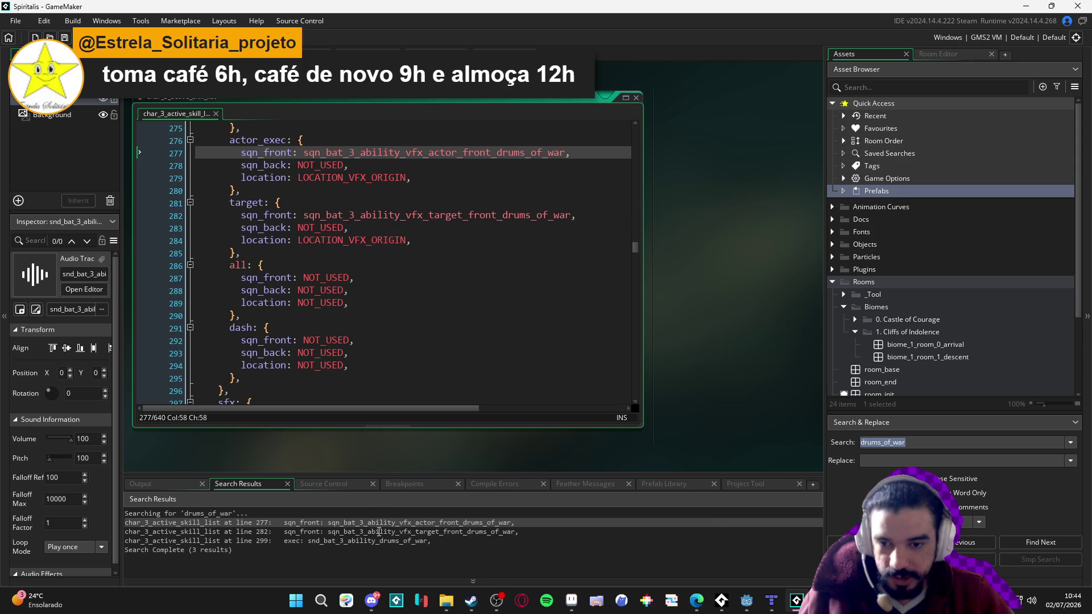
pyautogui.scroll(-2, 348, 316)
pyautogui.scroll(-1, 346, 319)
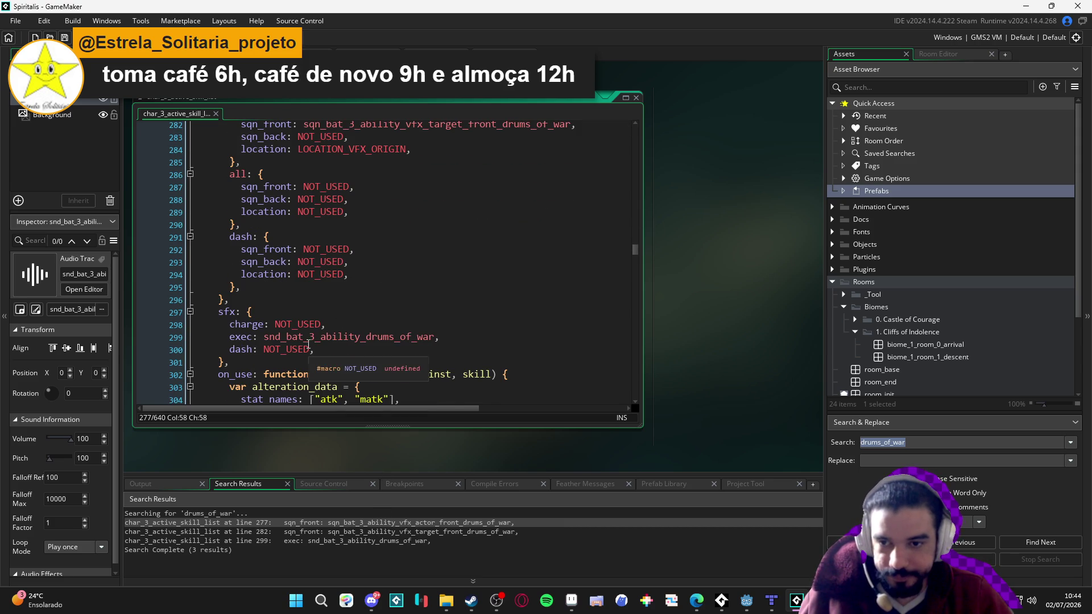
pyautogui.scroll(-3, 353, 370)
pyautogui.scroll(5, 370, 340)
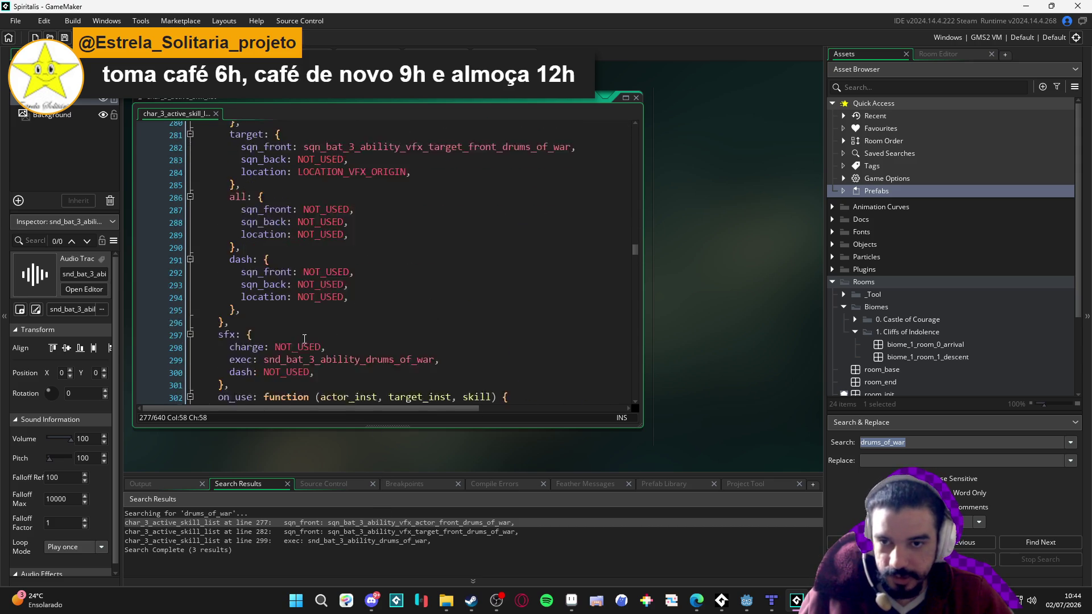
pyautogui.click(450, 532)
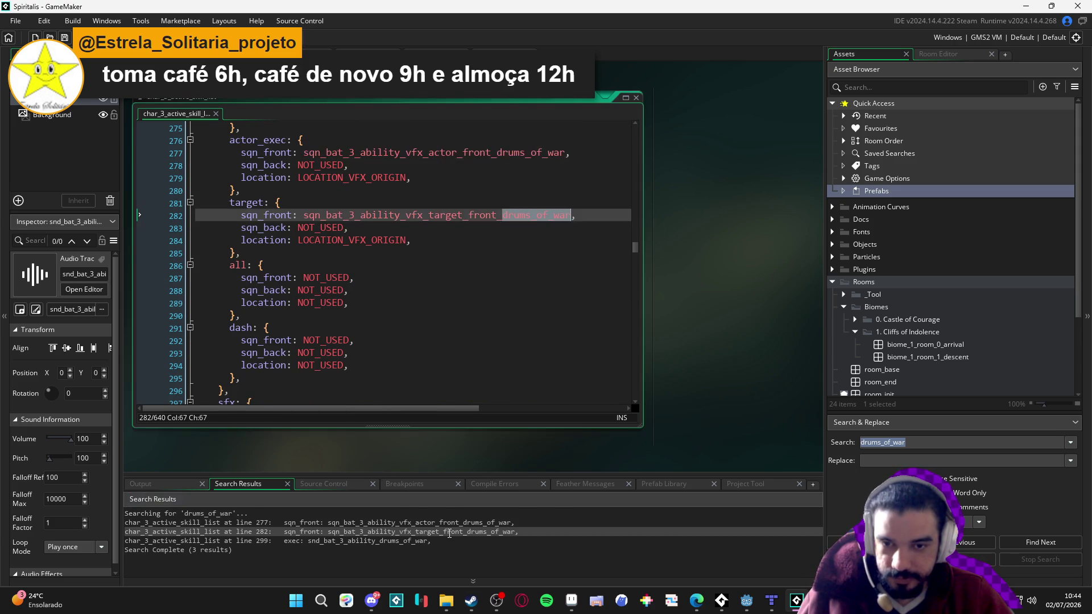
pyautogui.click(421, 543)
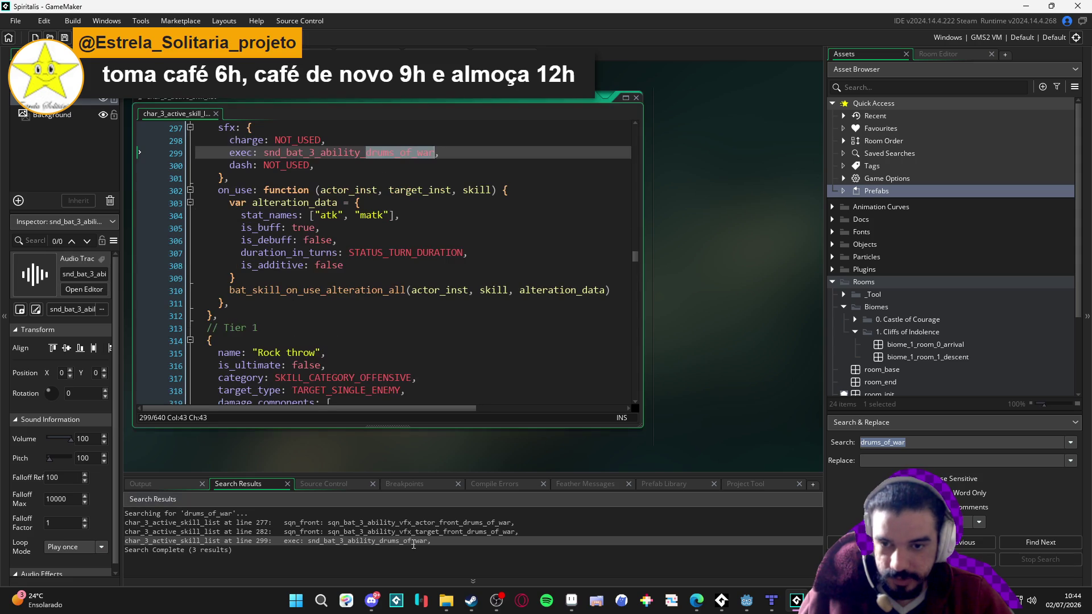
pyautogui.click(350, 166)
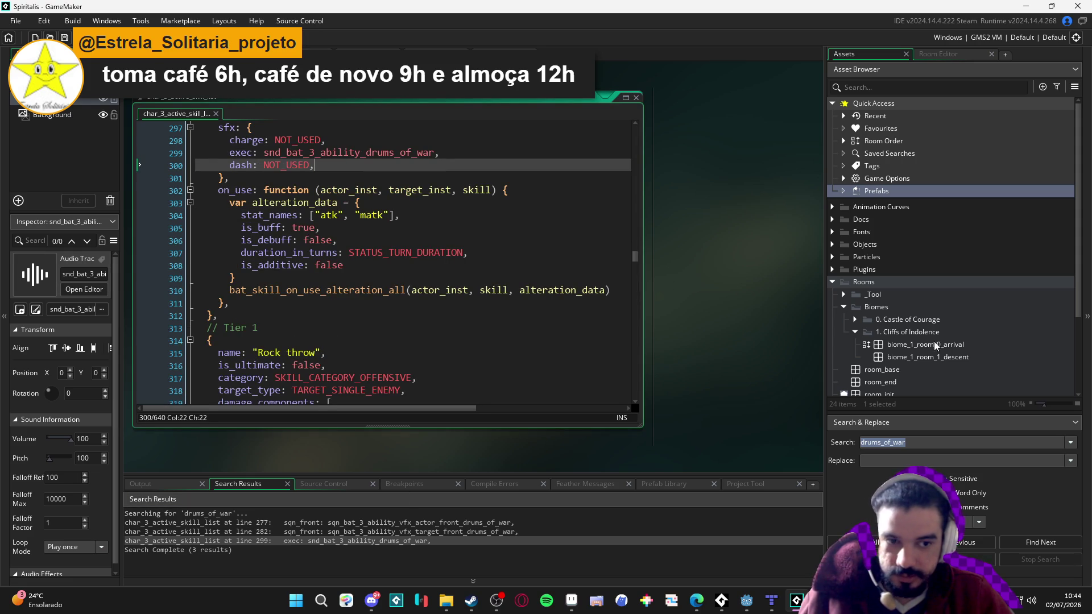
pyautogui.scroll(7, 472, 222)
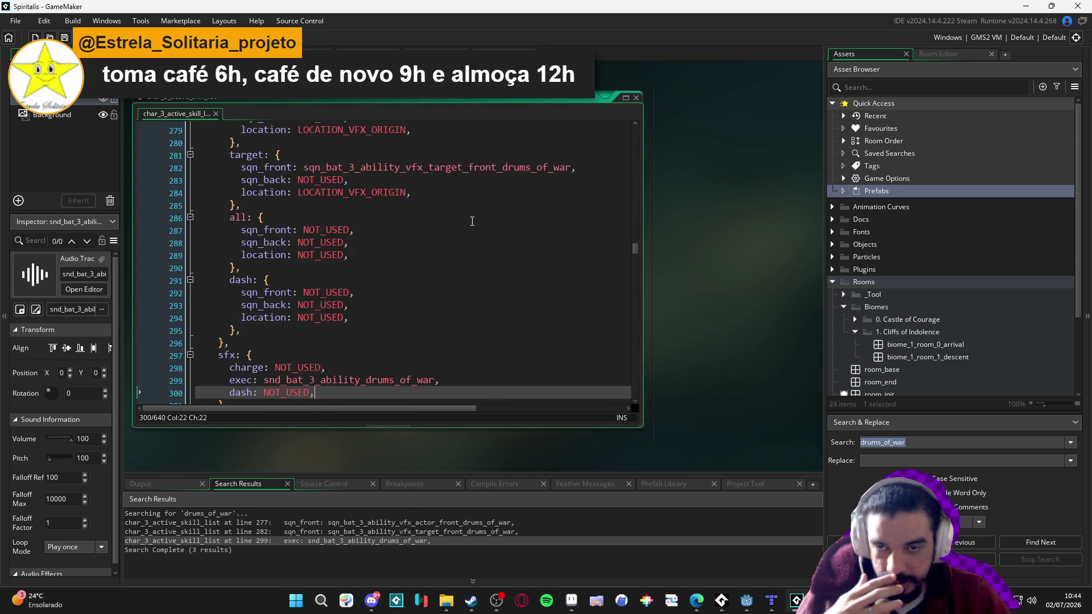